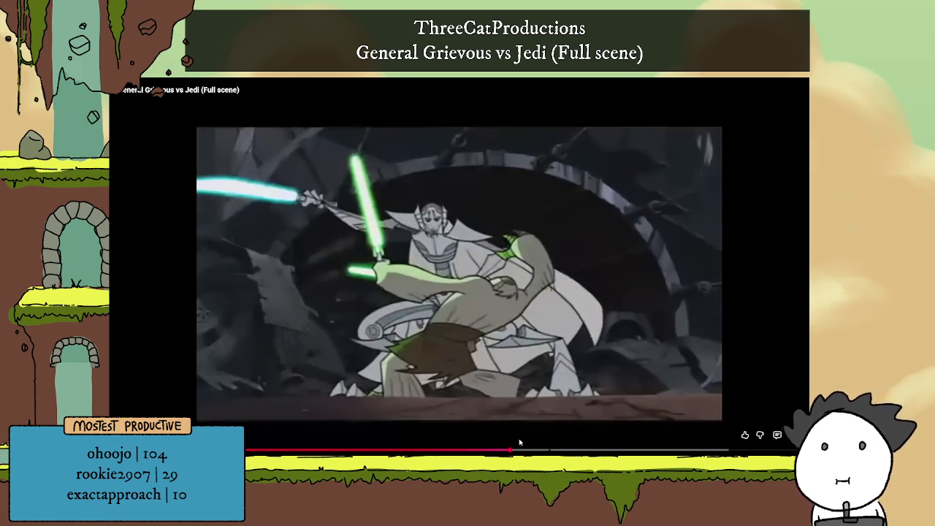
Skip ahead in the General Grievous vs Jedi video, pause and resume it, then leave fullscreen.
drag(505, 452, 506, 452)
click(519, 325)
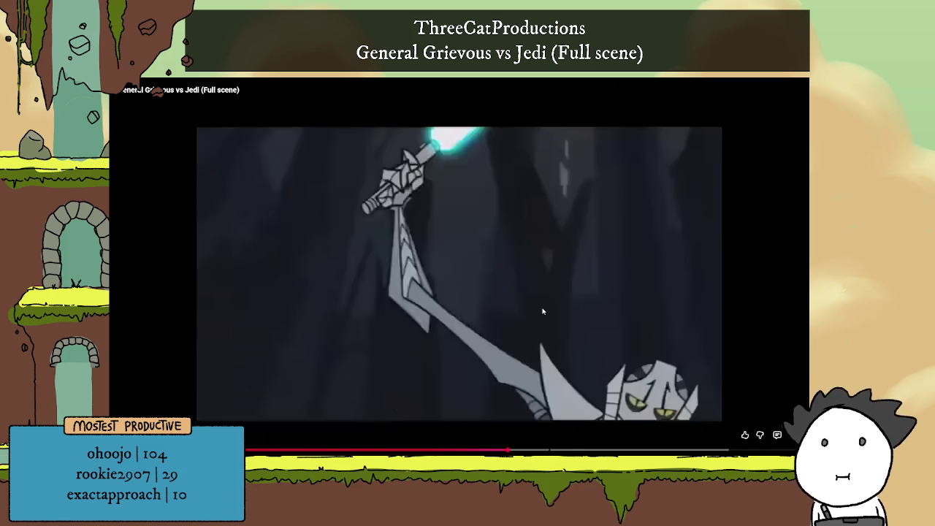
click(543, 311)
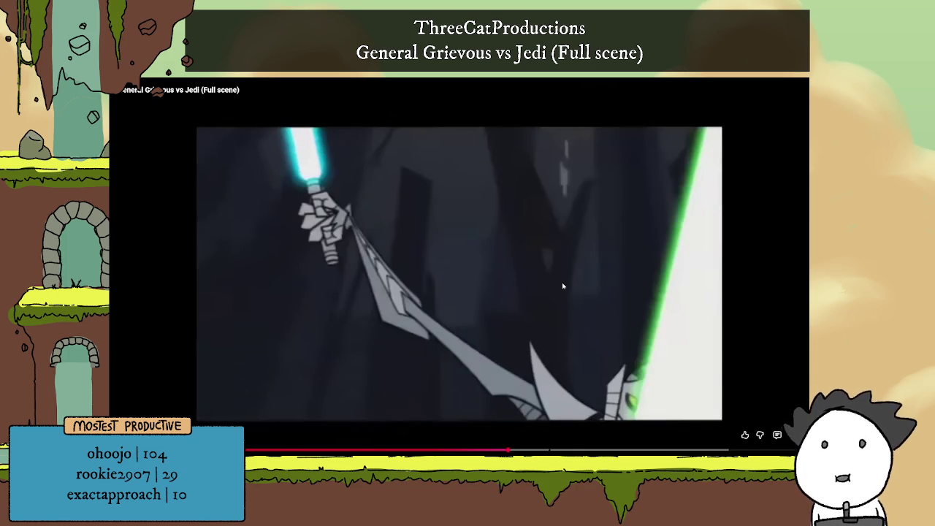
click(561, 281)
click(561, 282)
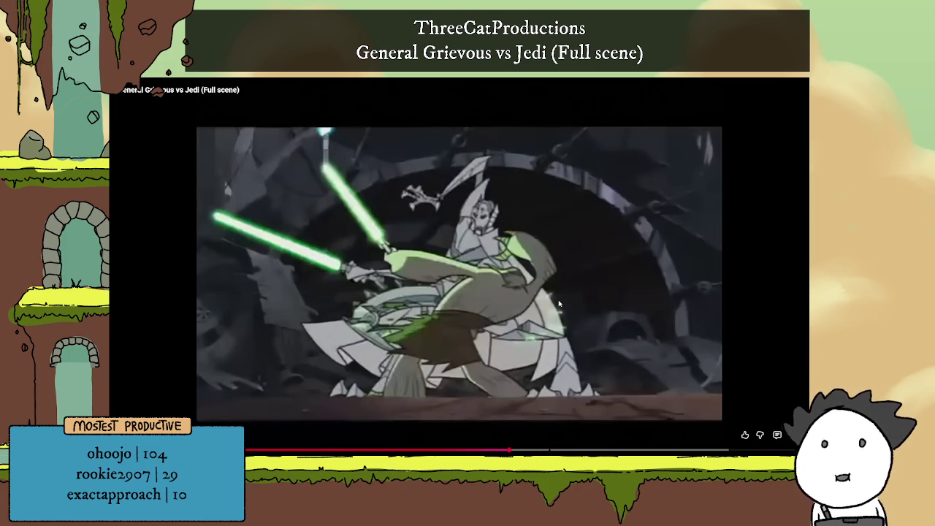
click(560, 295)
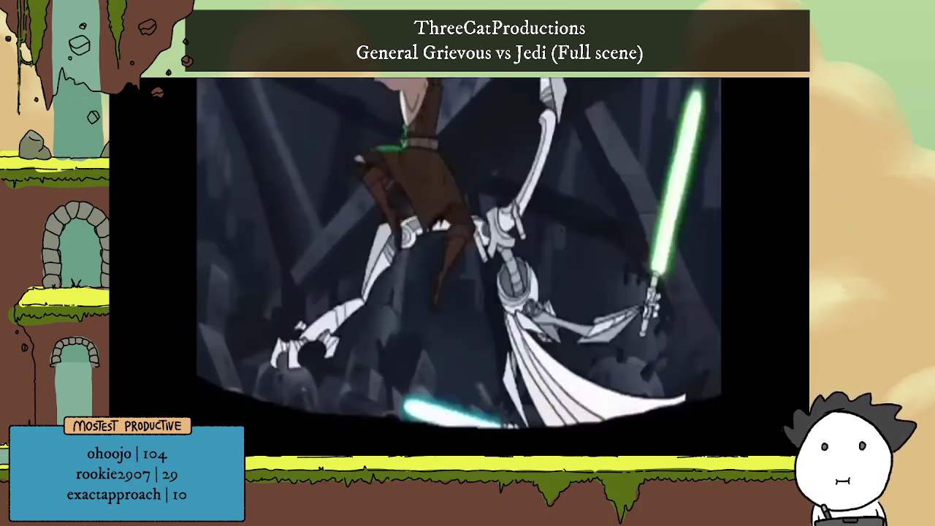
mouse_move(667, 359)
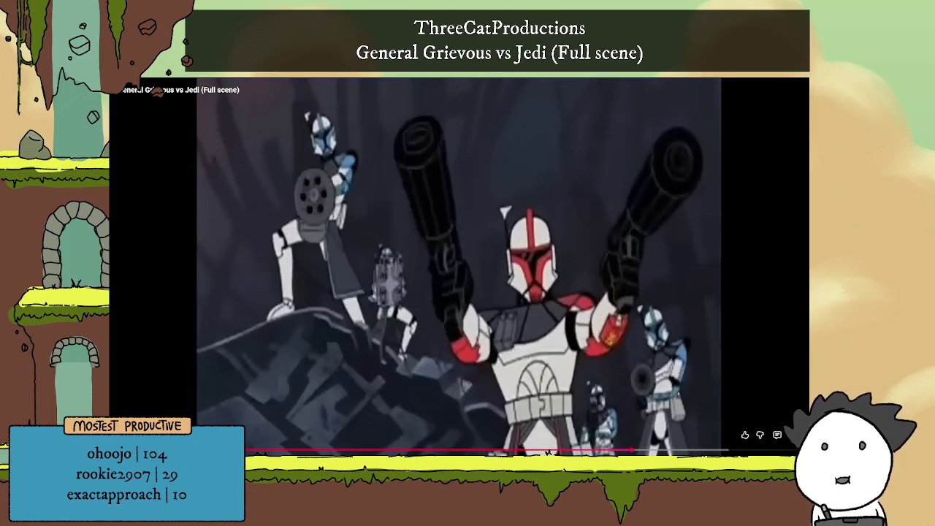
double_click(753, 440)
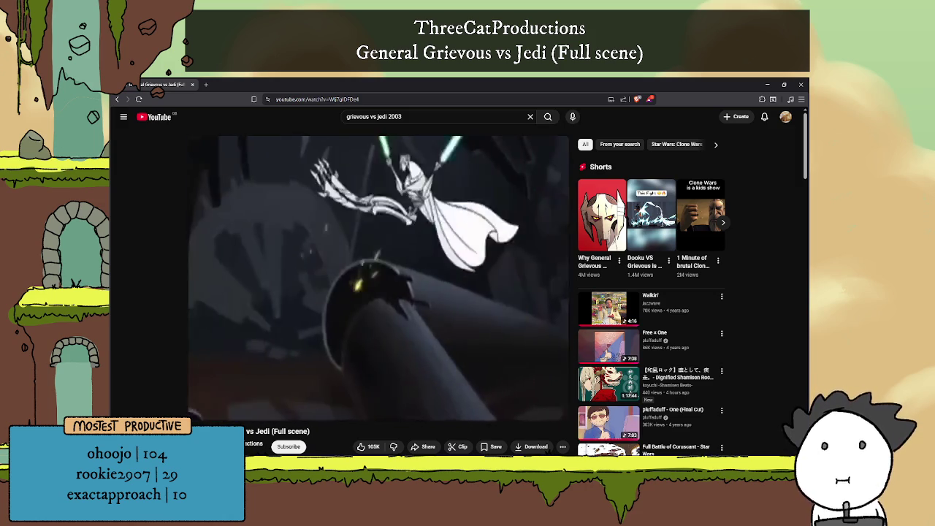
Let the Grievous video play to its 6:44 end, then close the browser window.
mouse_move(528, 276)
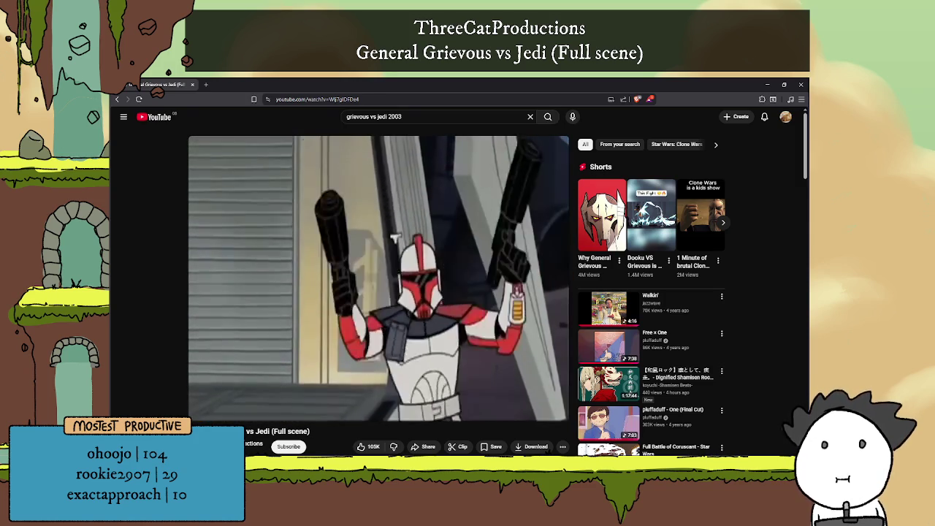
mouse_move(503, 266)
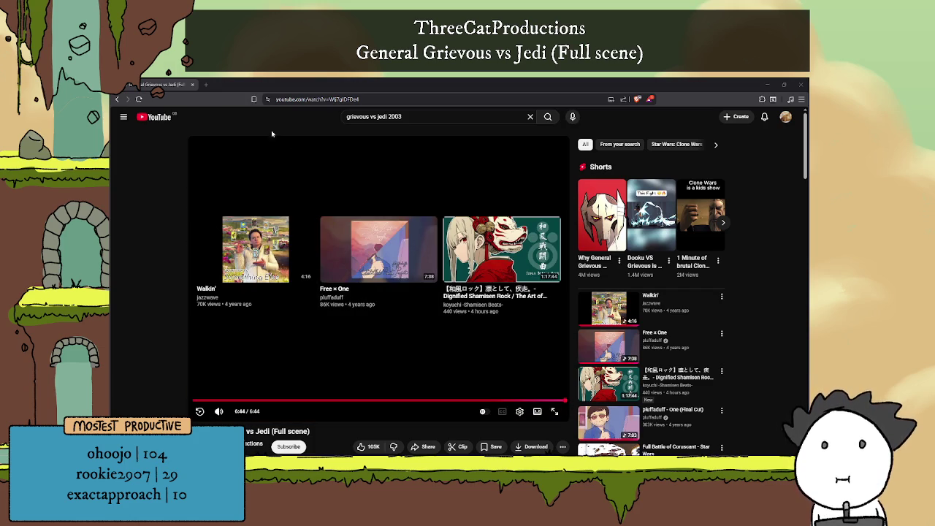
click(192, 85)
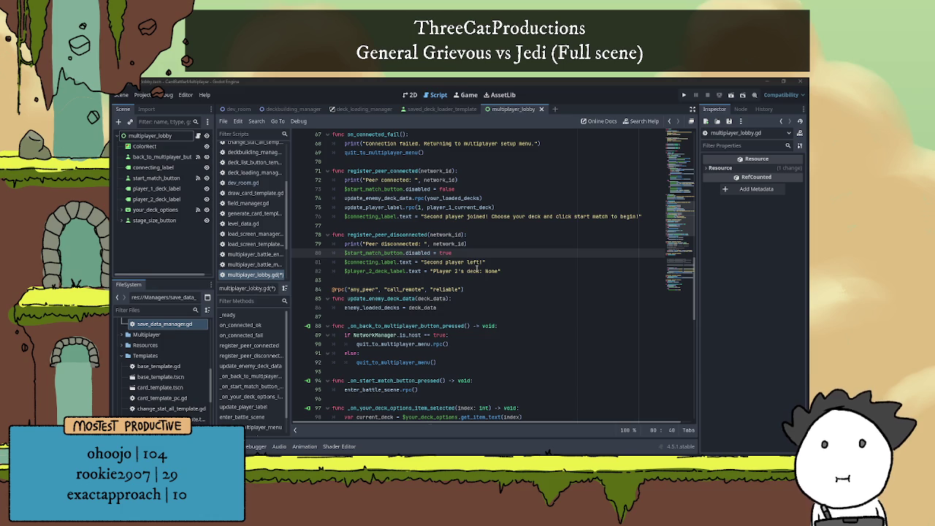
Review the multiplayer_lobby.gd code around lines 80–81, then run the CardBattlerMultiplayer project.
click(482, 279)
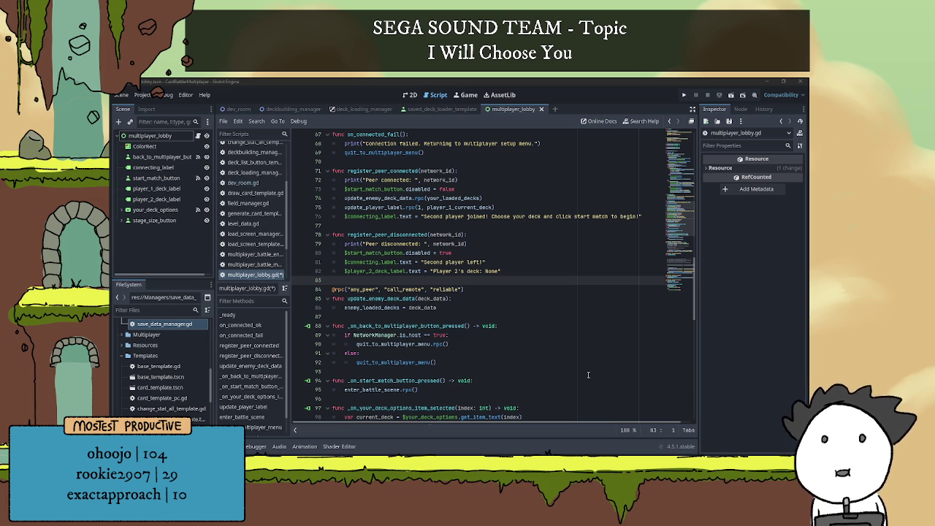
click(523, 266)
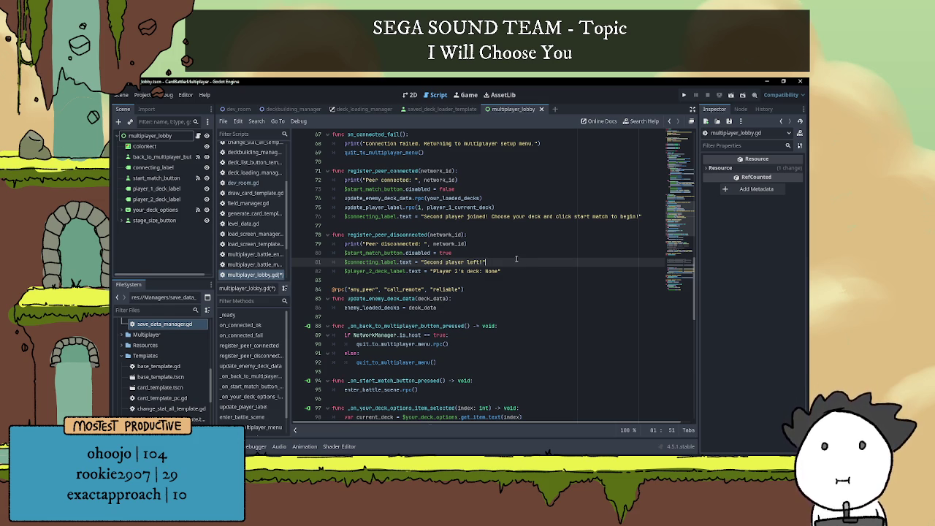
click(518, 249)
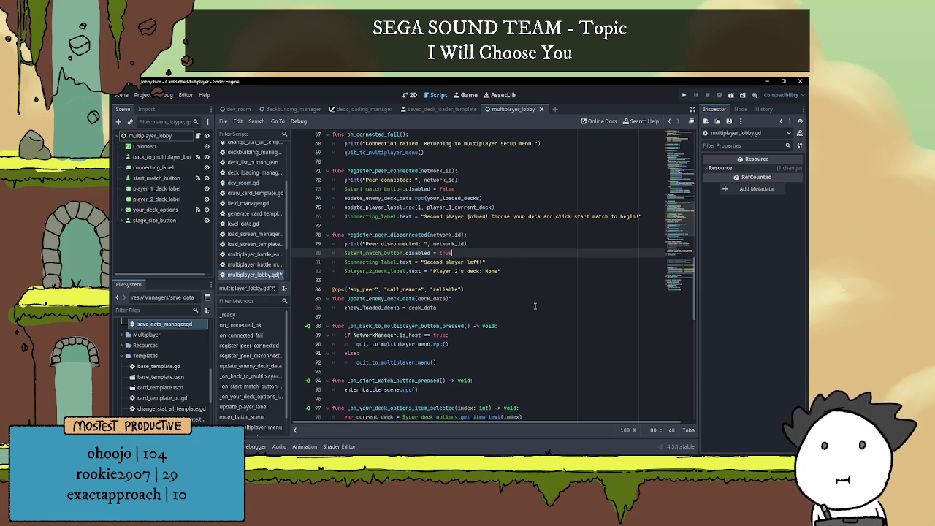
scroll(529, 280, down, 7)
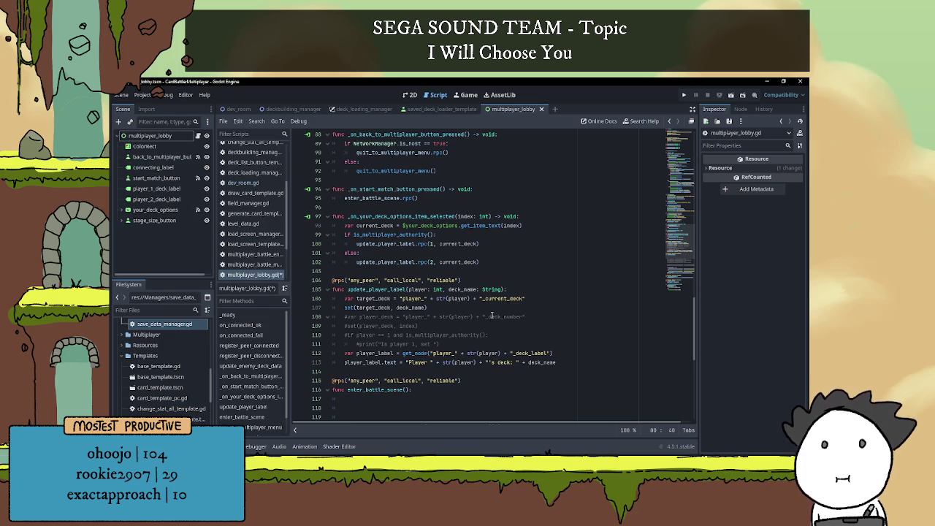
scroll(470, 342, down, 2)
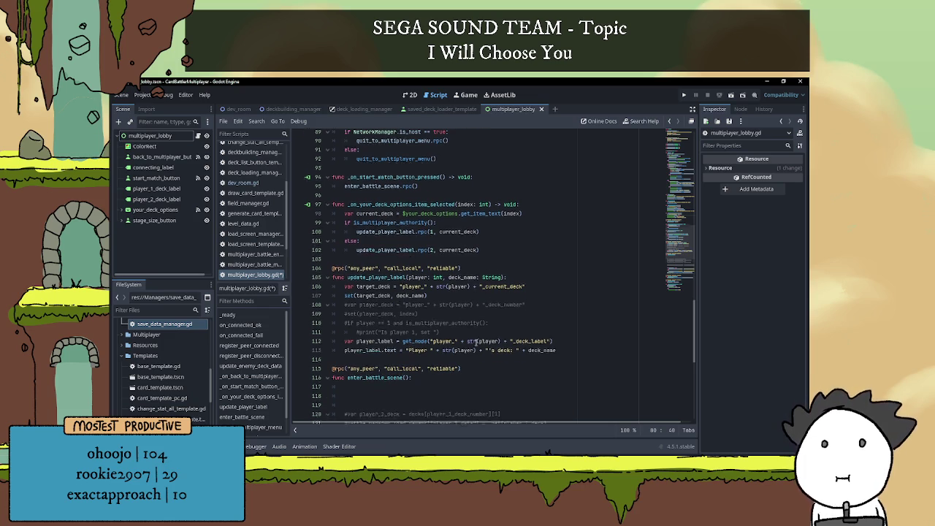
scroll(476, 342, down, 3)
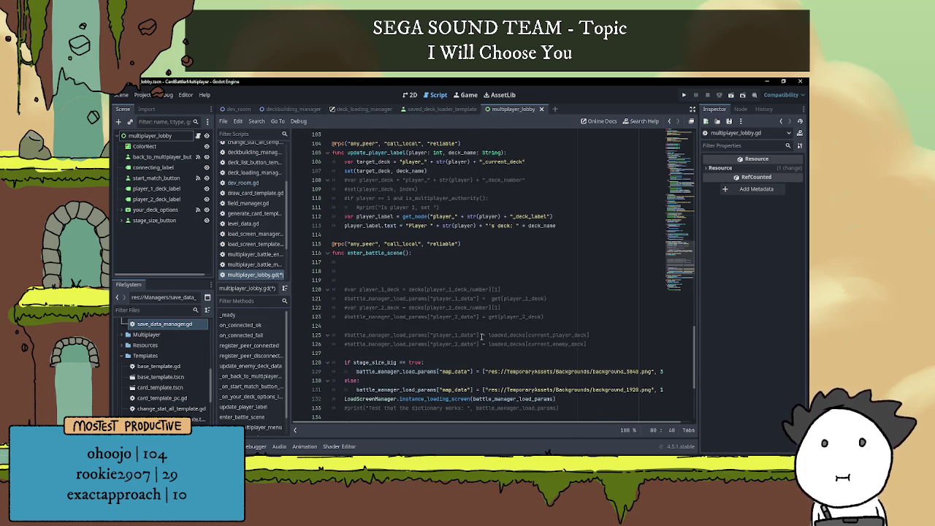
scroll(482, 335, up, 3)
scroll(481, 335, up, 1)
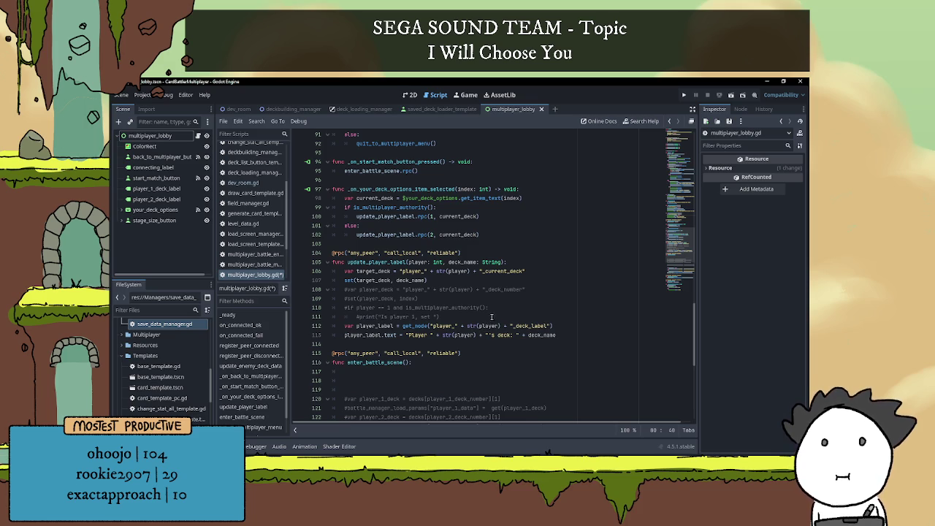
scroll(492, 316, up, 16)
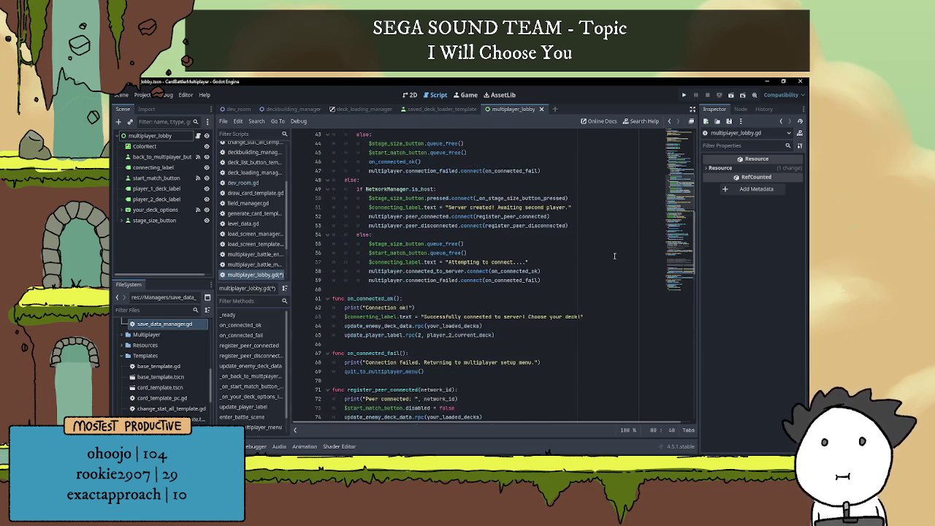
click(683, 95)
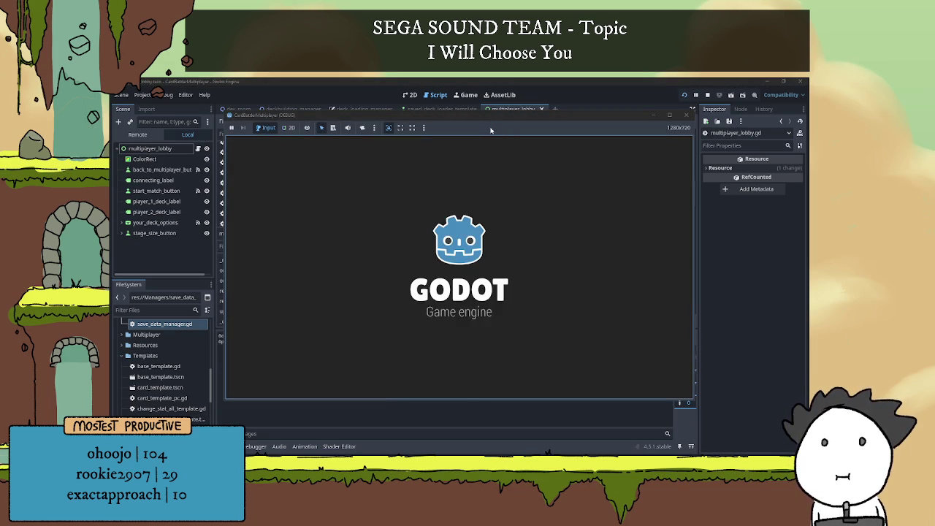
Host a battle from the first game window, join from the second, and give player 1 the Fungi Deck.
click(347, 366)
click(612, 199)
click(332, 356)
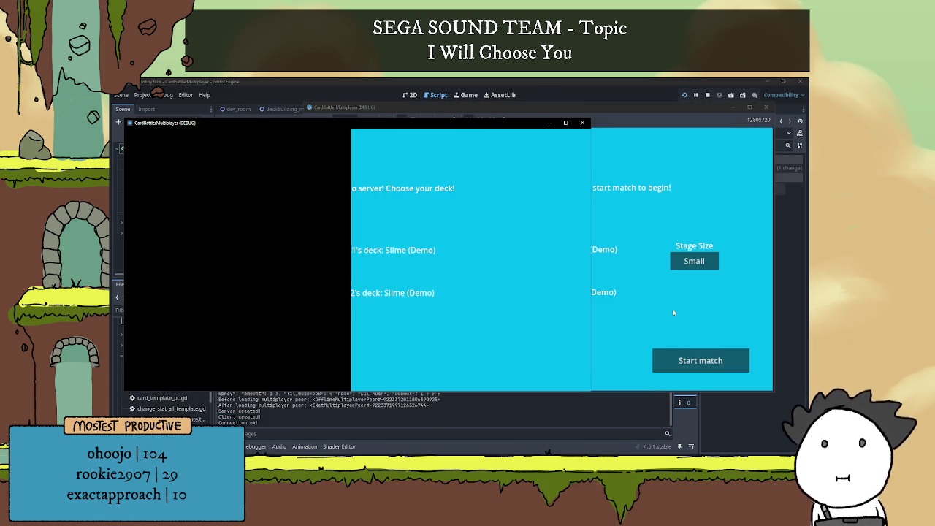
click(427, 272)
click(374, 286)
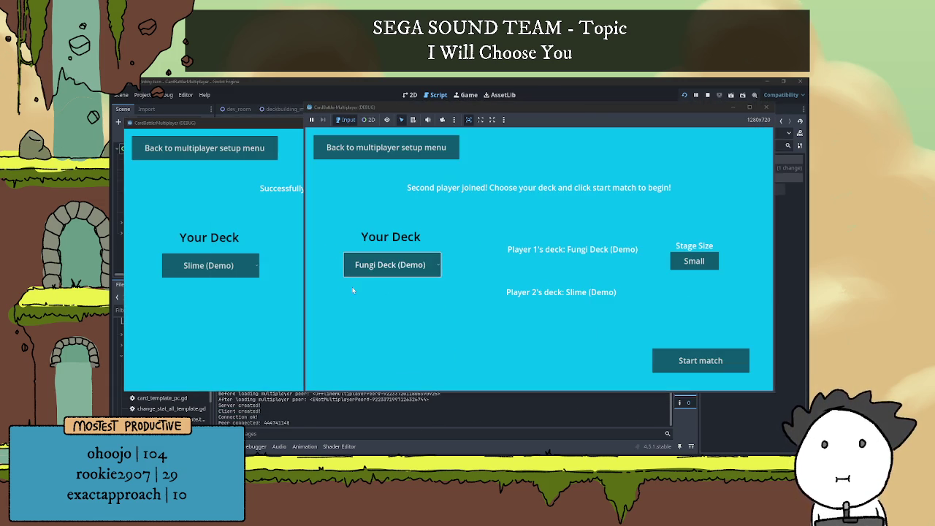
Set player 2's deck to Fungi, then Slime (Demo), and switch player 1 to Slime (Demo).
click(279, 238)
click(209, 265)
click(208, 289)
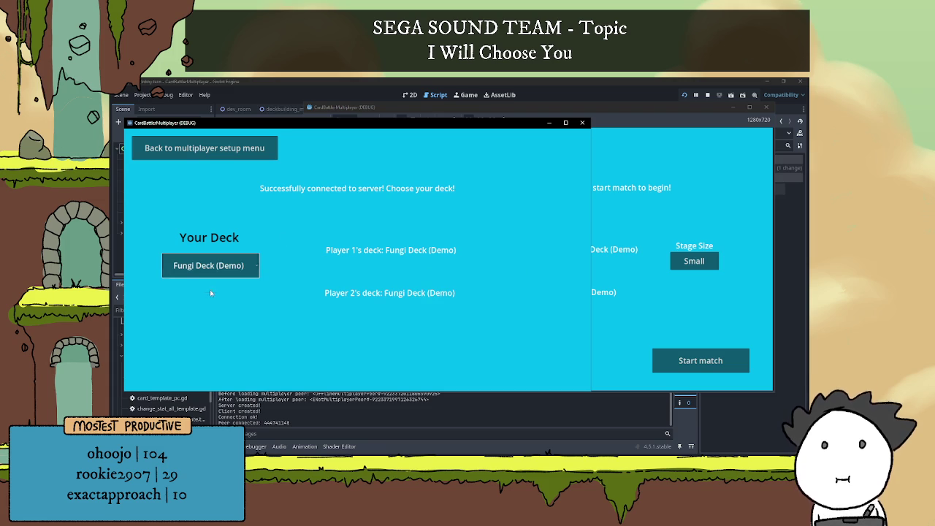
click(625, 284)
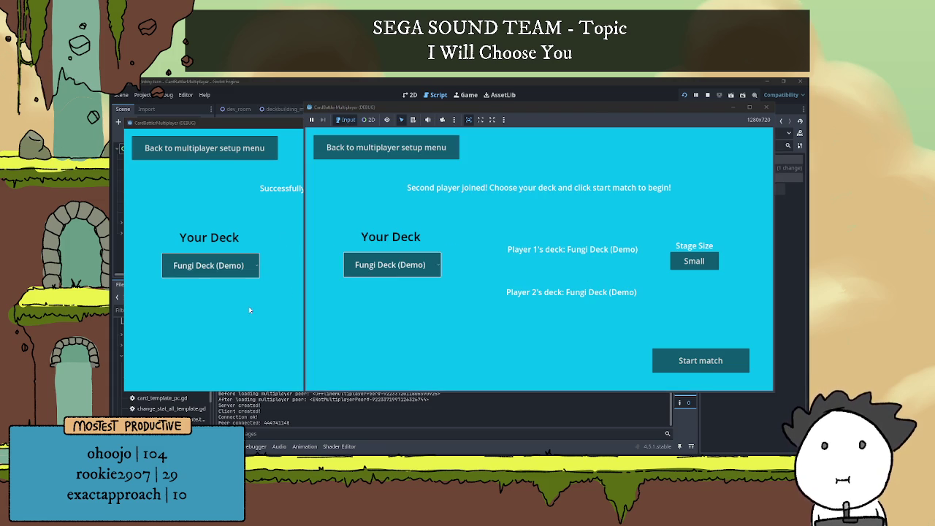
click(216, 266)
click(221, 280)
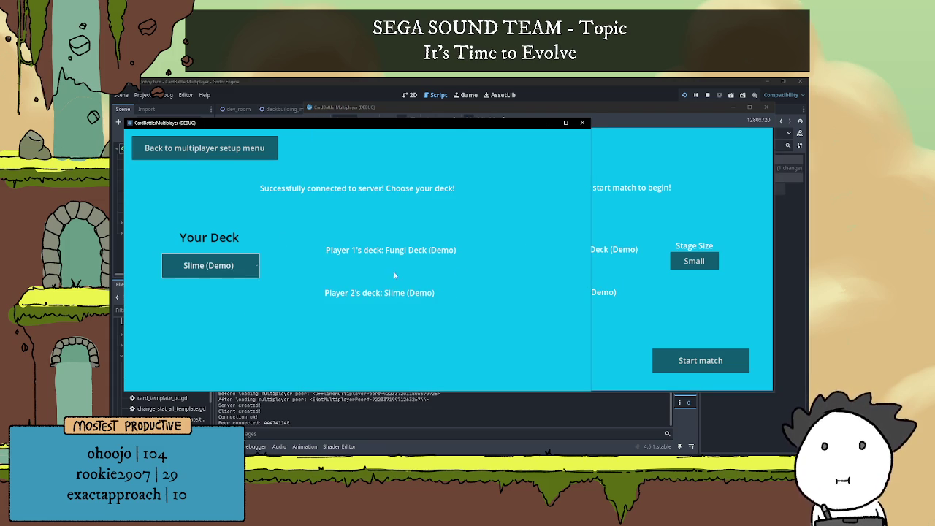
key(alt+Tab)
click(390, 264)
click(397, 282)
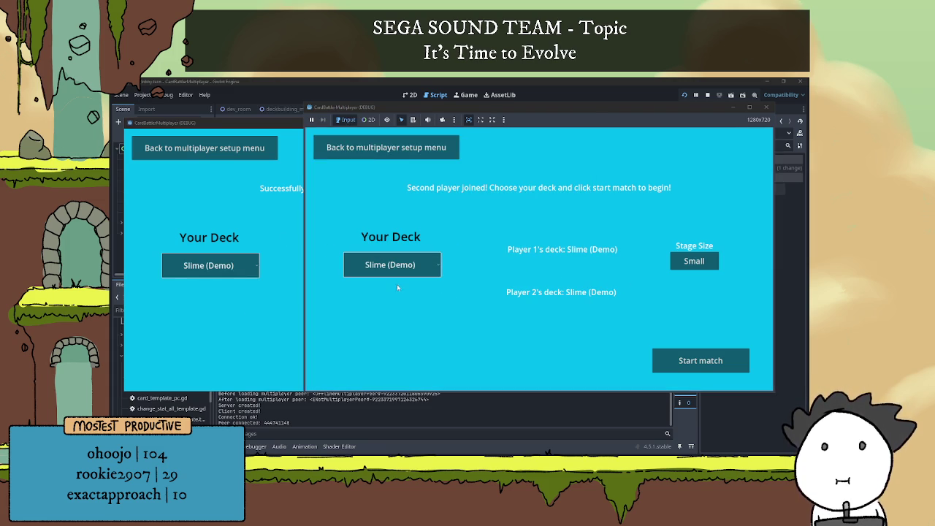
Leave the lobby, host a new battle, and rejoin it from the client window.
click(381, 153)
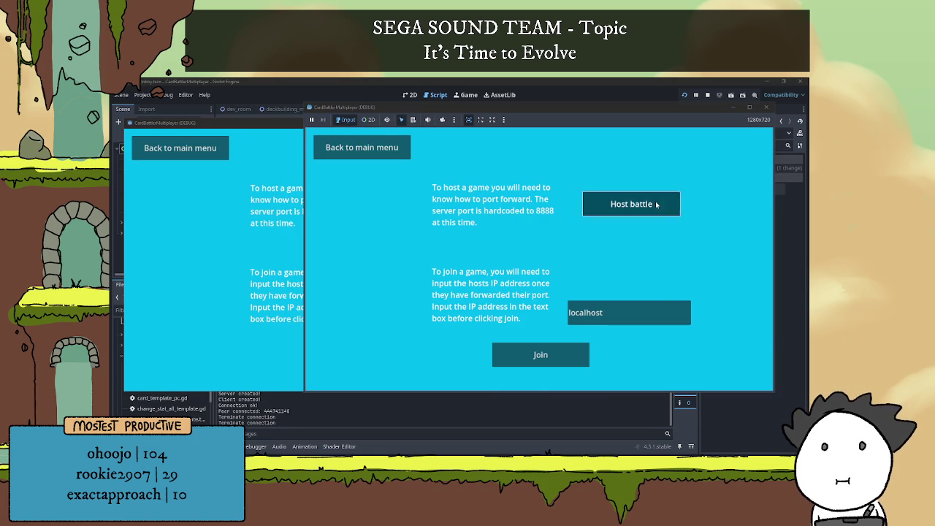
click(653, 202)
key(alt+Tab)
click(359, 357)
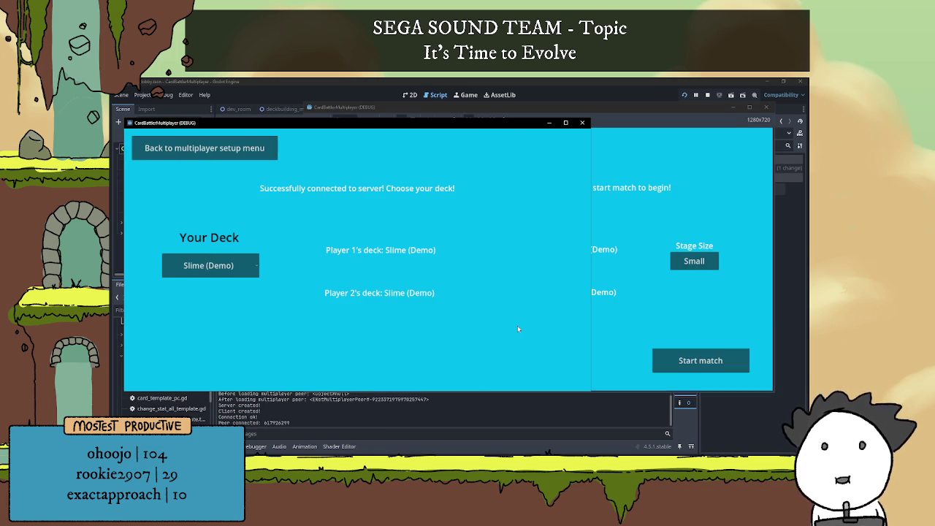
click(606, 308)
click(282, 227)
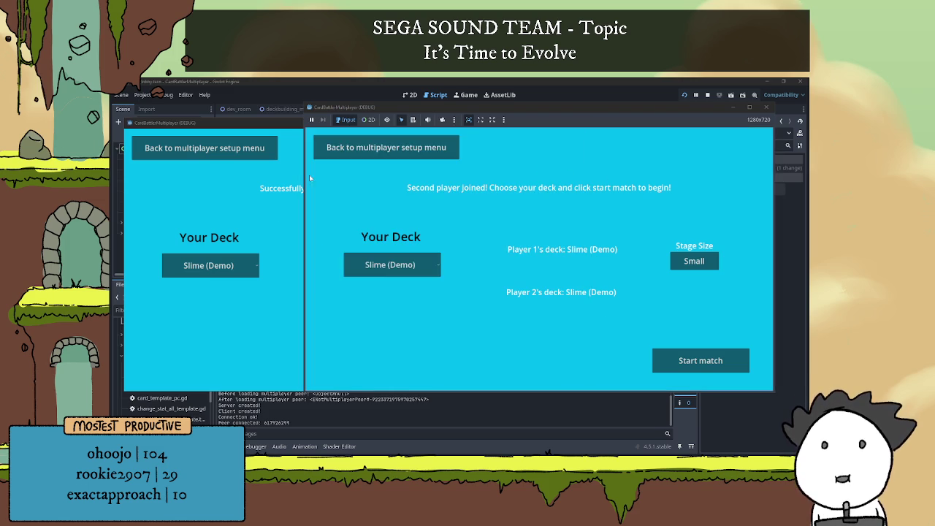
click(240, 148)
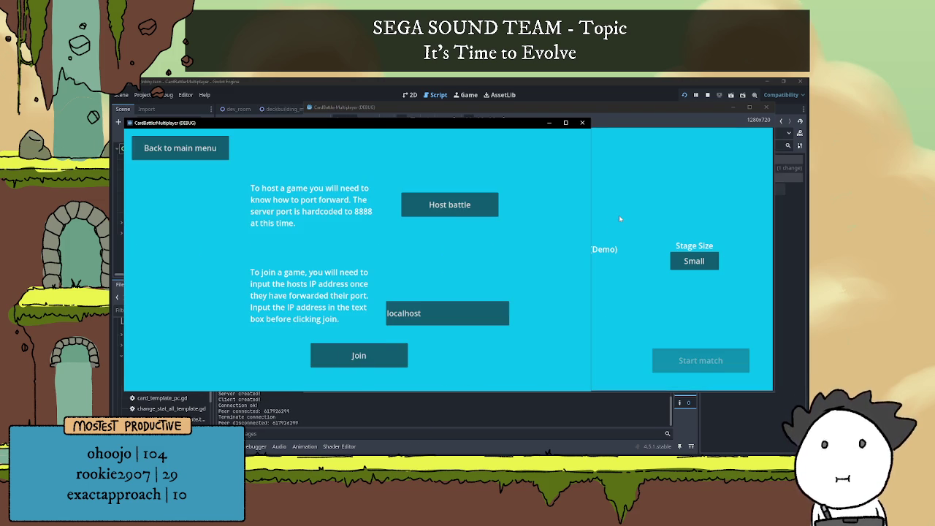
click(617, 219)
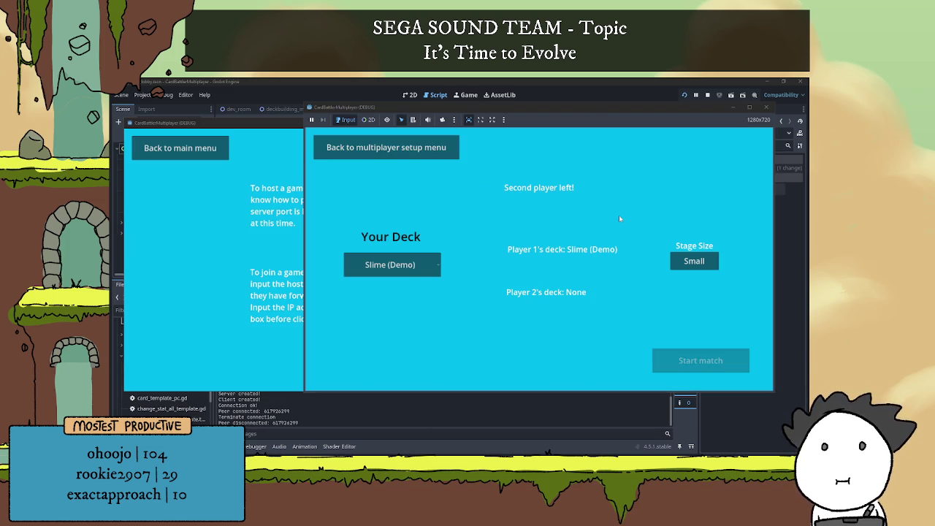
click(301, 245)
click(376, 356)
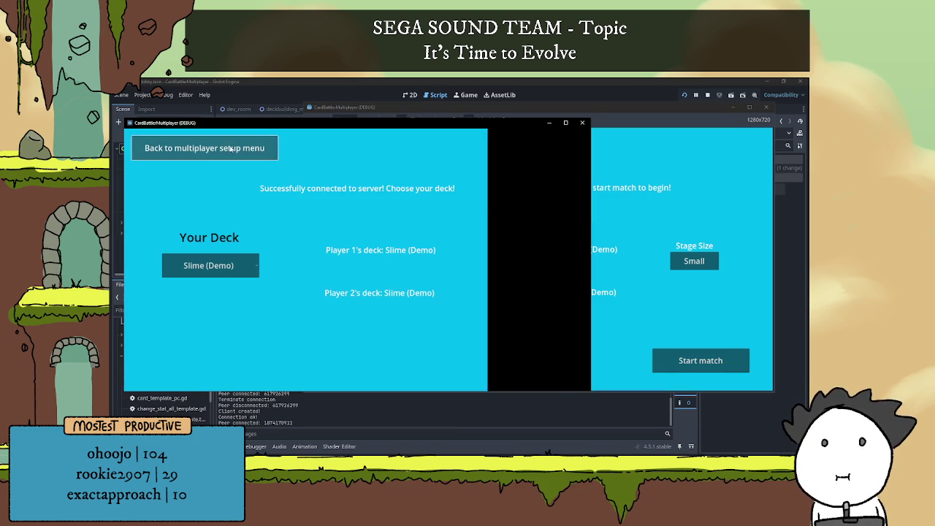
Return the client to the main menu and delete the Slime (Demo) and Fungi Deck (Demo) saved decks.
click(205, 152)
click(205, 152)
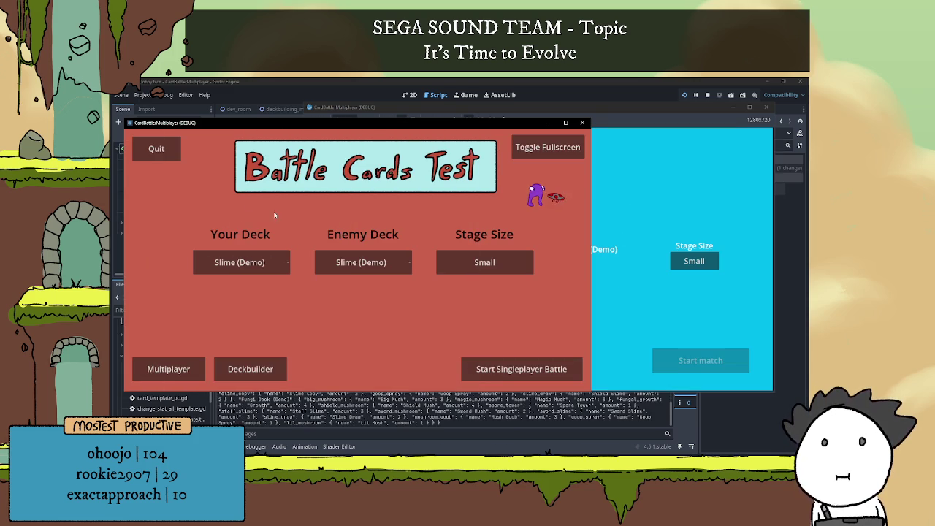
click(266, 369)
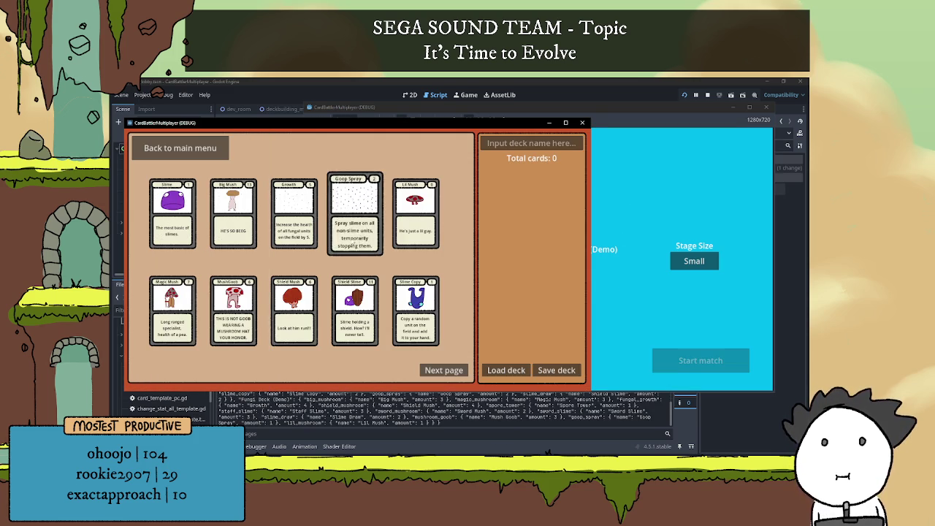
click(507, 369)
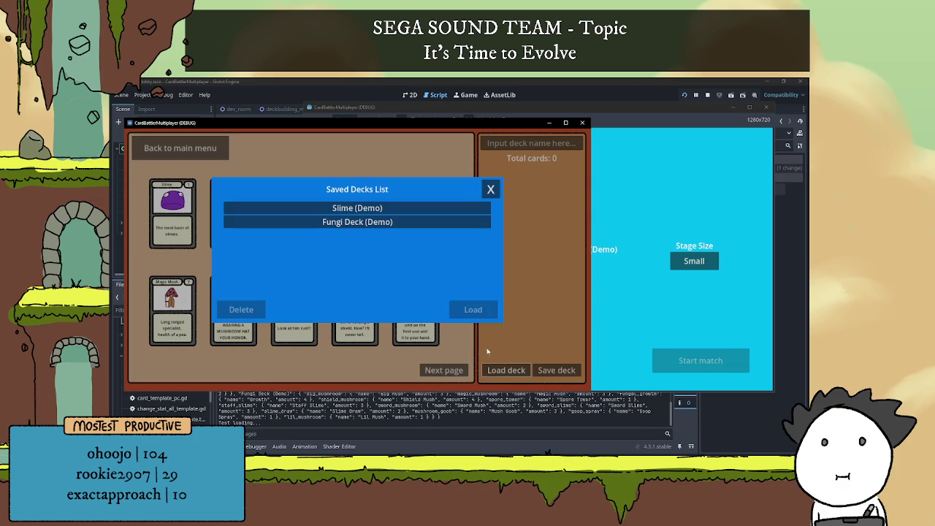
click(266, 306)
click(343, 208)
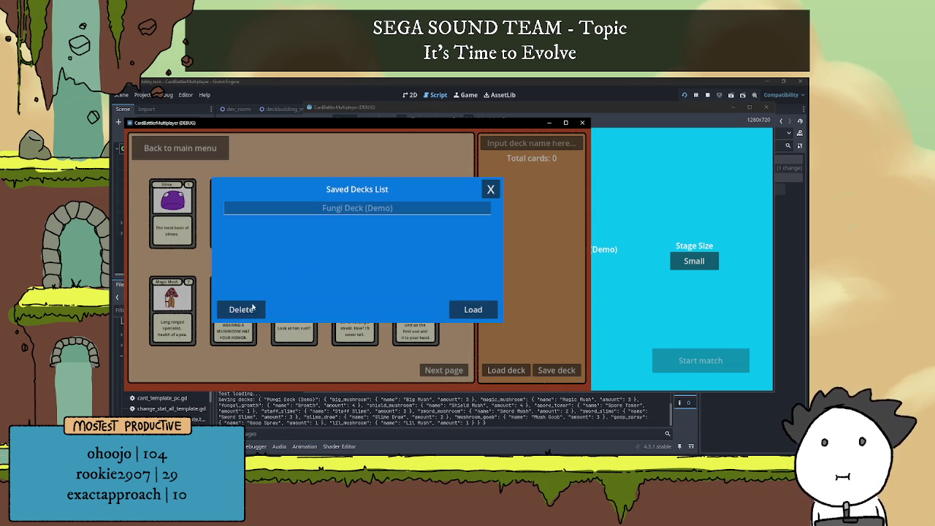
click(241, 308)
click(490, 191)
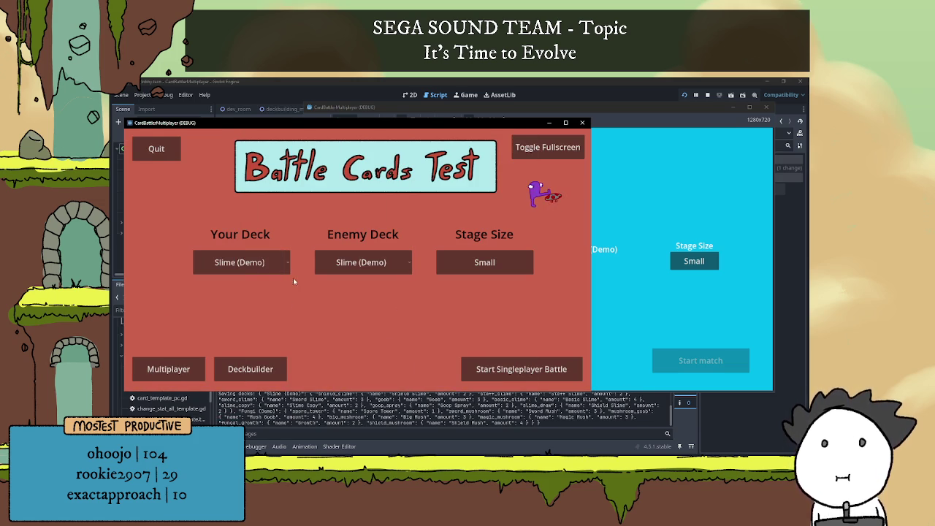
Toggle your deck to Fungi (Demo) and back to Slime (Demo), then go to multiplayer setup.
click(248, 264)
click(249, 285)
click(241, 262)
click(227, 278)
click(191, 366)
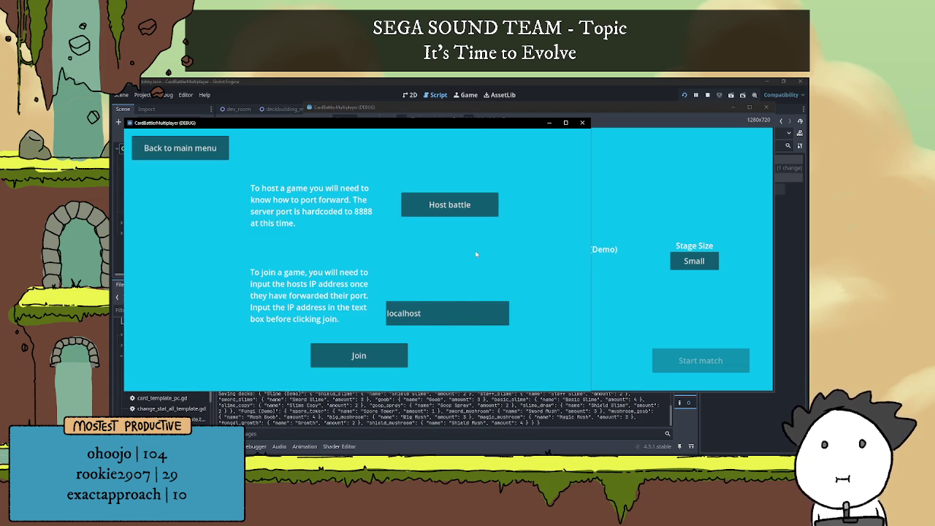
Join from the client, set player 2 to Fungi (Demo), and player 1 to Fungi then back to Slime.
click(383, 355)
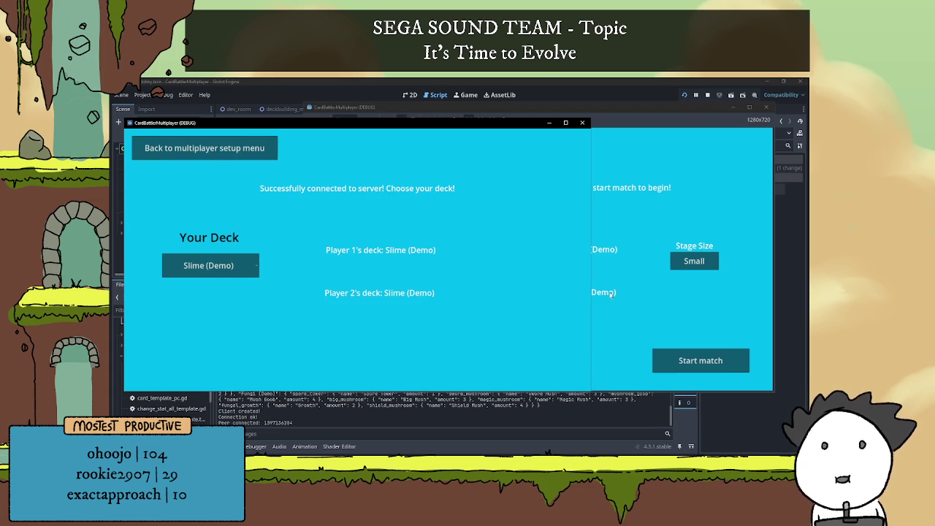
click(509, 295)
click(286, 288)
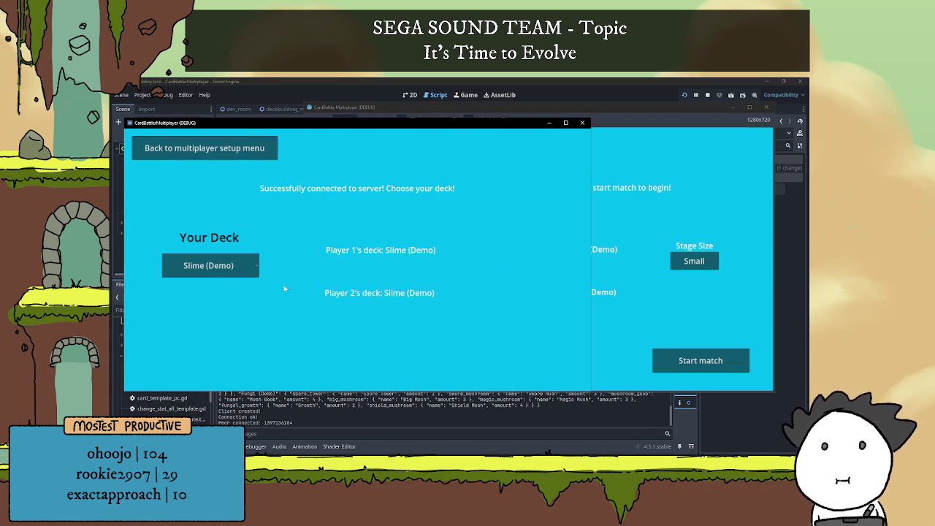
click(219, 265)
click(239, 289)
click(634, 312)
click(391, 264)
click(393, 290)
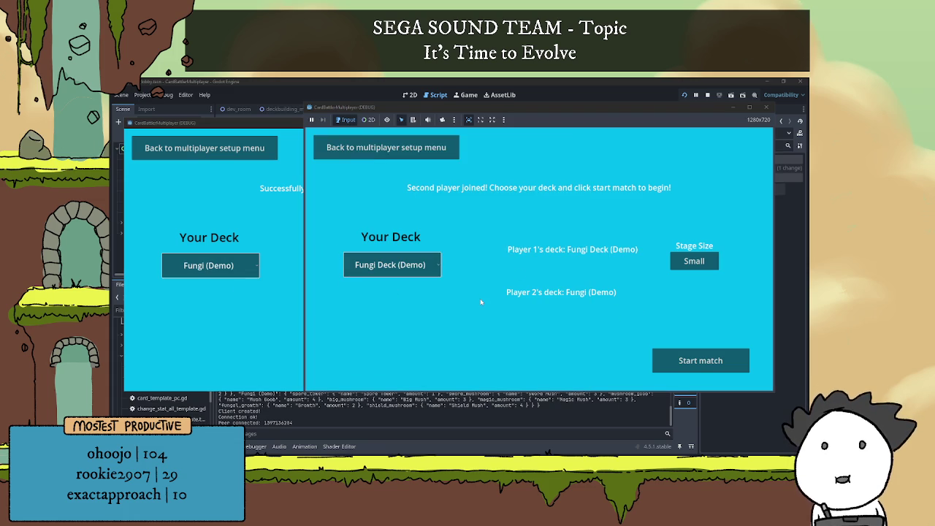
click(379, 264)
click(400, 282)
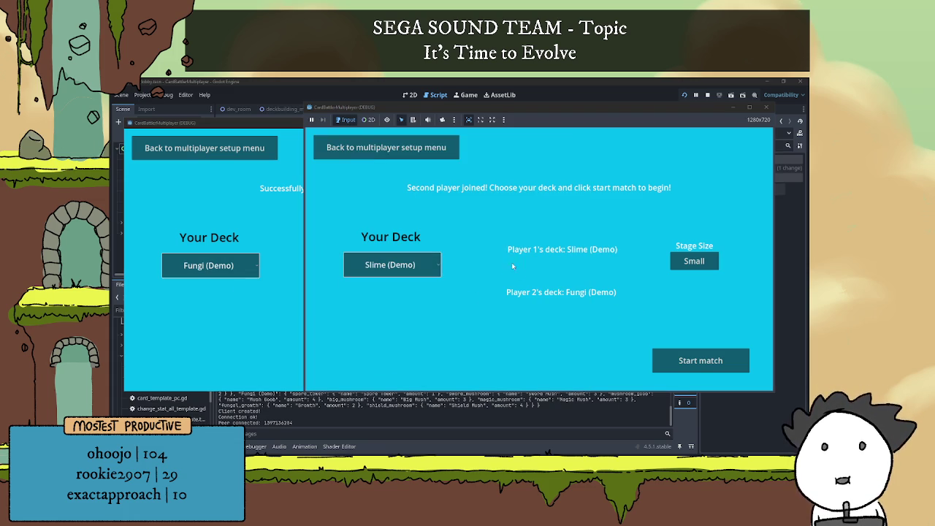
Re-host the battle, rejoin from the client, and set player 2's deck to Fungi (Demo).
click(423, 148)
click(614, 205)
click(241, 244)
click(360, 353)
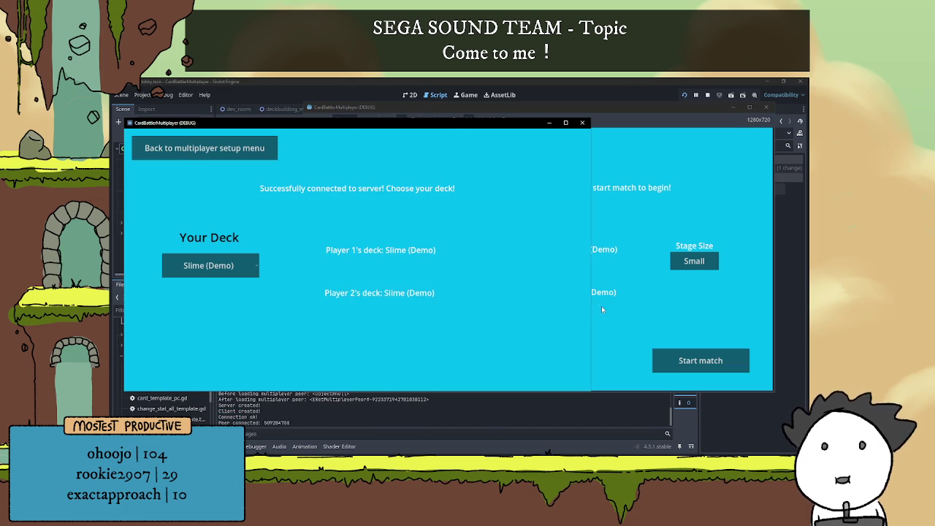
click(601, 306)
click(248, 276)
click(243, 276)
click(227, 292)
click(221, 275)
click(216, 288)
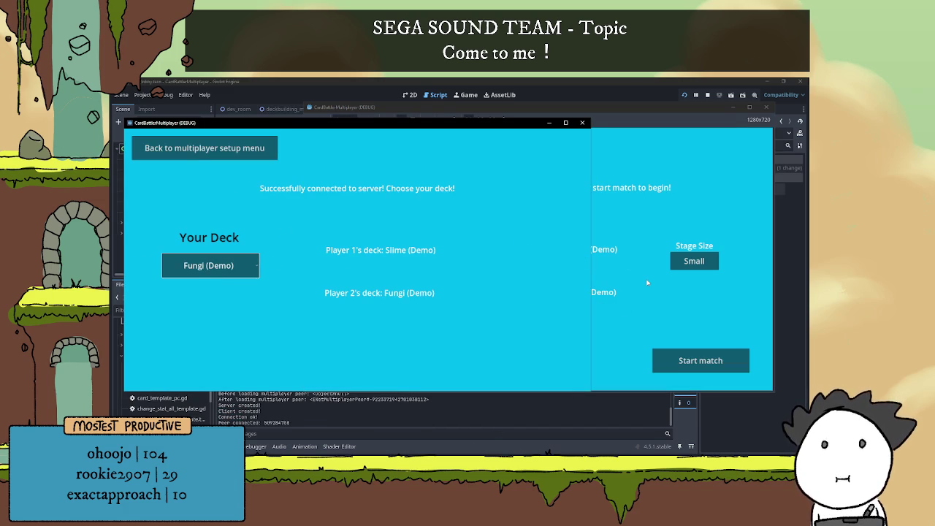
Set player 1 to Fungi Deck (Demo), player 2 to Slime (Demo), leave both lobbies and stop the game.
click(685, 311)
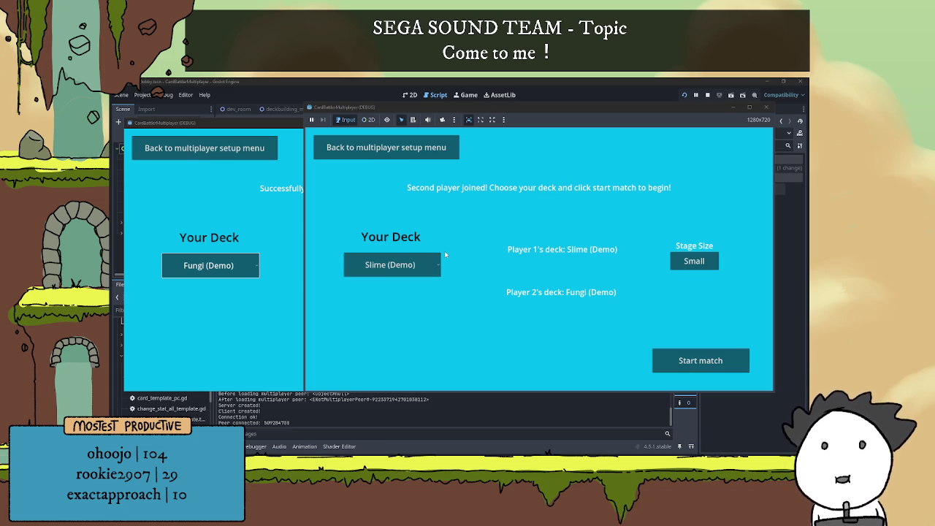
click(431, 264)
click(390, 288)
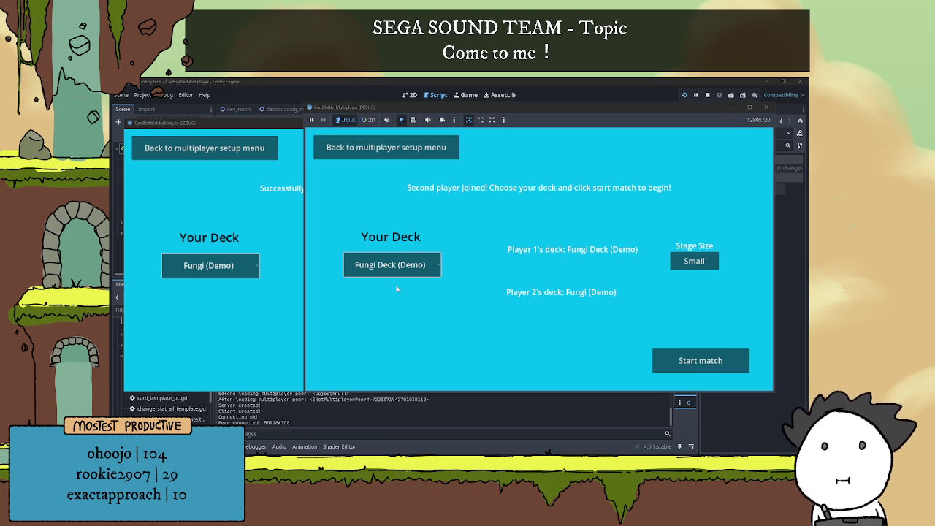
click(263, 292)
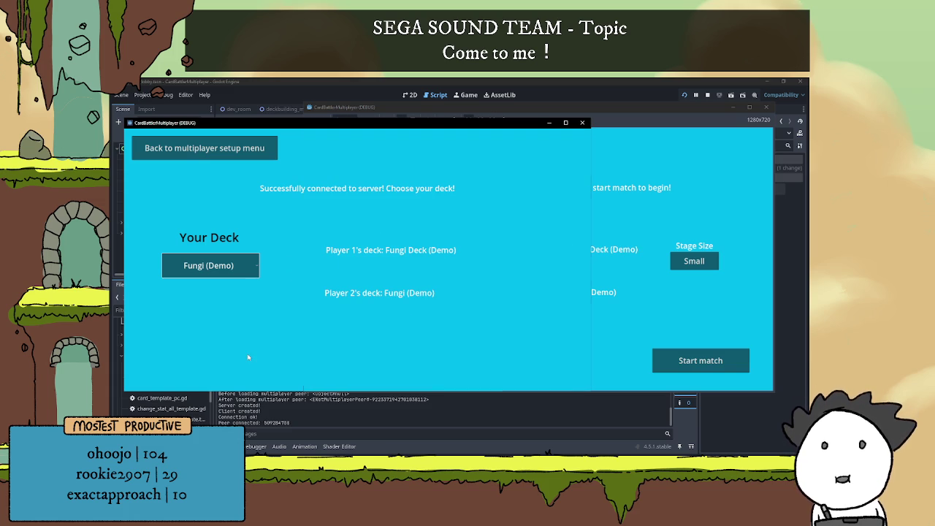
click(239, 276)
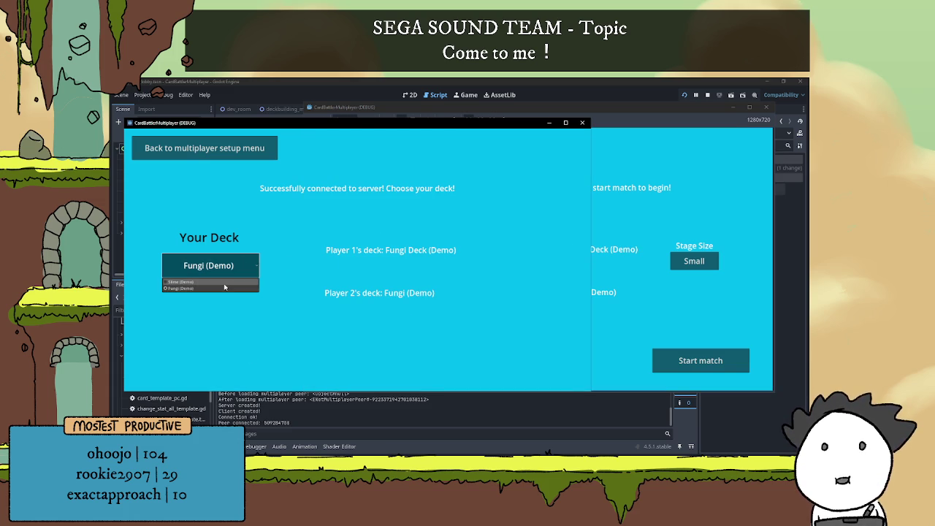
click(226, 286)
click(205, 148)
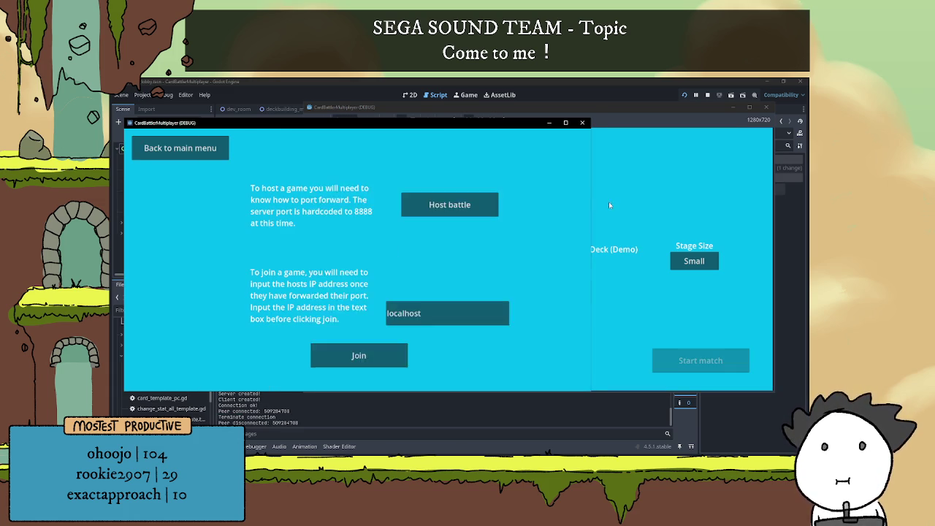
click(608, 201)
click(394, 153)
key(F8)
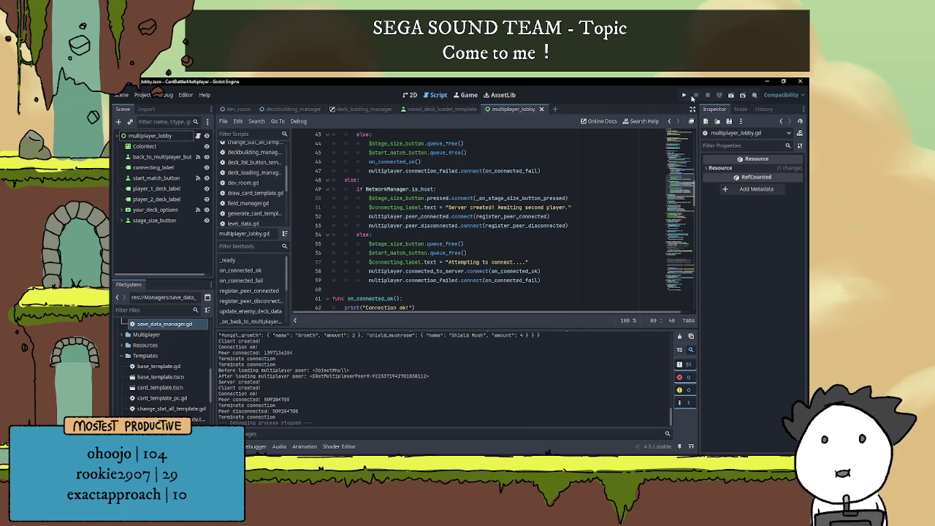
click(684, 95)
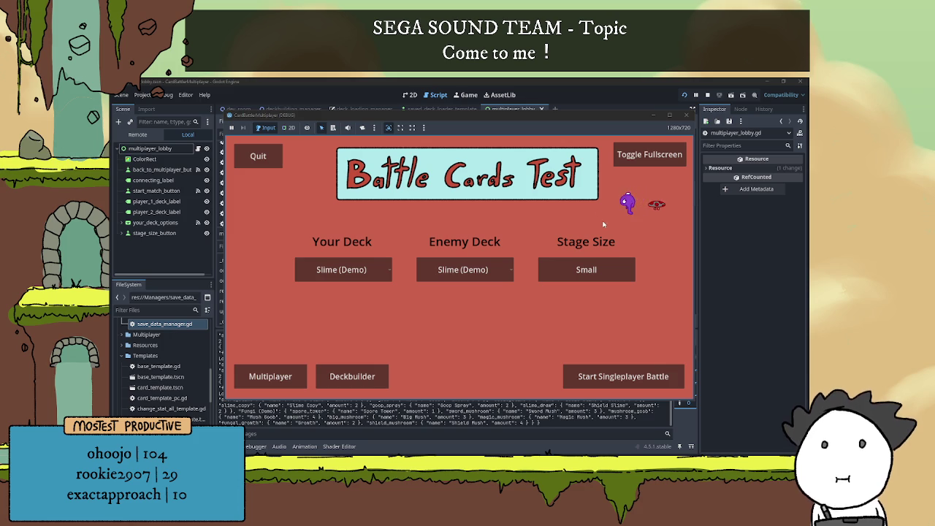
mouse_move(497, 115)
mouse_down()
mouse_move(593, 117)
mouse_move(557, 128)
mouse_move(398, 122)
mouse_up()
drag(232, 124, 129, 116)
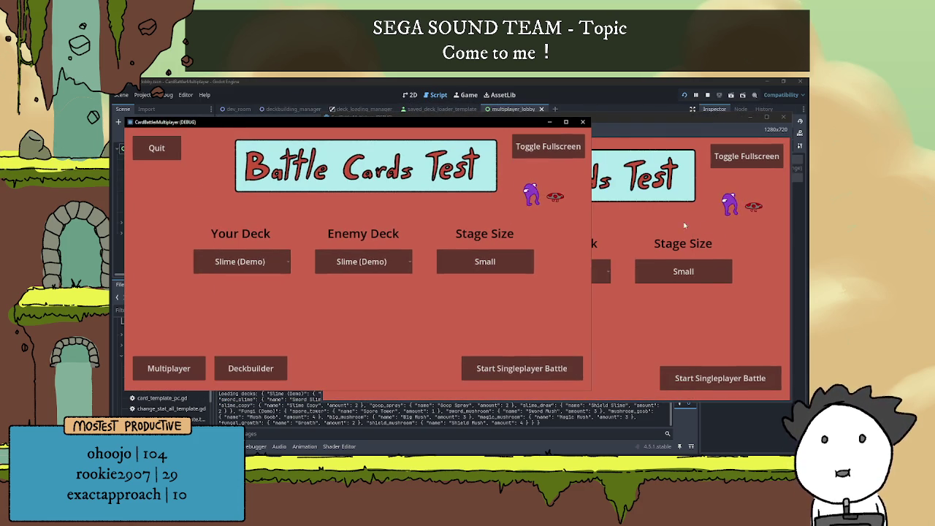
click(493, 363)
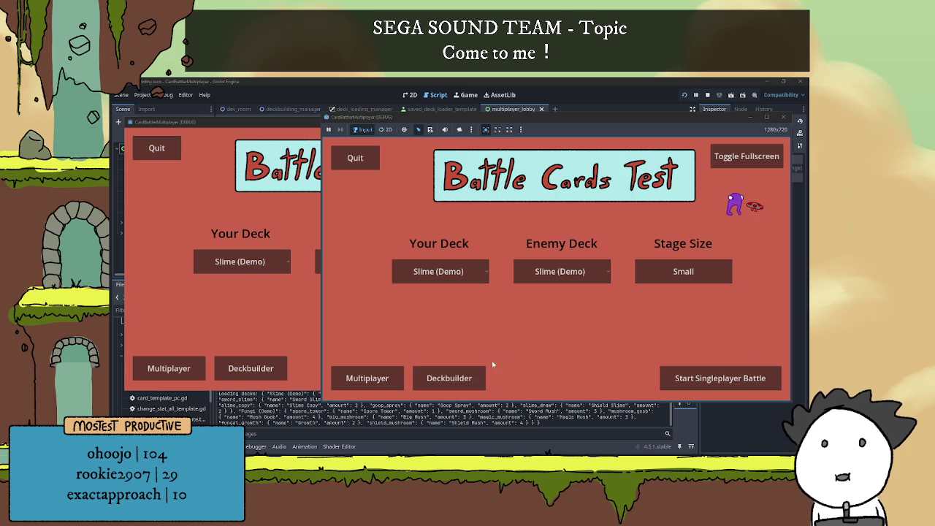
click(450, 386)
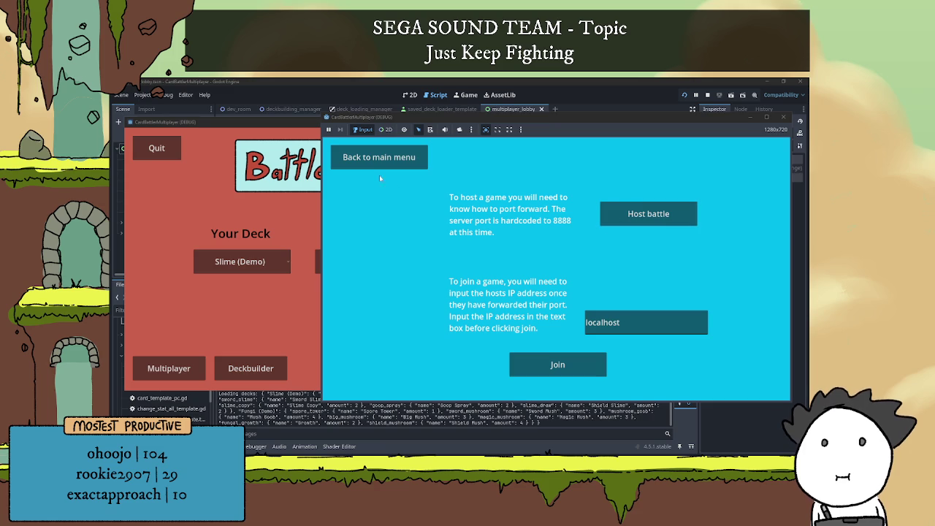
click(633, 219)
click(428, 274)
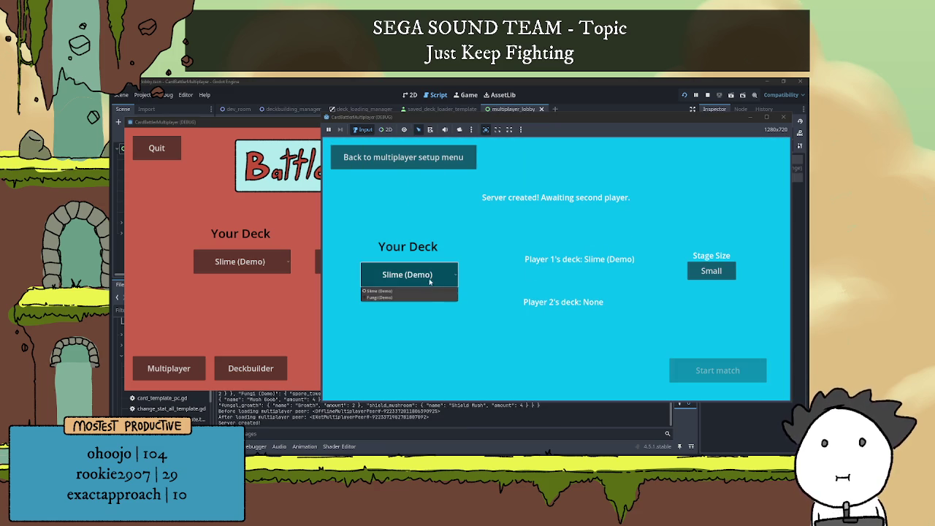
click(420, 295)
click(417, 284)
click(418, 295)
click(418, 283)
click(419, 296)
click(167, 367)
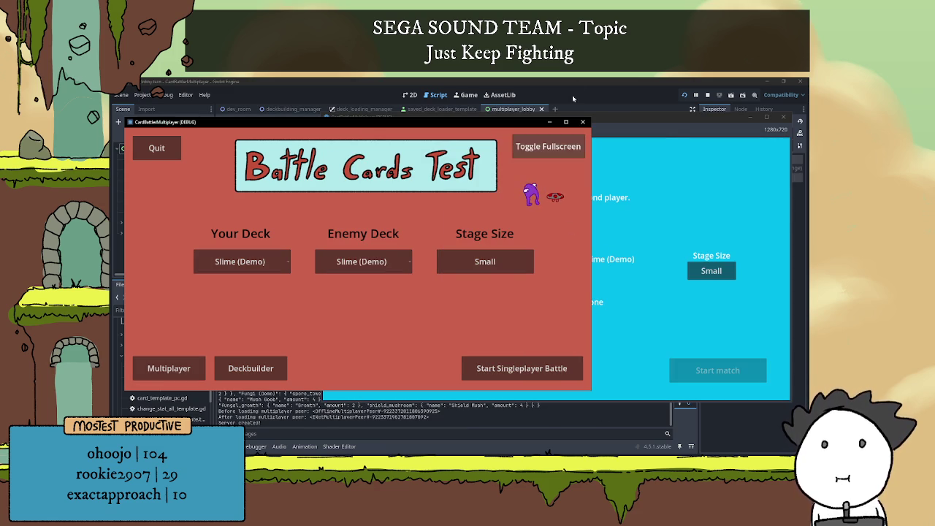
key(F8)
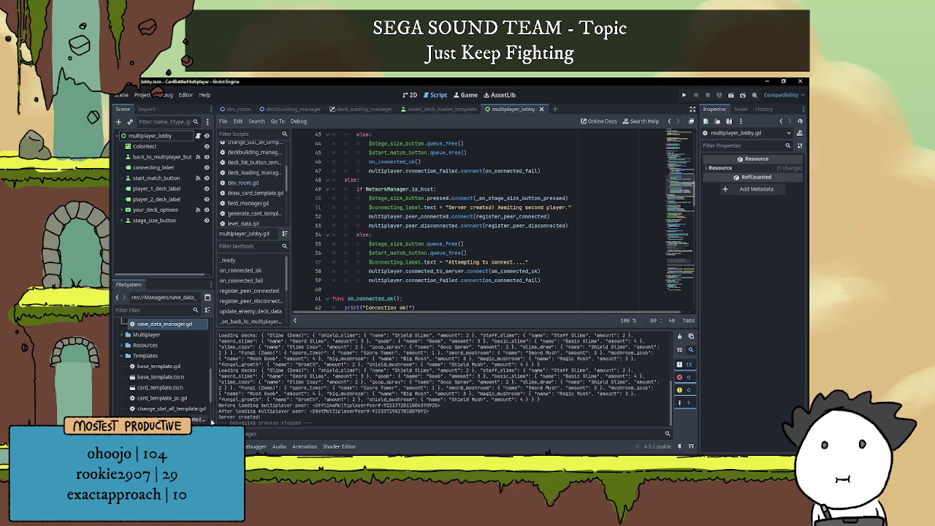
Delete the commented-out lines 108–111 in update_player_label and the extra blank lines below.
key(ctrl+j)
scroll(502, 300, down, 6)
scroll(503, 299, down, 12)
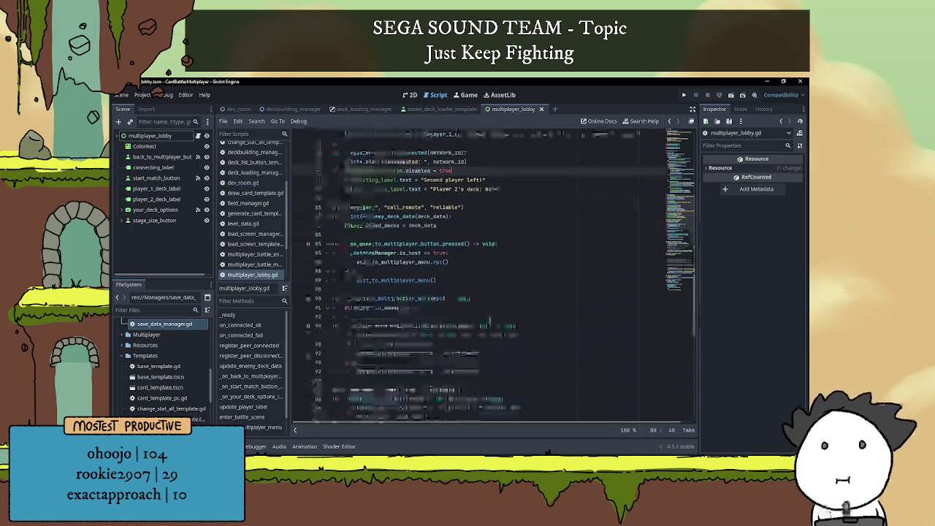
scroll(490, 306, down, 1)
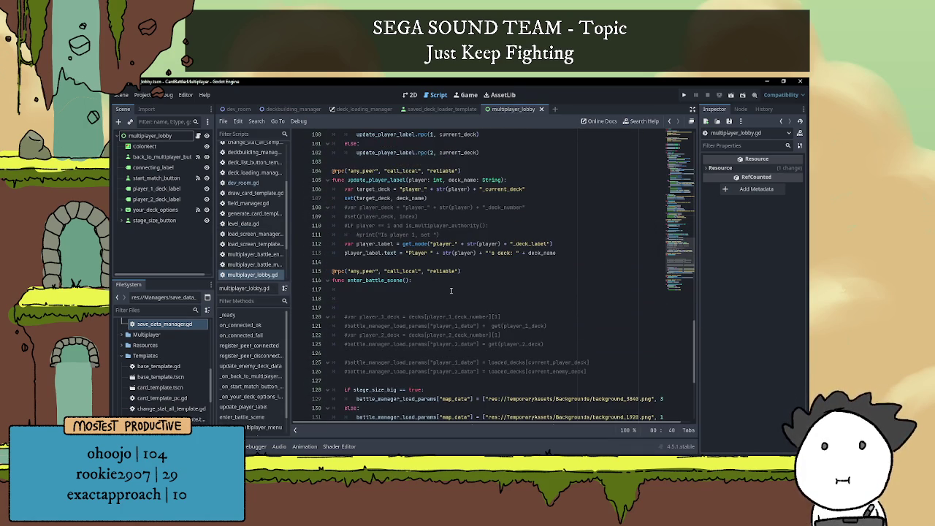
drag(453, 235, 304, 210)
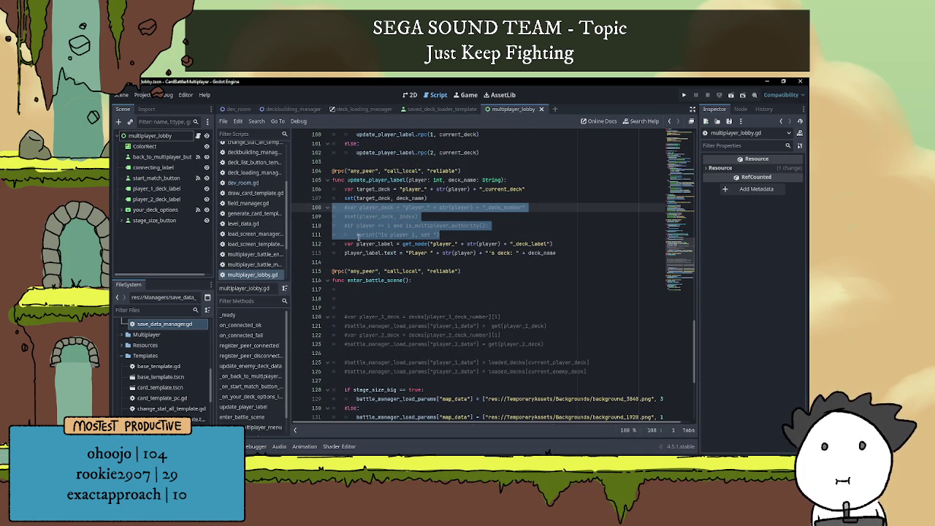
key(BackSpace)
key(BackSpace)
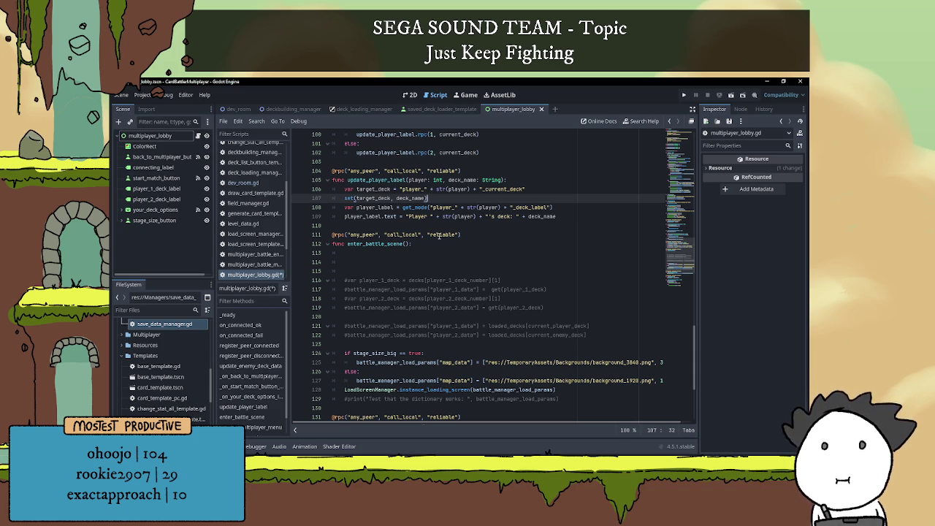
click(345, 271)
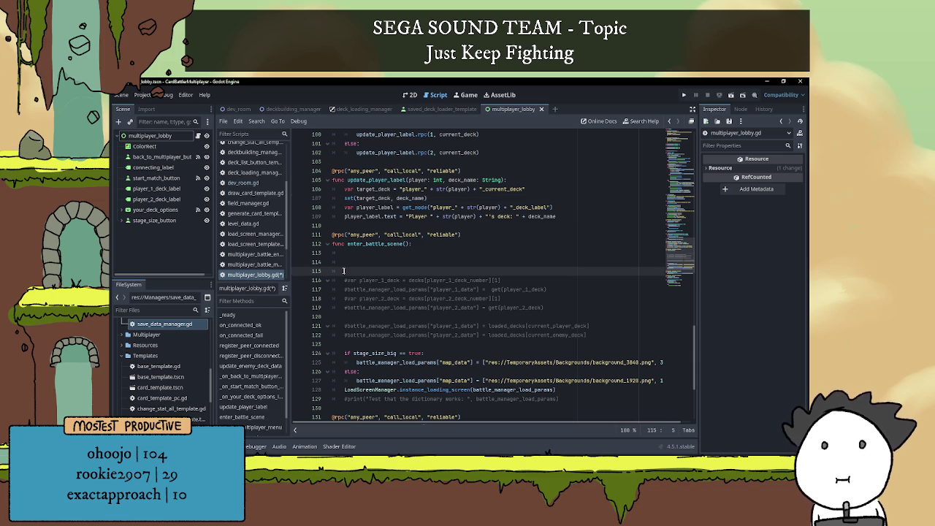
key(BackSpace)
key(BackSpace)
key(BackSpace)
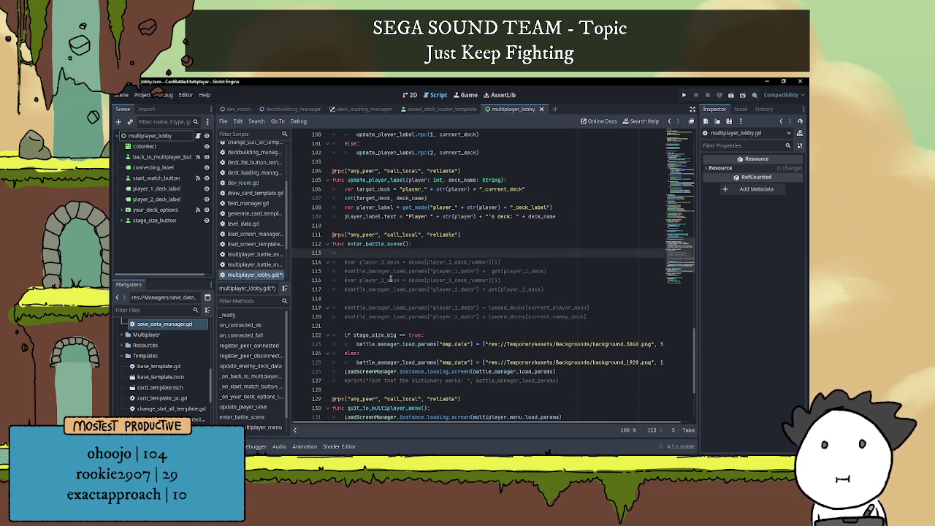
Uncomment the player_1_data assignment on line 119 and select its current_player_deck index.
click(379, 299)
scroll(384, 275, down, 1)
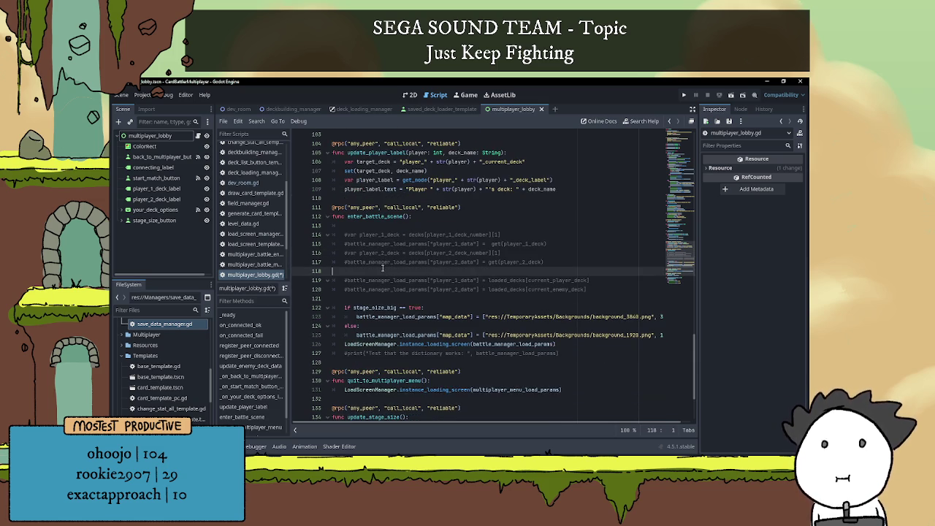
click(344, 280)
key(Delete)
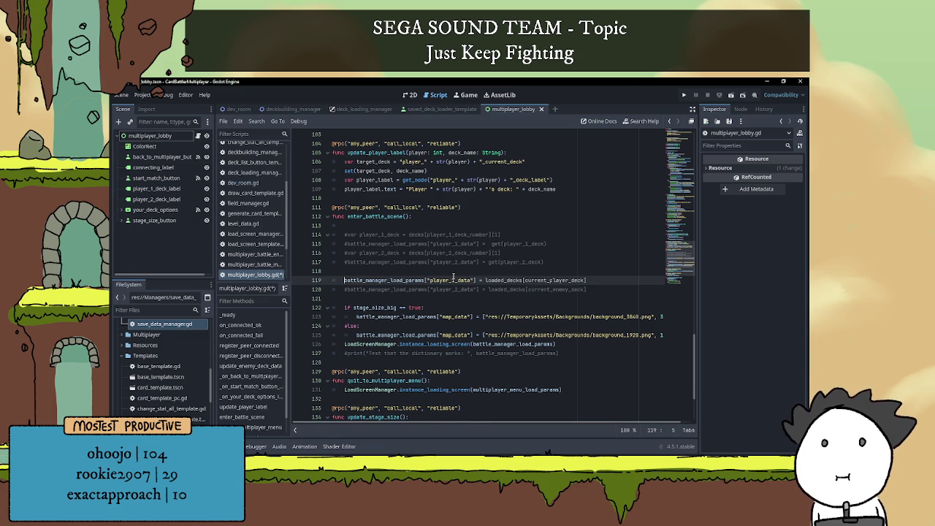
double_click(489, 281)
double_click(536, 280)
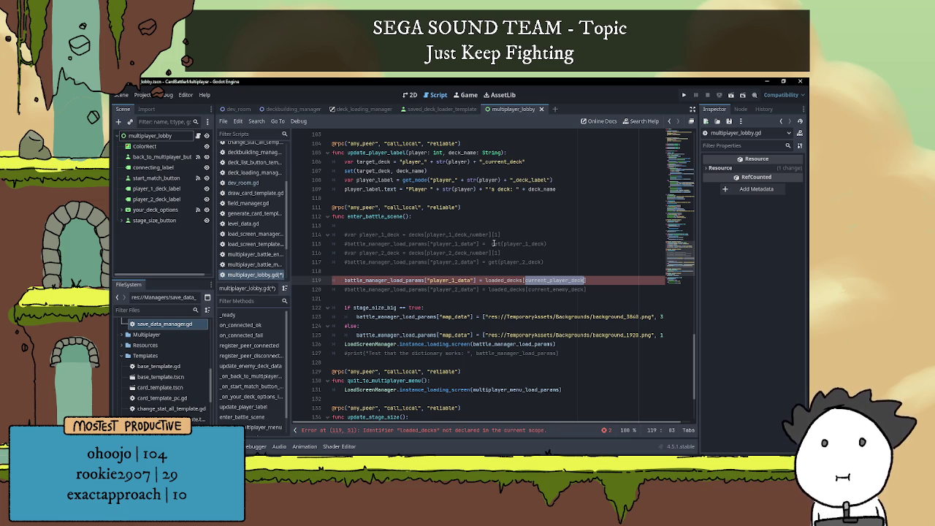
Change line 119 to use your_loaded_decks indexed by player_1_current_deck.
text(you)
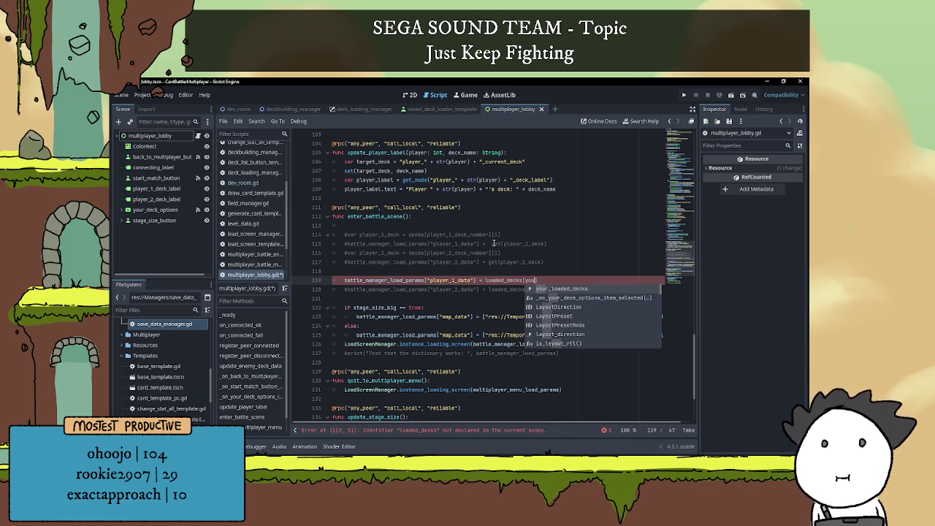
key(Return)
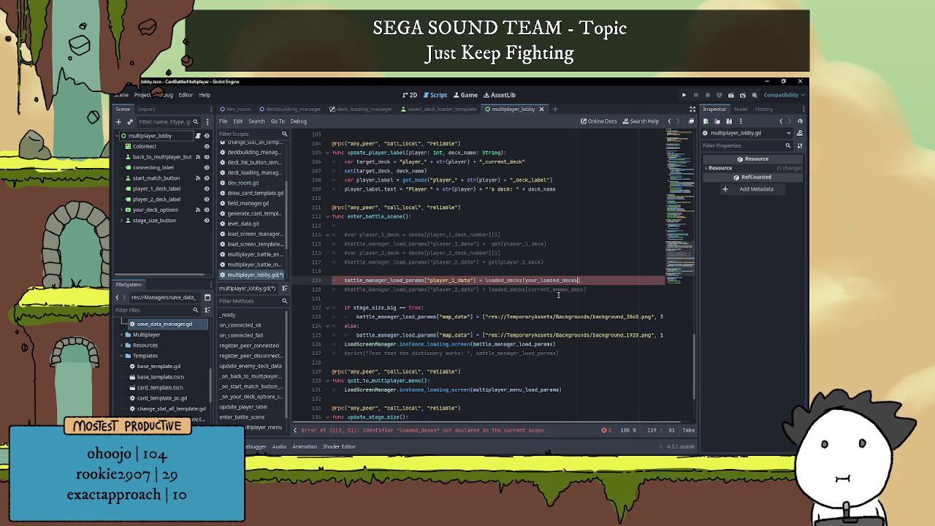
double_click(541, 280)
text(player)
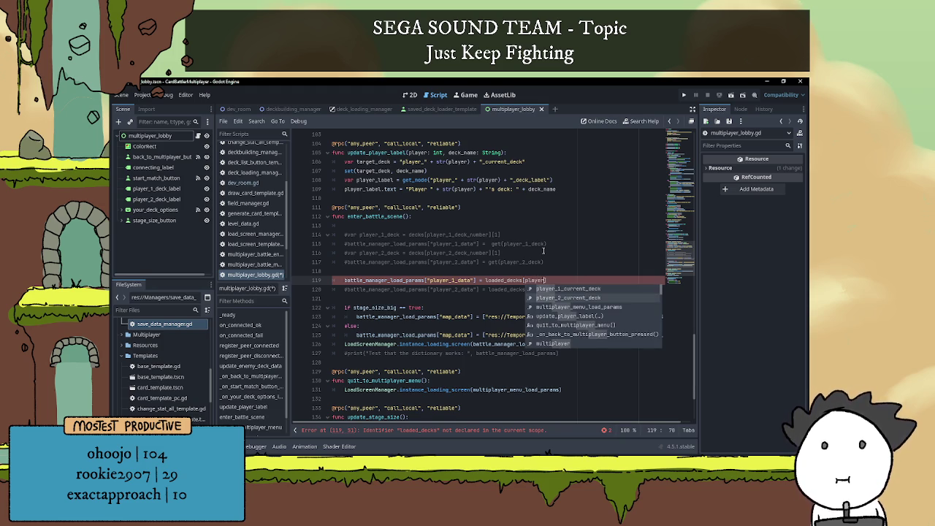
key(Return)
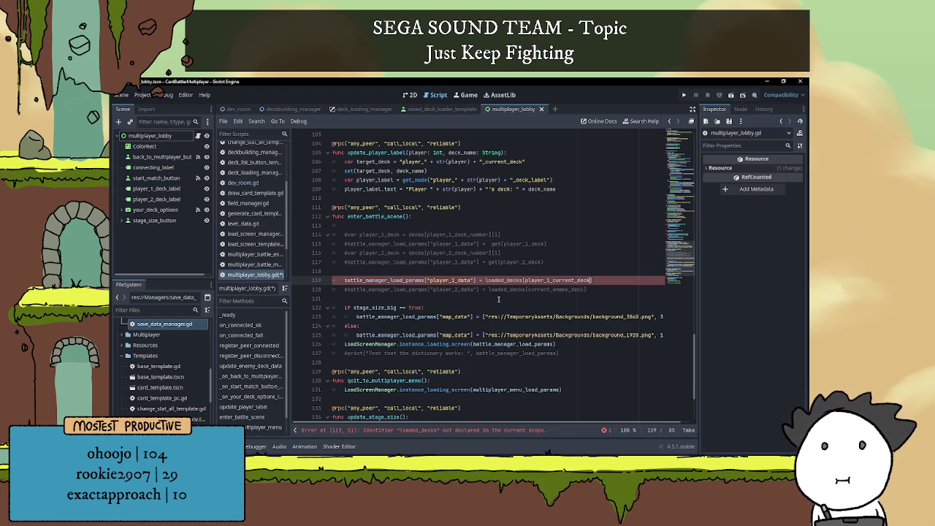
Uncomment line 120 and make it read enemy_loaded_decks[player_2_current_deck].
click(348, 290)
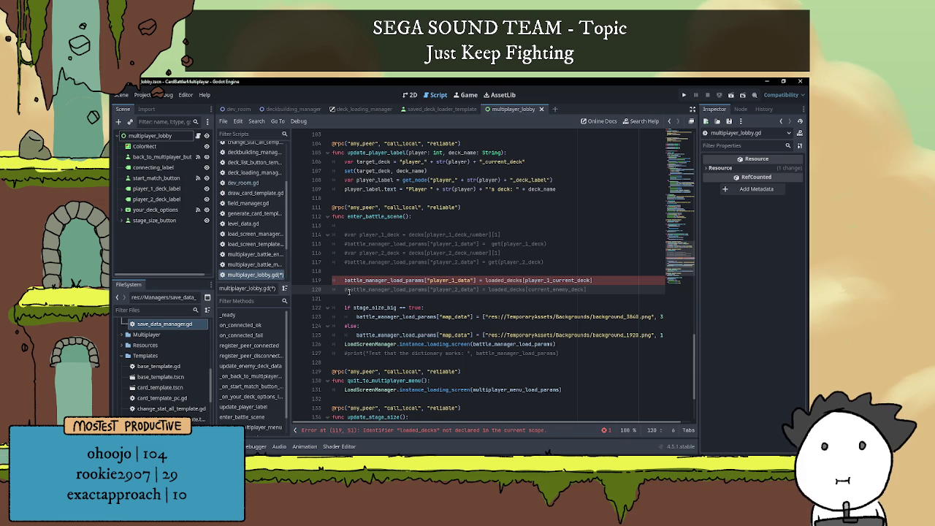
key(BackSpace)
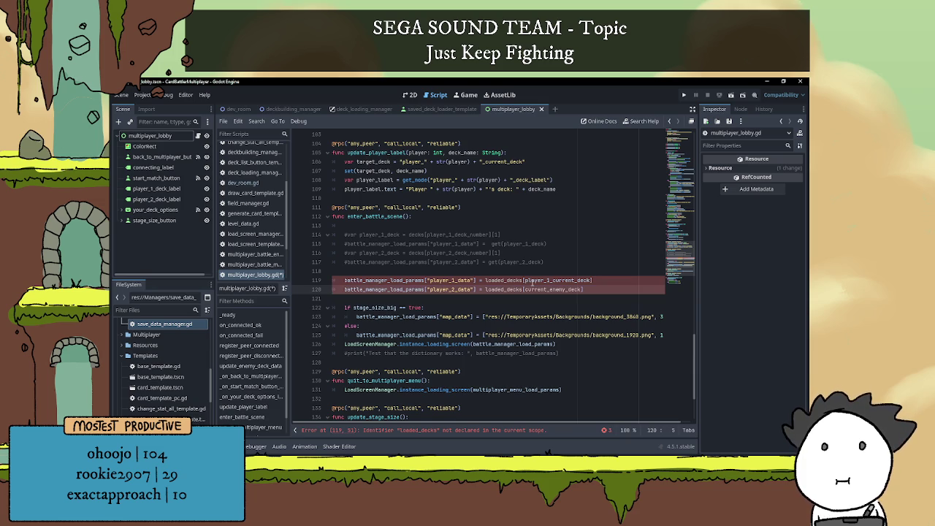
double_click(535, 289)
text(player_1_current_deck)
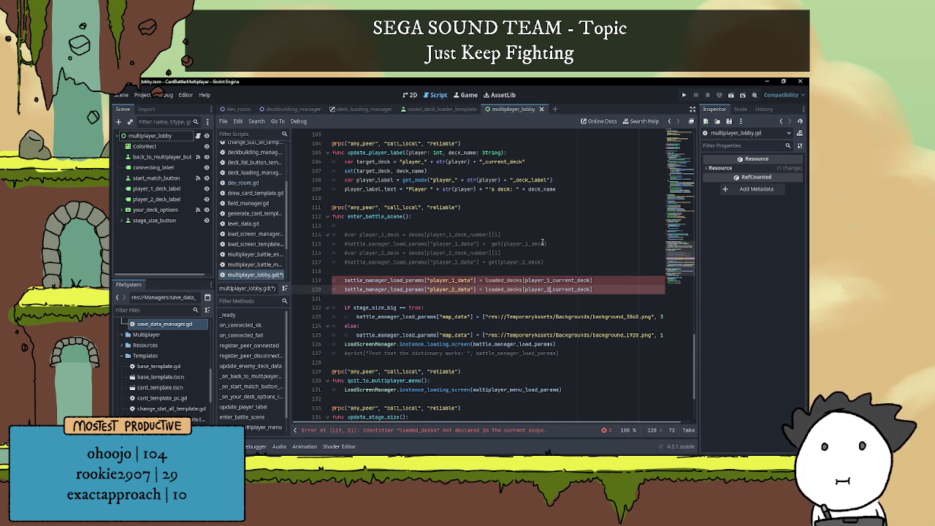
click(505, 271)
scroll(504, 271, down, 1)
click(504, 262)
double_click(504, 261)
text(enemy)
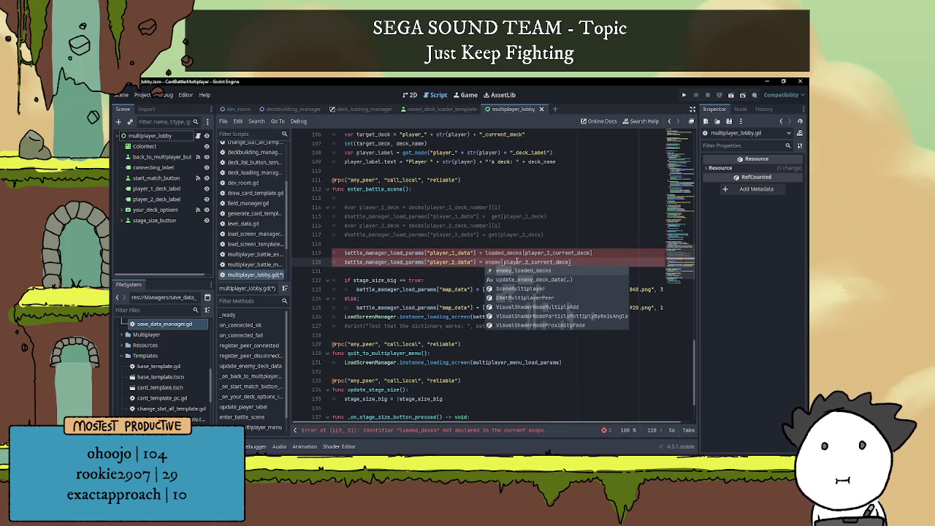
key(Return)
key(Down)
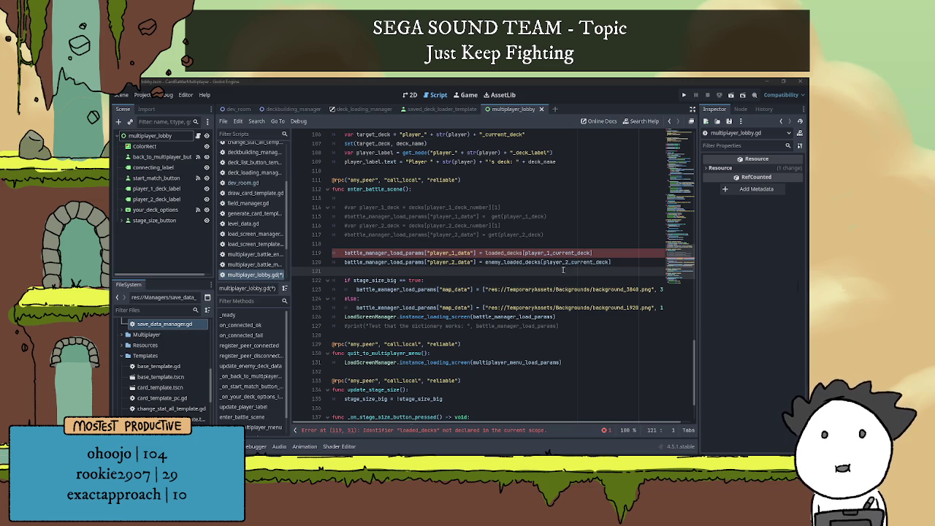
Prefix the remaining loaded_decks reference on line 119 with your_.
click(485, 252)
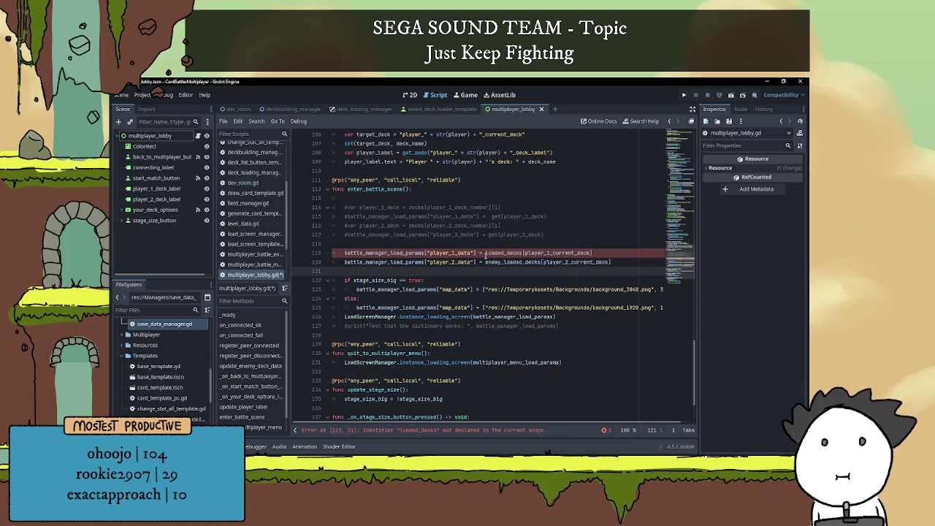
text(your)
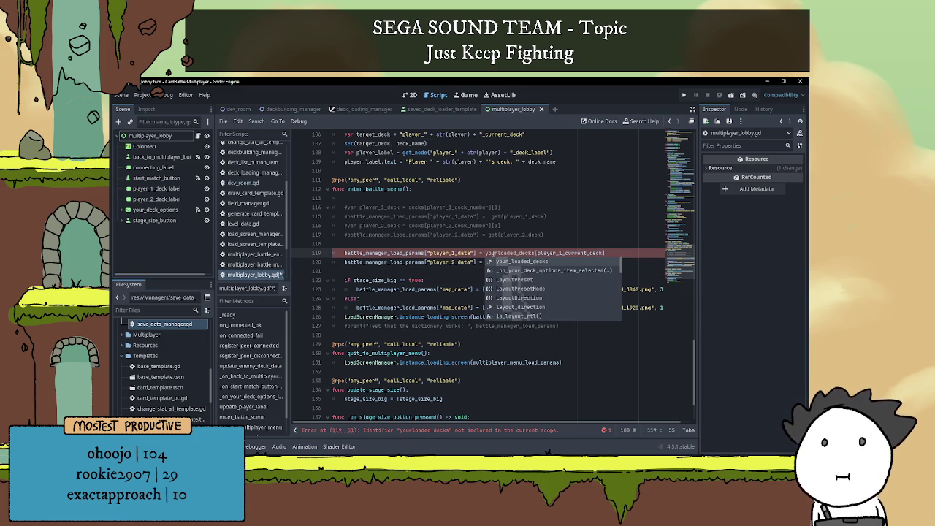
text(_)
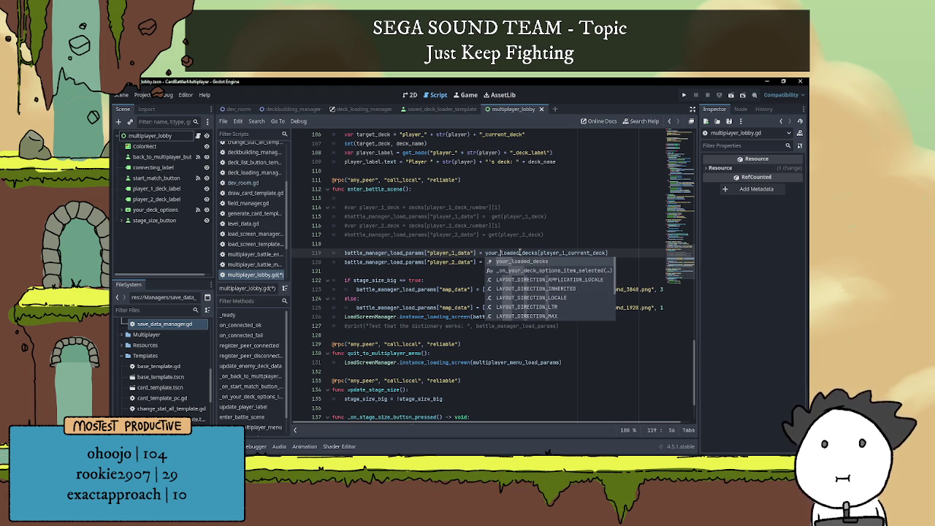
click(482, 244)
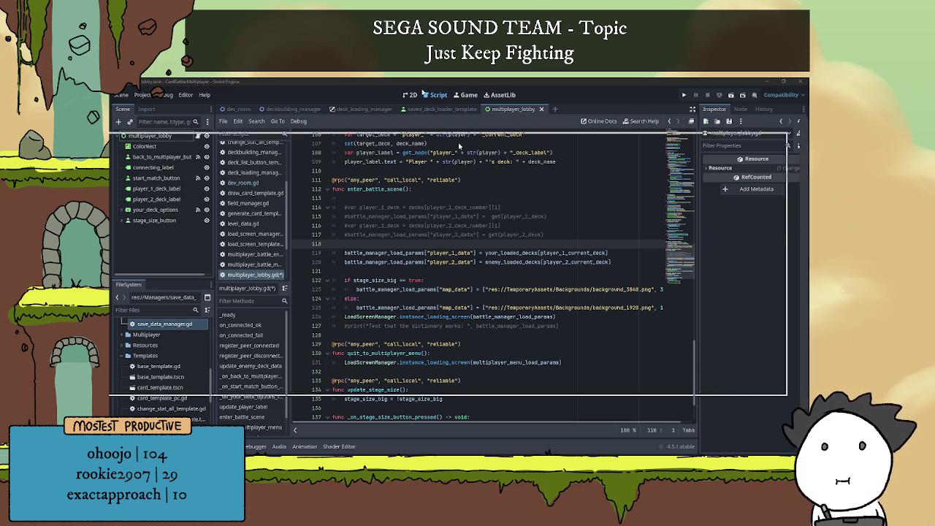
key(alt+Tab)
Open the Wookieepedia Sifo-Dyas result and read down through its introduction and infobox.
click(215, 323)
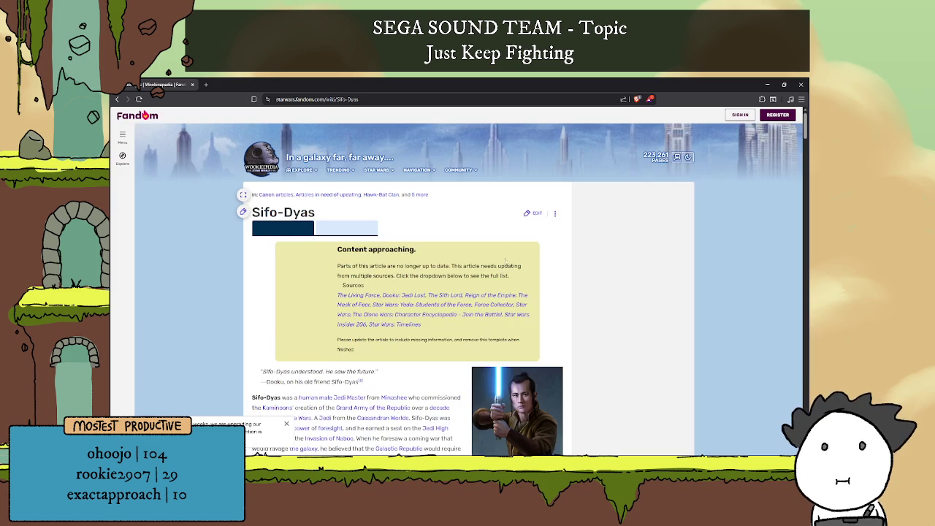
scroll(504, 270, down, 4)
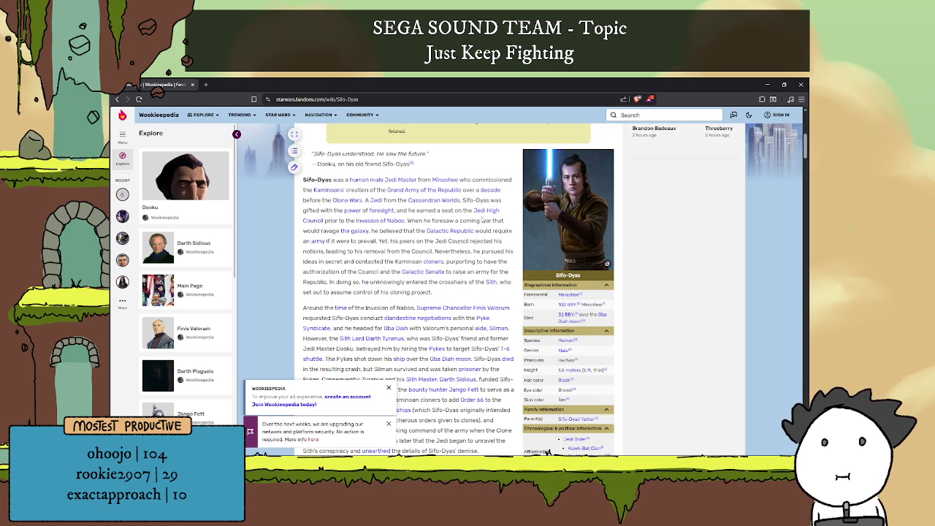
scroll(484, 218, down, 1)
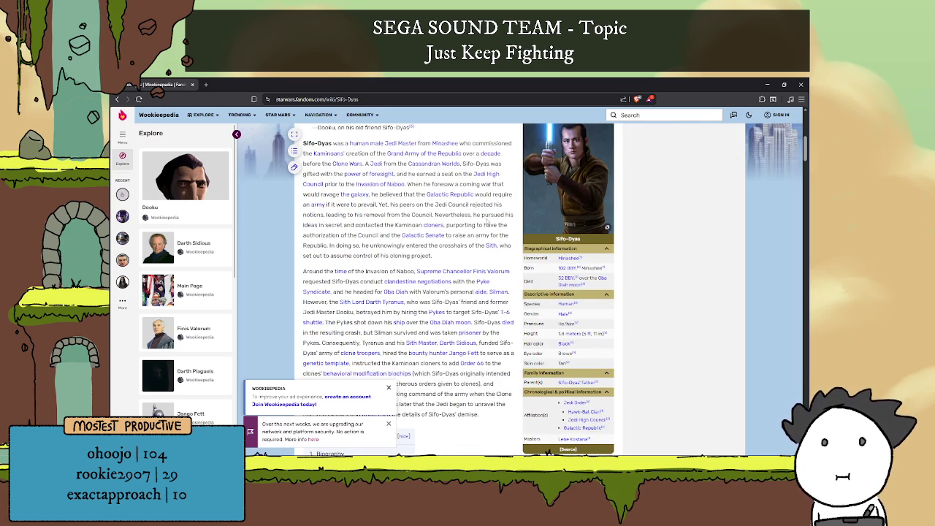
scroll(486, 223, down, 1)
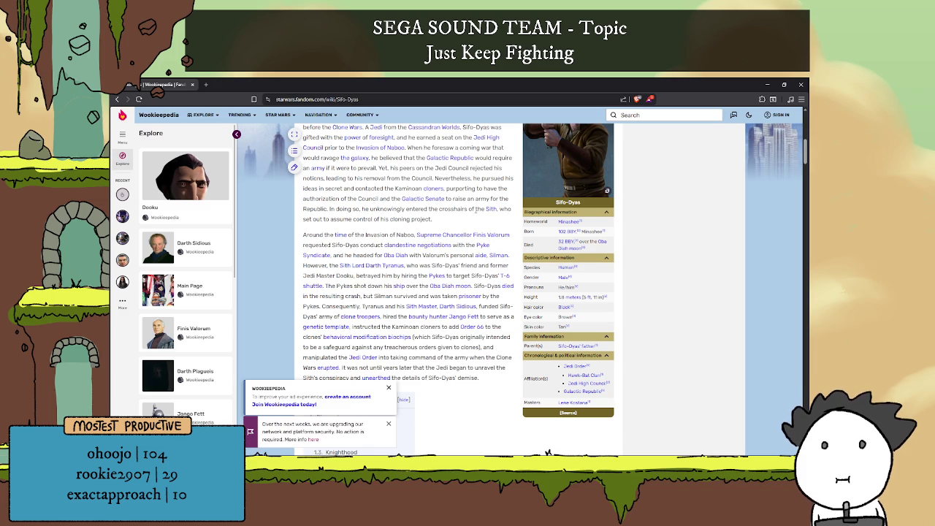
scroll(479, 226, down, 1)
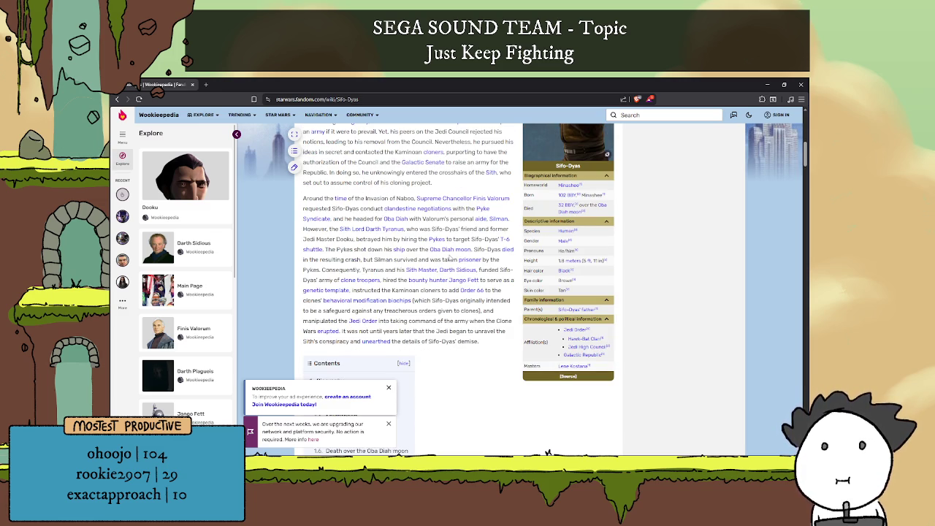
scroll(450, 259, down, 1)
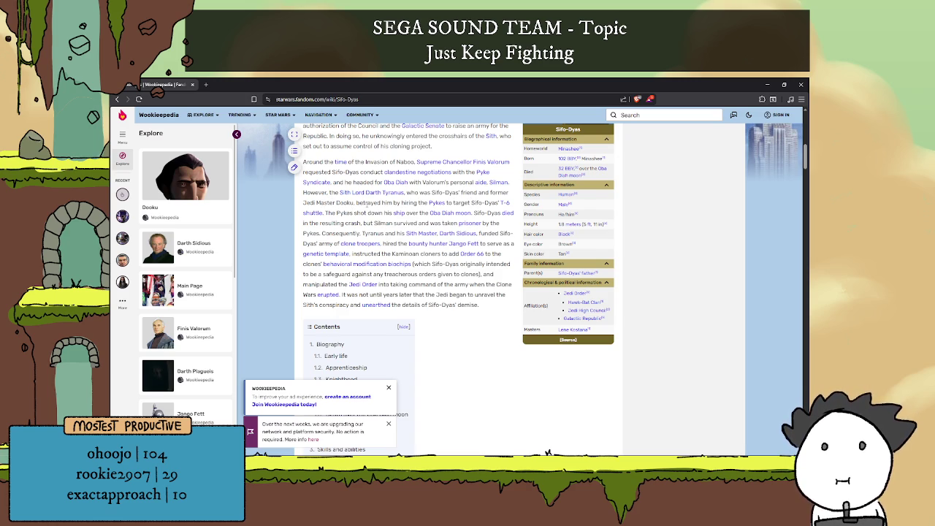
scroll(364, 203, up, 1)
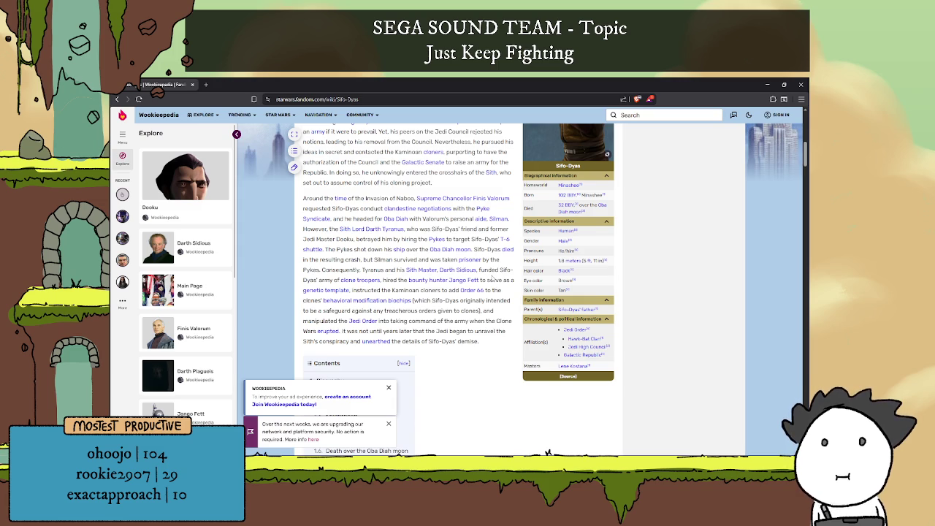
scroll(494, 278, down, 1)
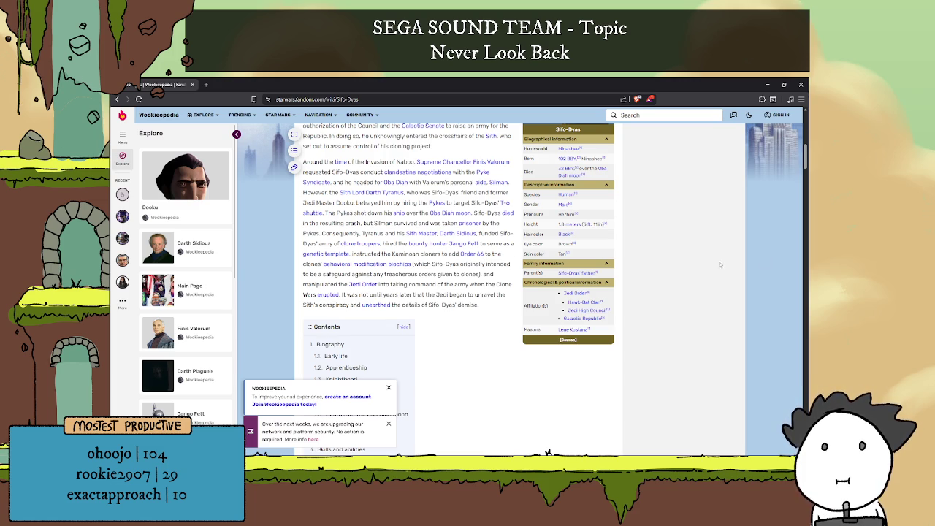
Follow the Darth Tyranus link from the Sifo-Dyas article, then return to Sifo-Dyas.
scroll(474, 280, up, 3)
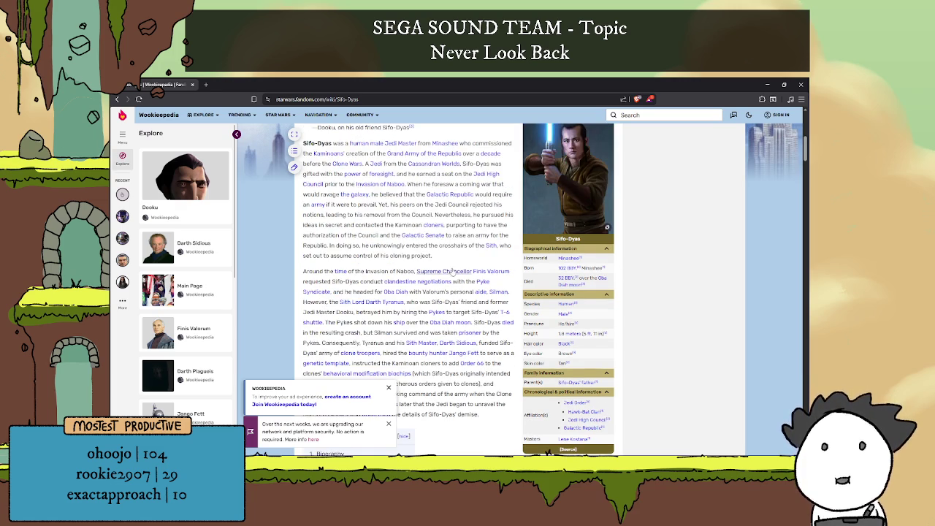
scroll(448, 256, down, 2)
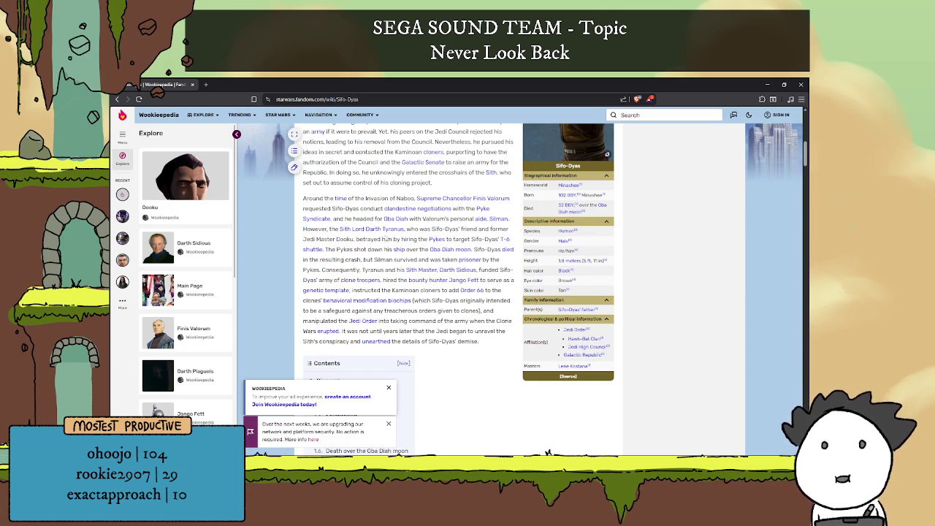
scroll(355, 229, up, 2)
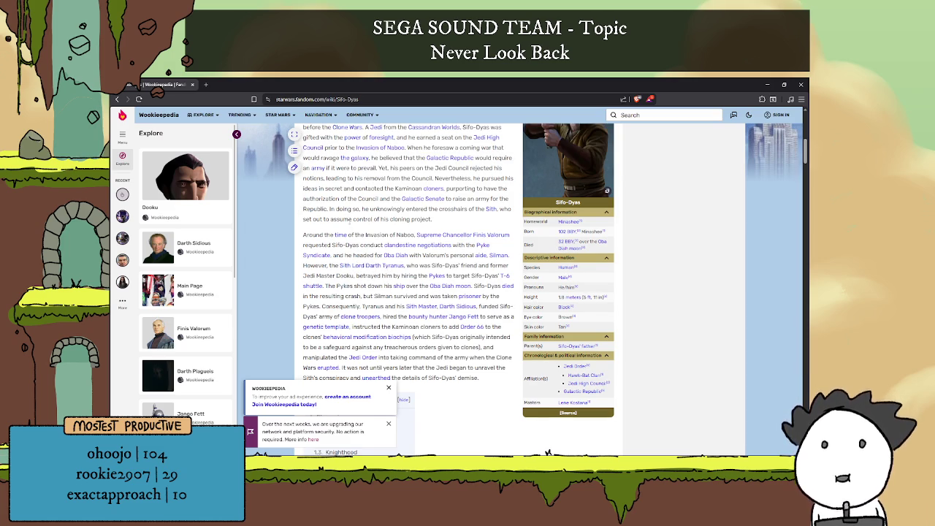
scroll(393, 221, down, 2)
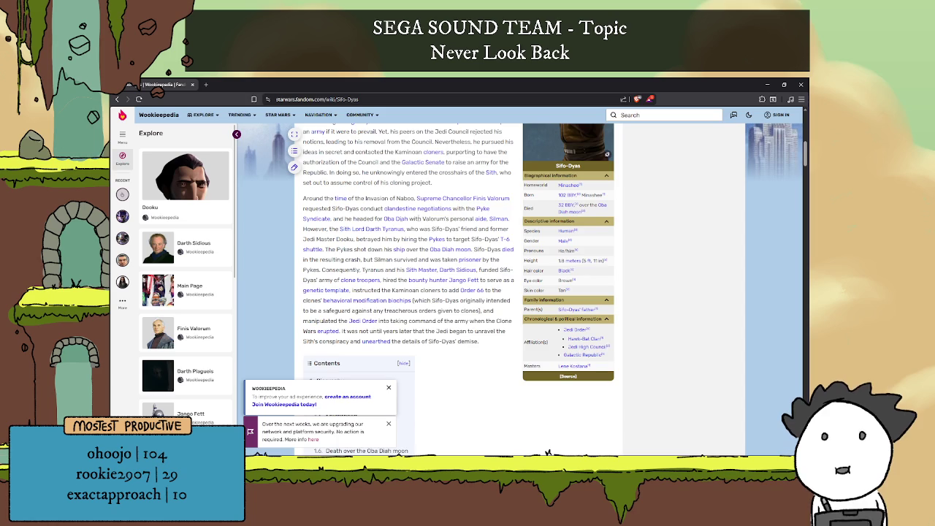
click(372, 231)
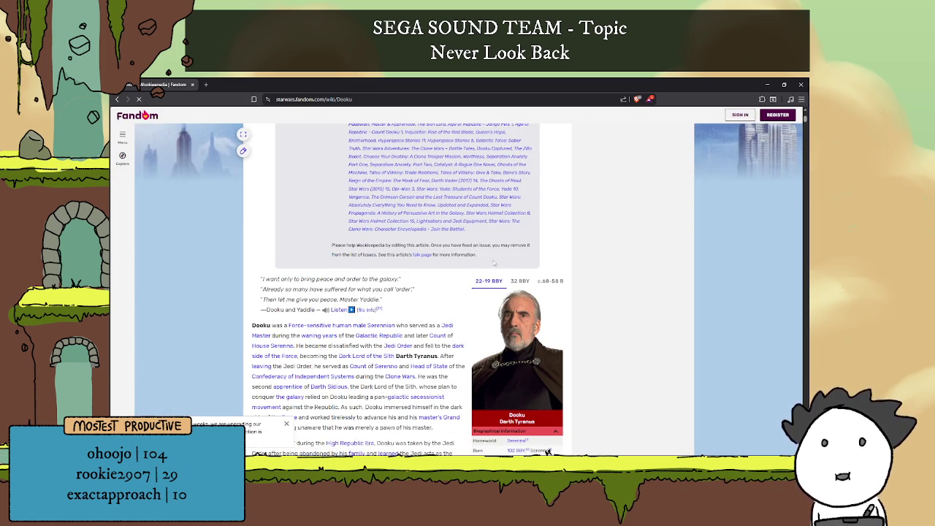
key(alt+Left)
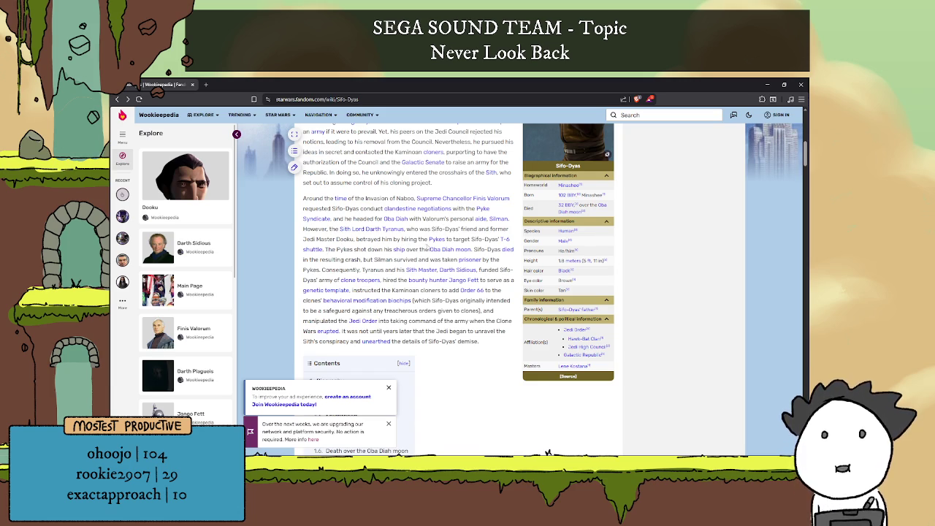
Read further down the Sifo-Dyas article, highlighting 'Dooku', then close the wiki.
scroll(427, 247, up, 2)
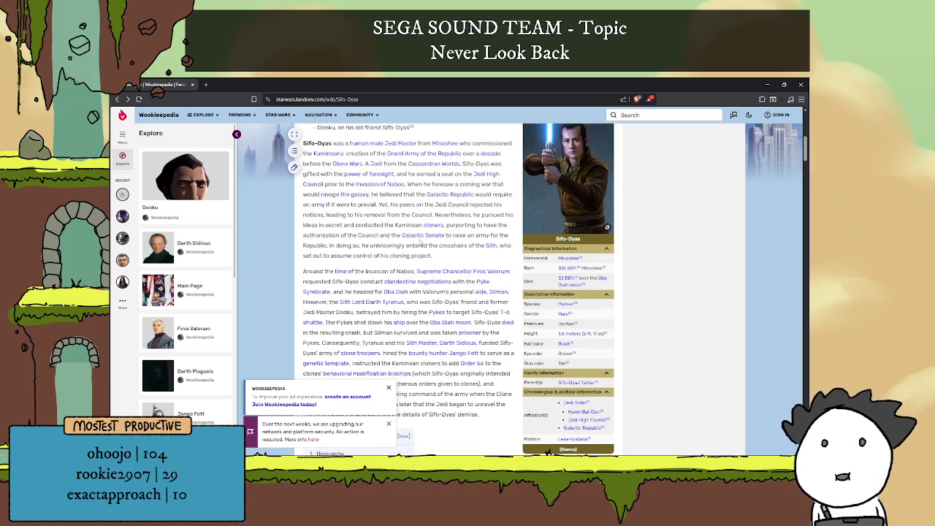
scroll(422, 246, down, 5)
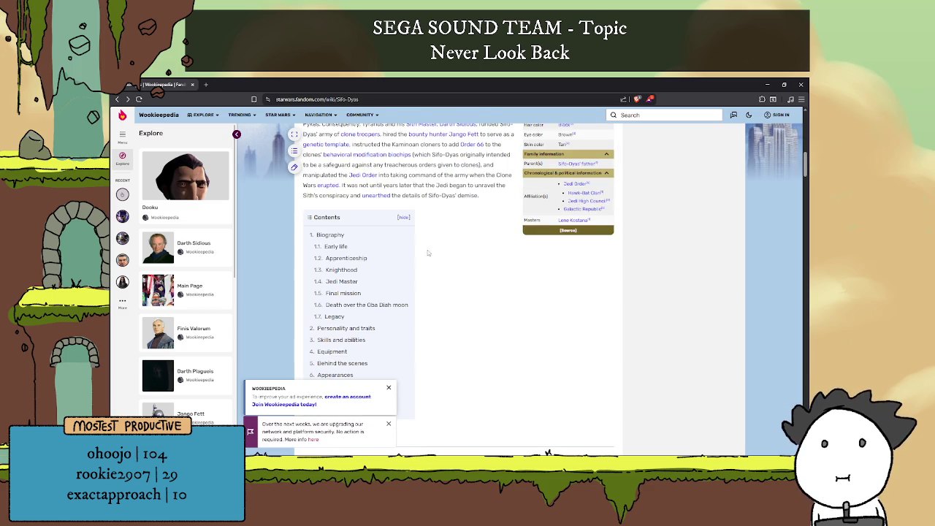
scroll(460, 241, down, 4)
scroll(451, 246, up, 8)
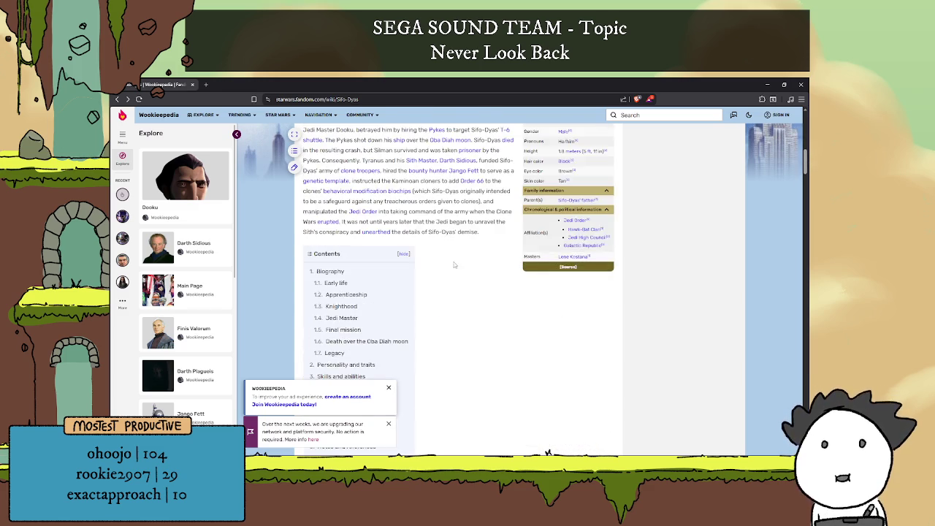
scroll(454, 266, down, 1)
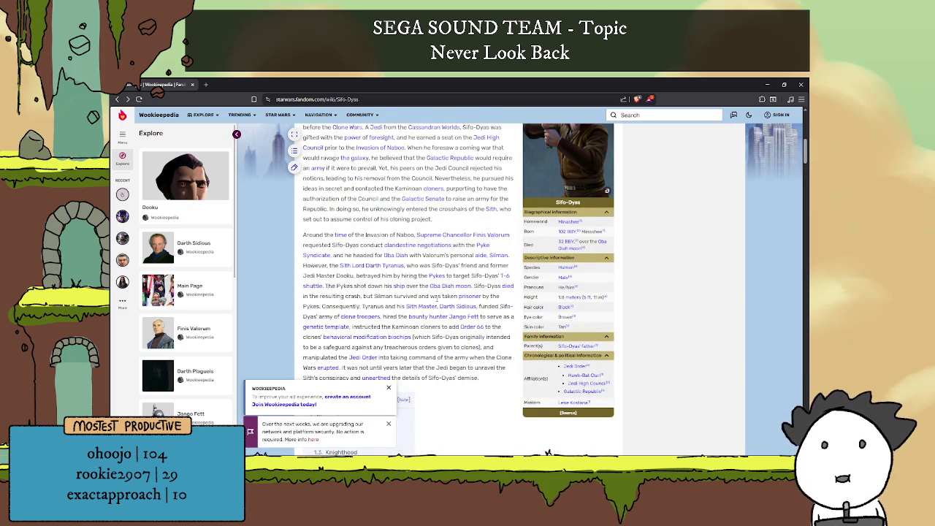
scroll(433, 293, down, 1)
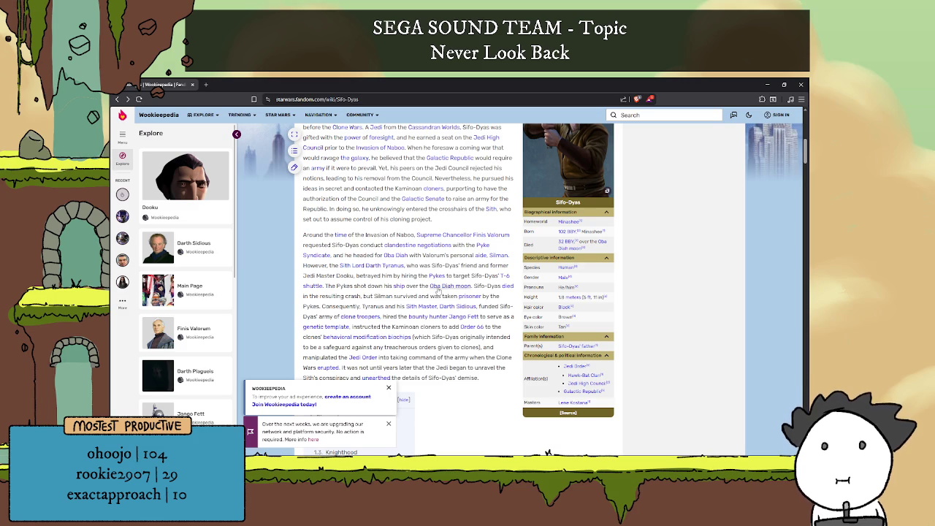
scroll(419, 310, down, 1)
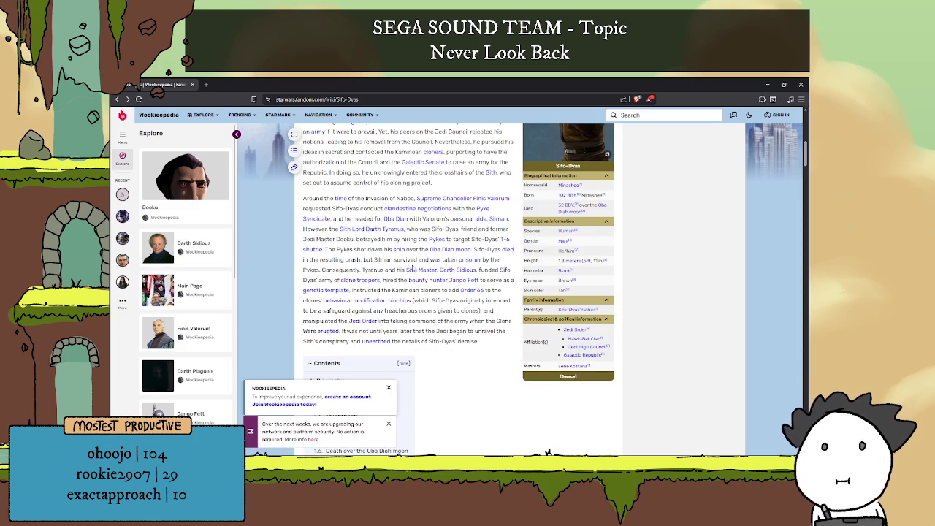
double_click(345, 238)
scroll(403, 279, down, 1)
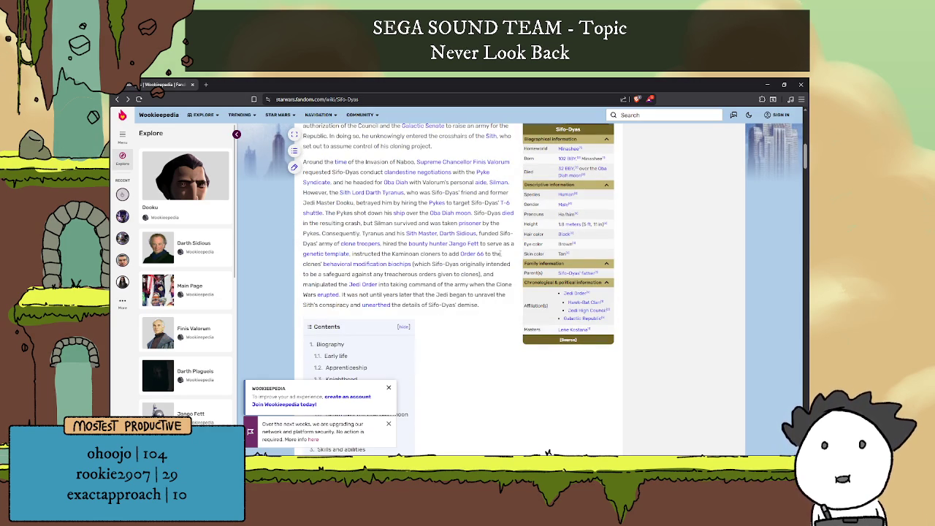
scroll(494, 258, down, 5)
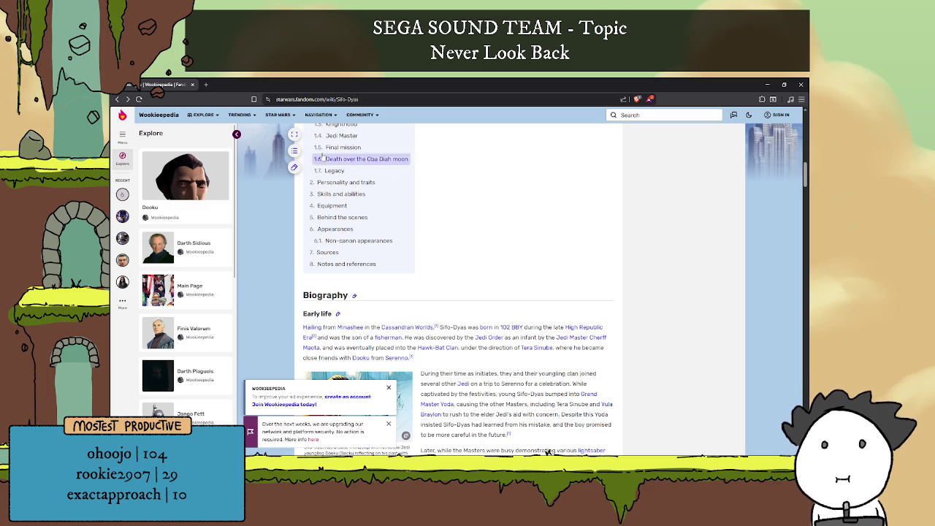
click(193, 85)
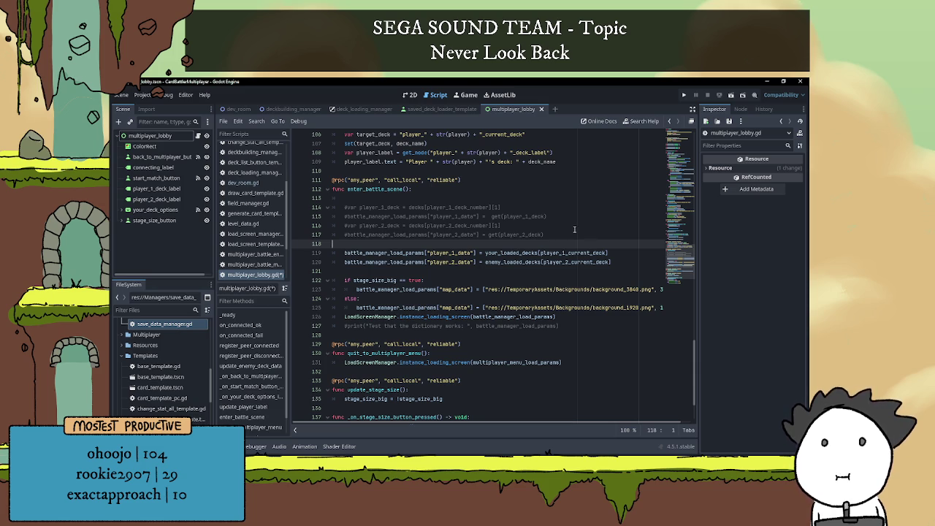
click(574, 228)
click(571, 234)
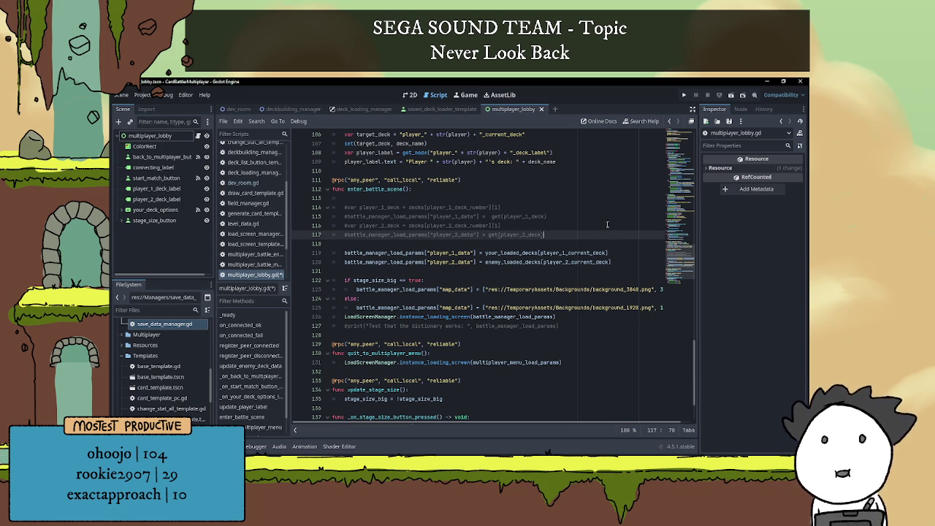
scroll(560, 227, down, 1)
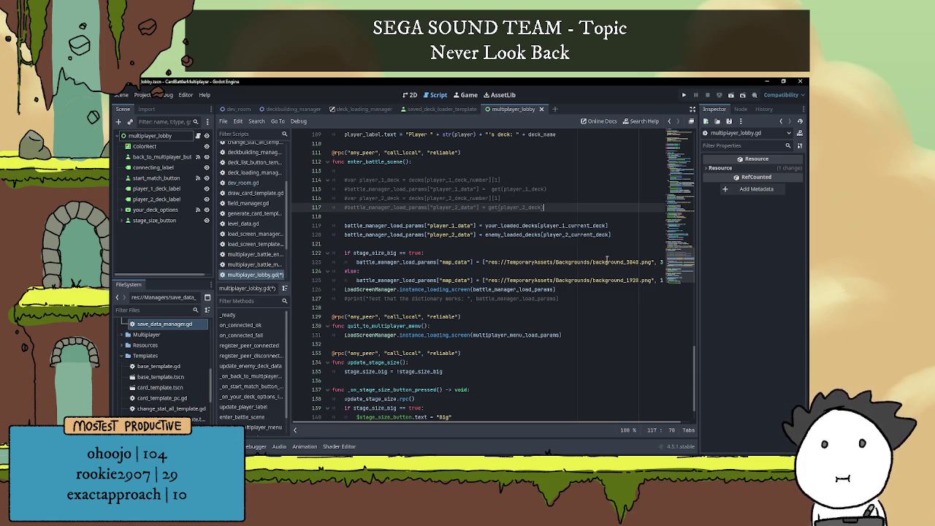
scroll(599, 255, up, 10)
scroll(570, 250, up, 20)
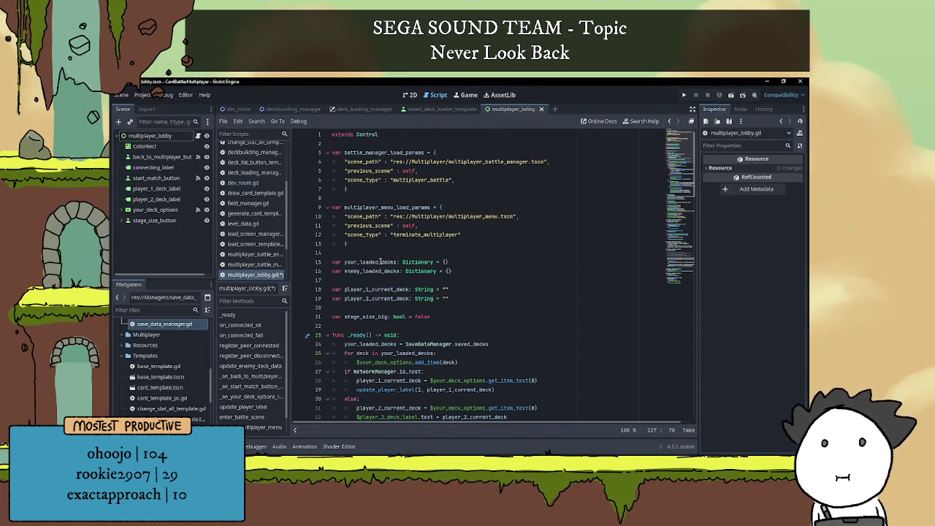
double_click(372, 261)
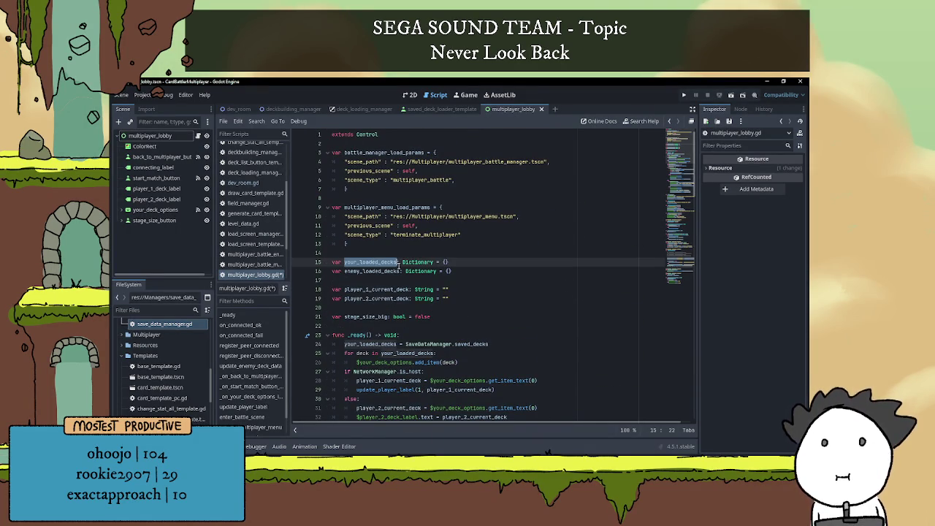
mouse_move(420, 268)
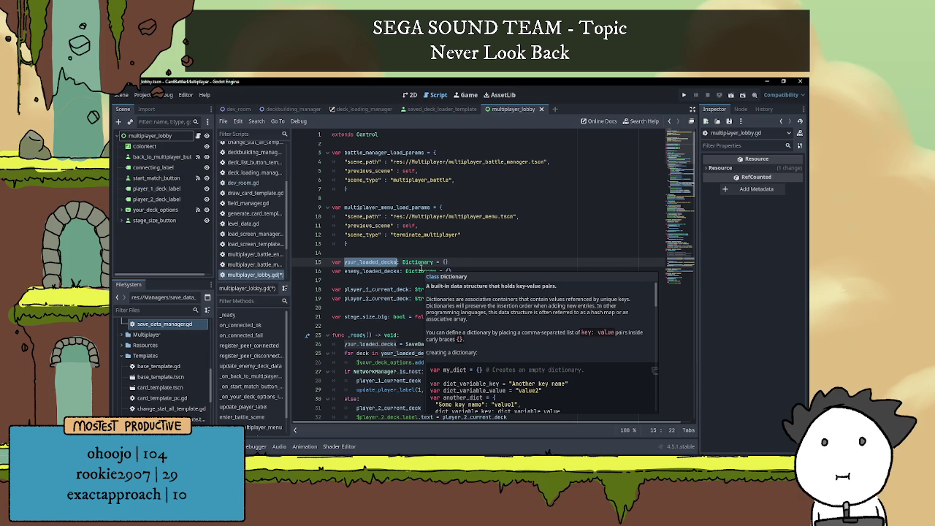
scroll(438, 249, down, 2)
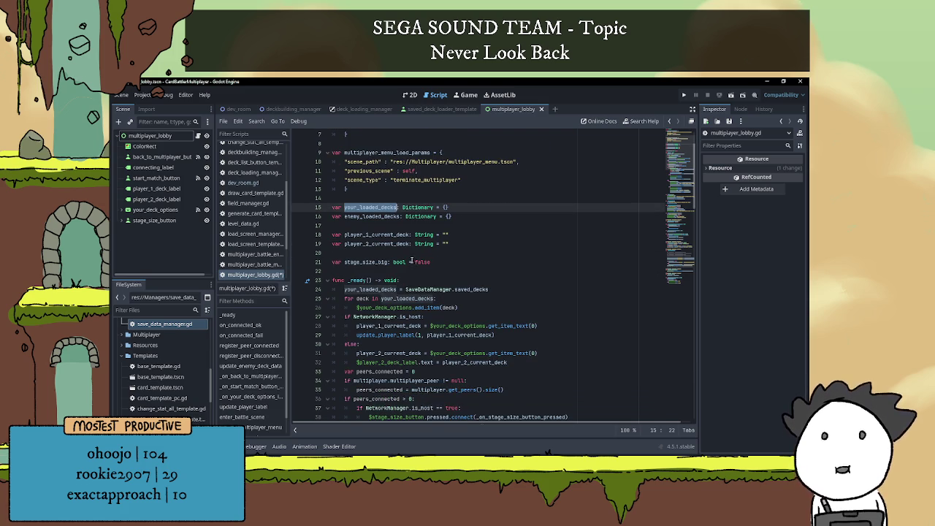
scroll(409, 262, down, 1)
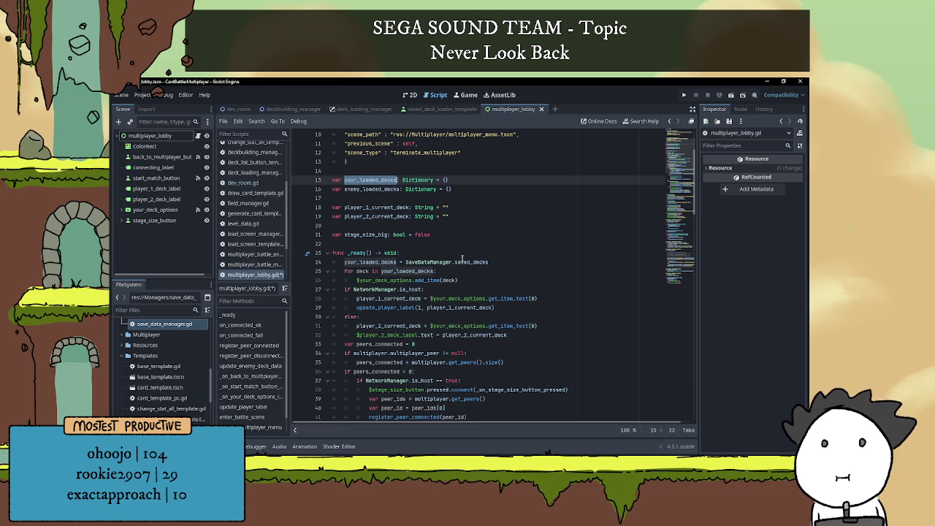
scroll(466, 250, down, 20)
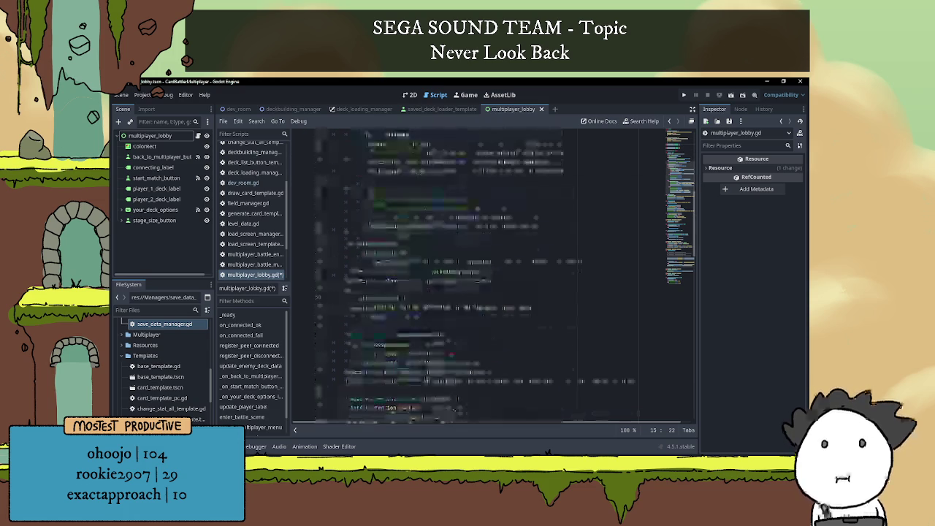
scroll(470, 254, down, 5)
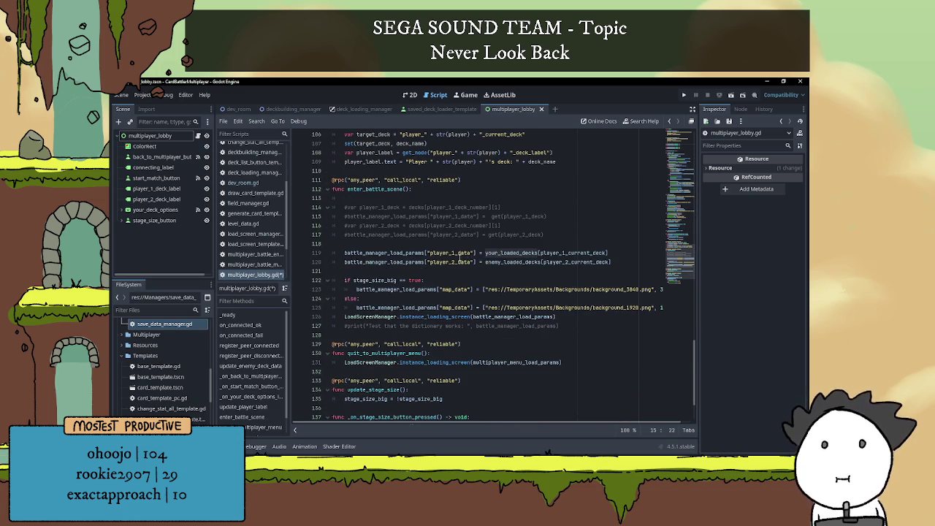
click(441, 243)
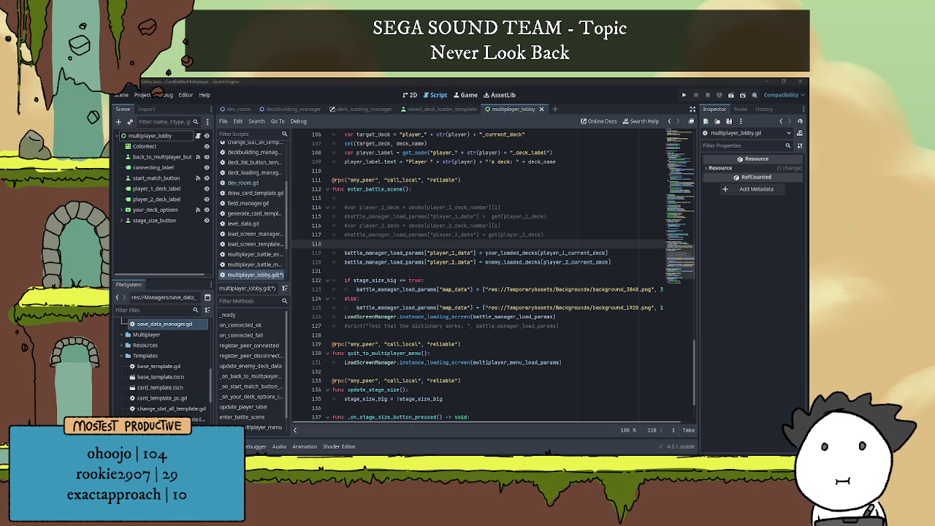
click(354, 270)
Wrap deck lines 119–120 in an 'if NetworkManager.is_host == true:' block.
click(376, 243)
key(Tab)
text(if bat)
text(w)
key(Return)
text(is_h)
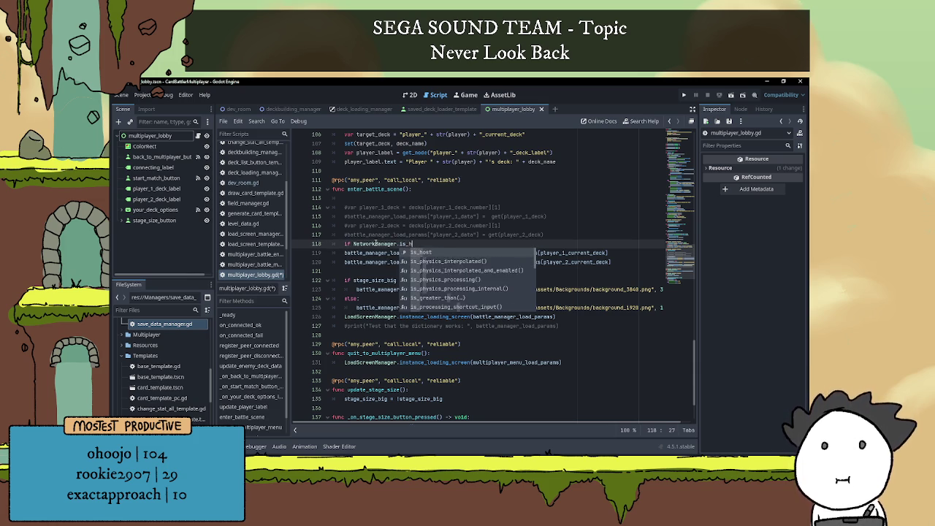
text(ost == true:)
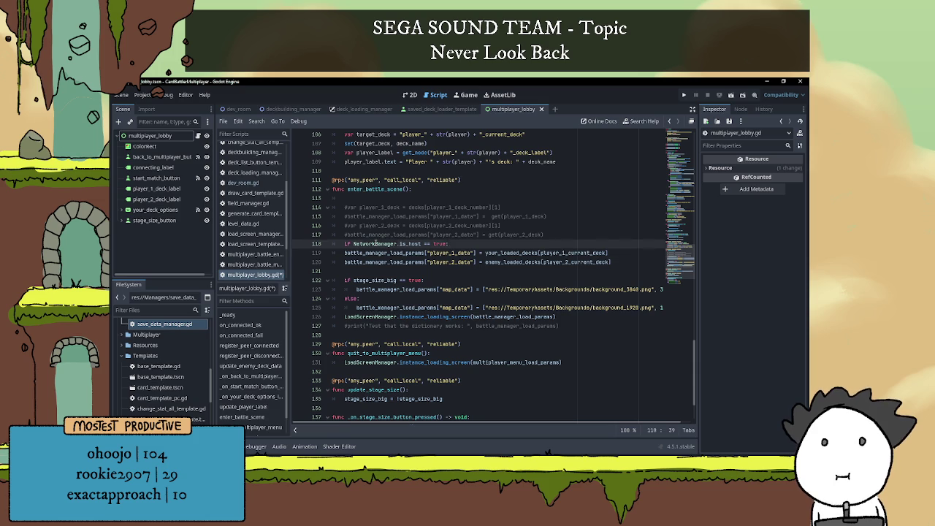
key(Down)
key(shift+Down)
key(Tab)
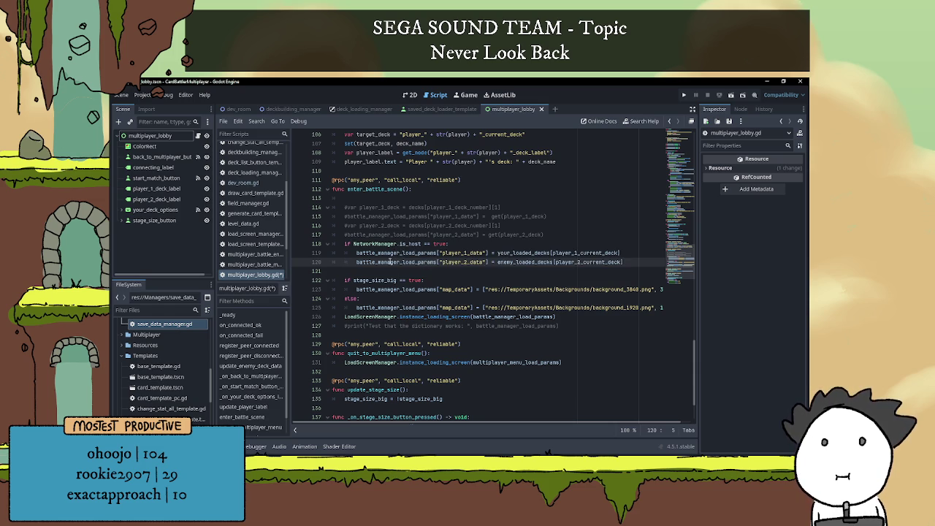
Add an else: branch and paste a copy of the two player data lines under it.
click(369, 271)
key(Return)
key(Up)
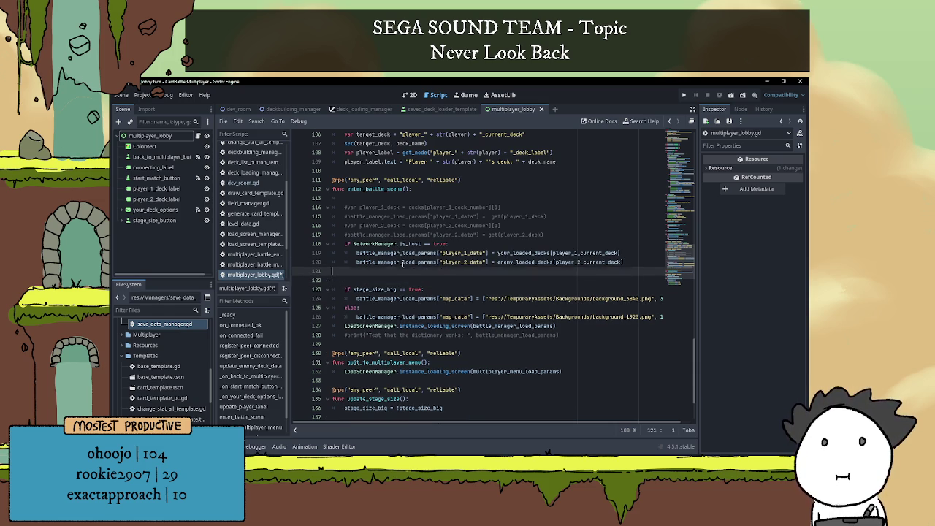
text(else:)
key(Return)
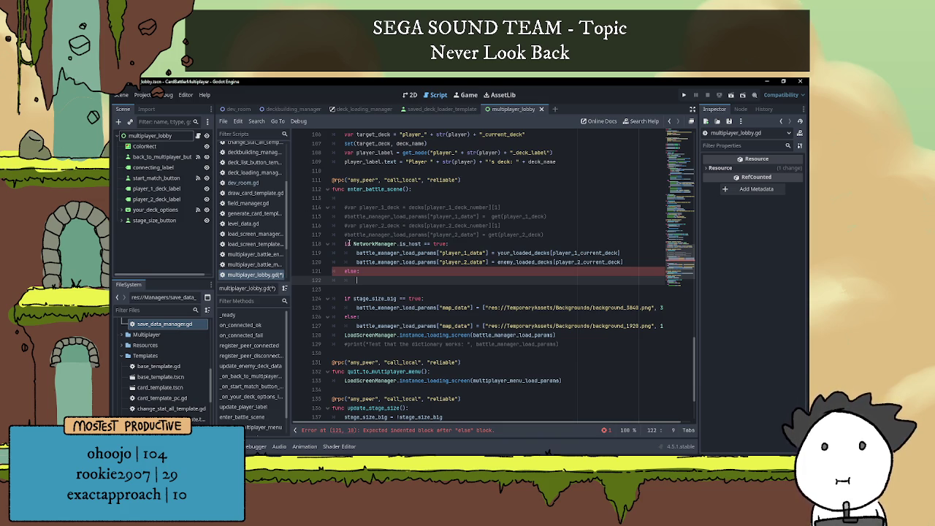
mouse_move(621, 262)
mouse_down()
mouse_move(329, 271)
mouse_move(294, 252)
mouse_up()
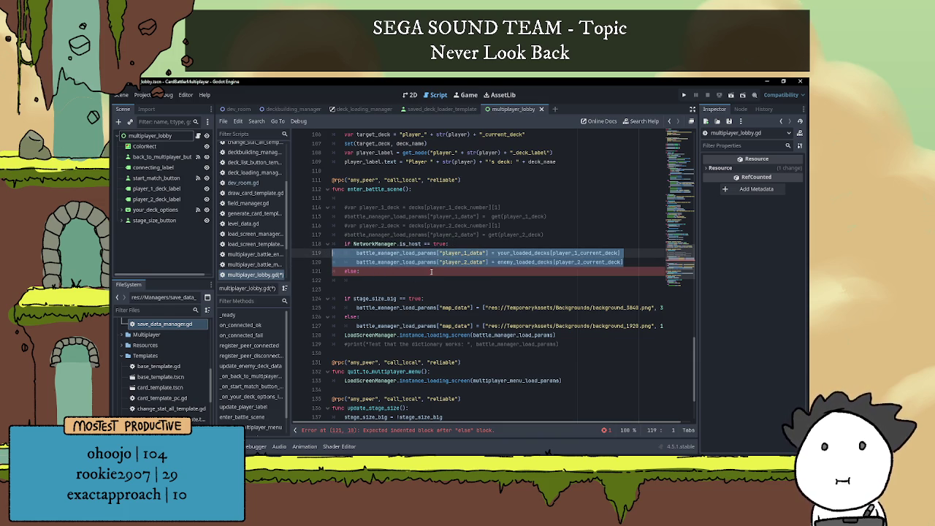
key(ctrl+c)
click(378, 280)
key(ctrl+v)
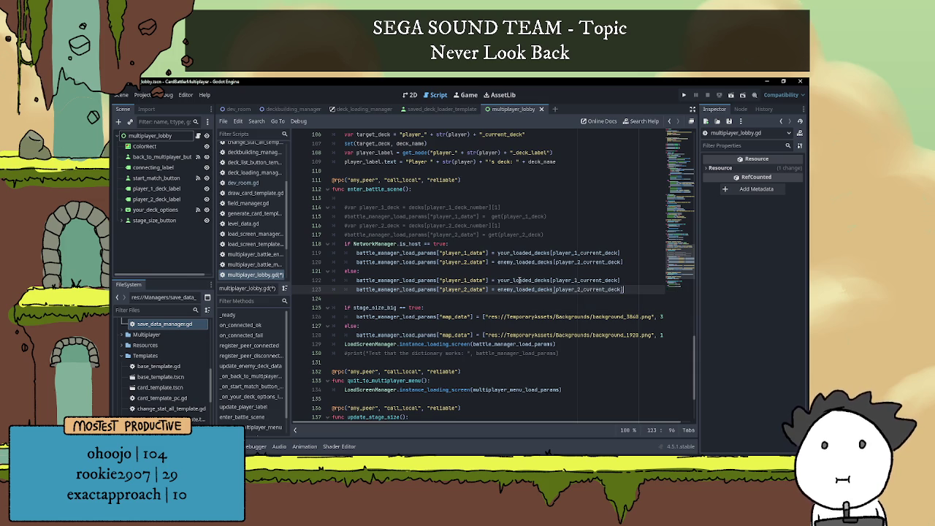
In the else branch, swap your_loaded_decks and enemy_loaded_decks between player_1_data and player_2_data.
double_click(520, 280)
text(enemy)
key(Return)
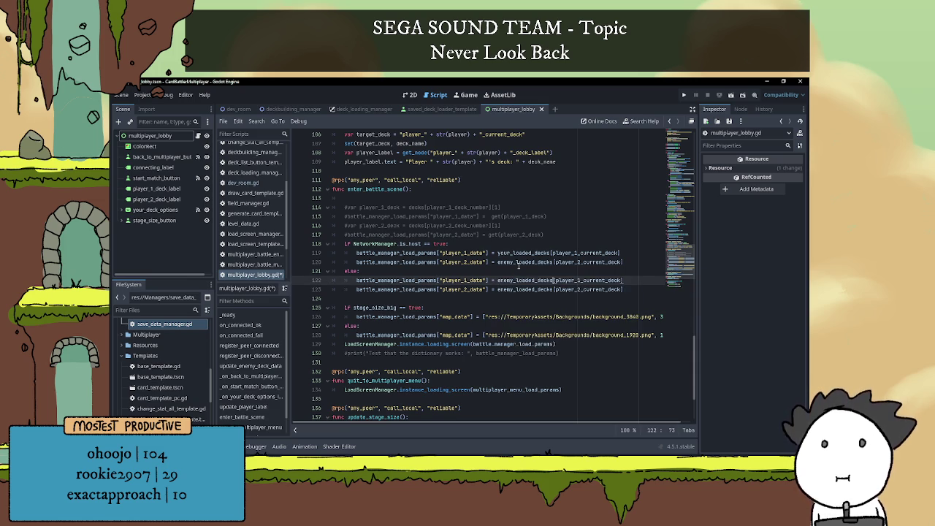
double_click(511, 290)
text(your)
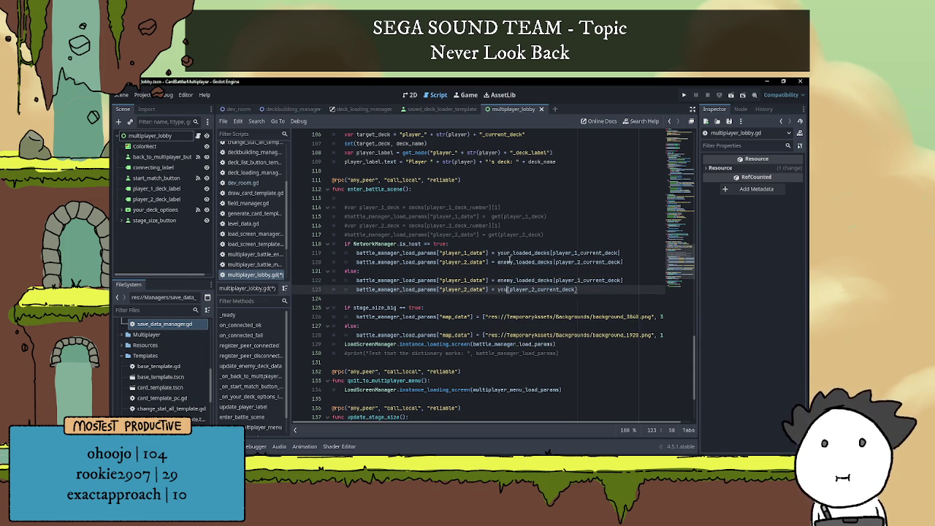
key(Return)
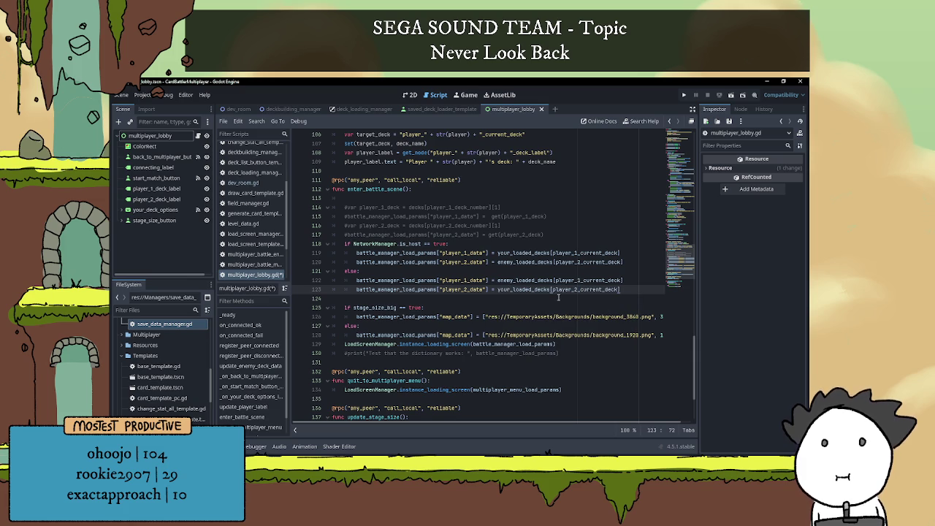
click(595, 272)
scroll(511, 270, down, 1)
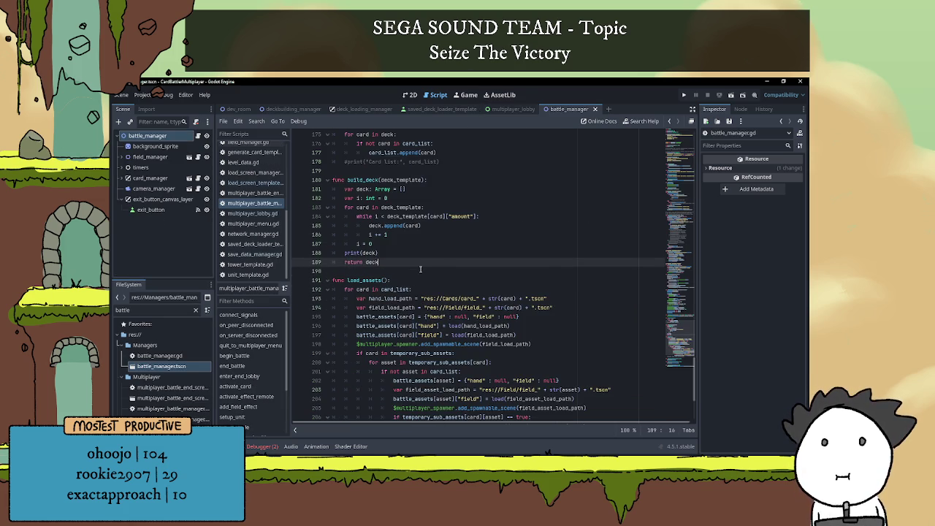
Run the game, host and join a multiplayer battle, and start it with the Fungi (Demo) host deck.
key(F5)
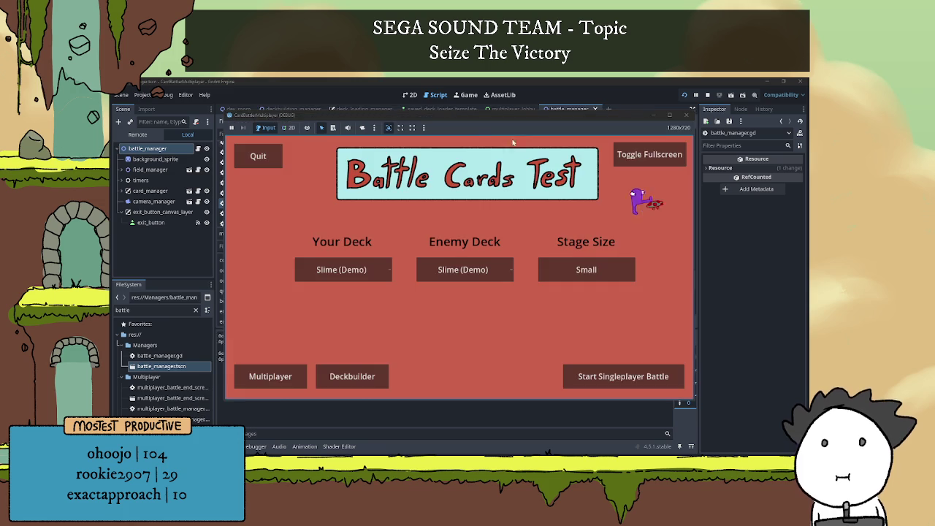
click(360, 363)
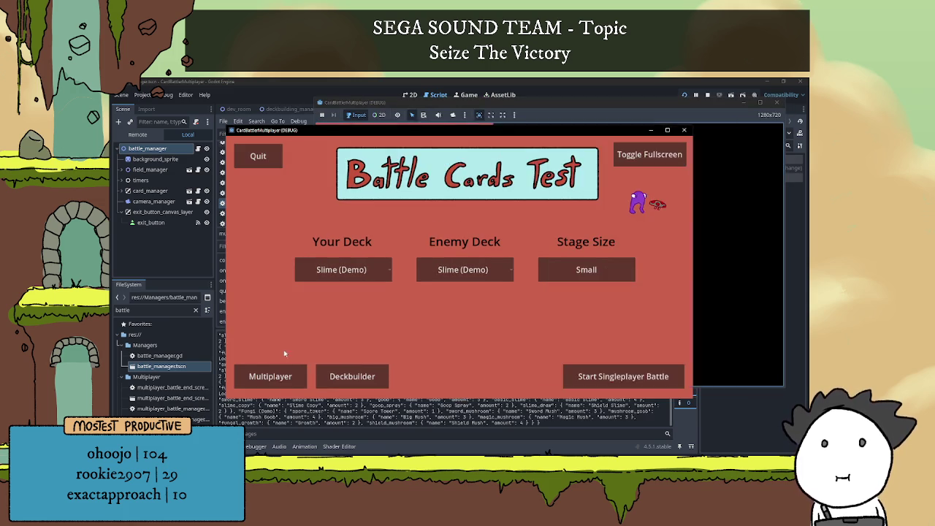
click(262, 376)
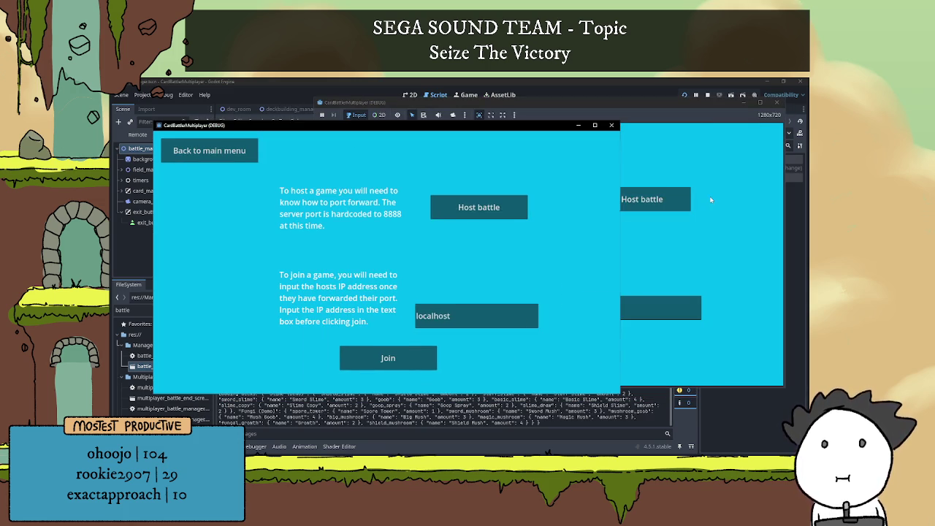
click(658, 199)
click(388, 357)
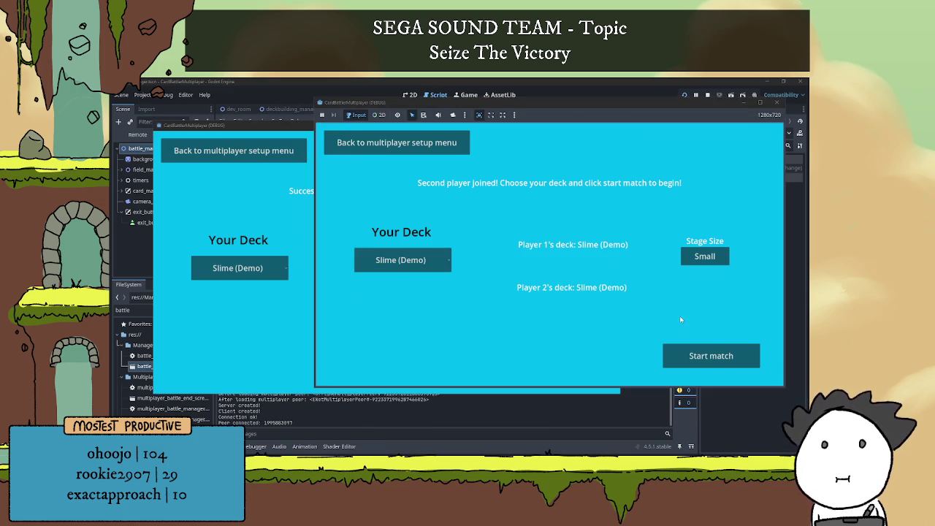
click(407, 265)
click(397, 285)
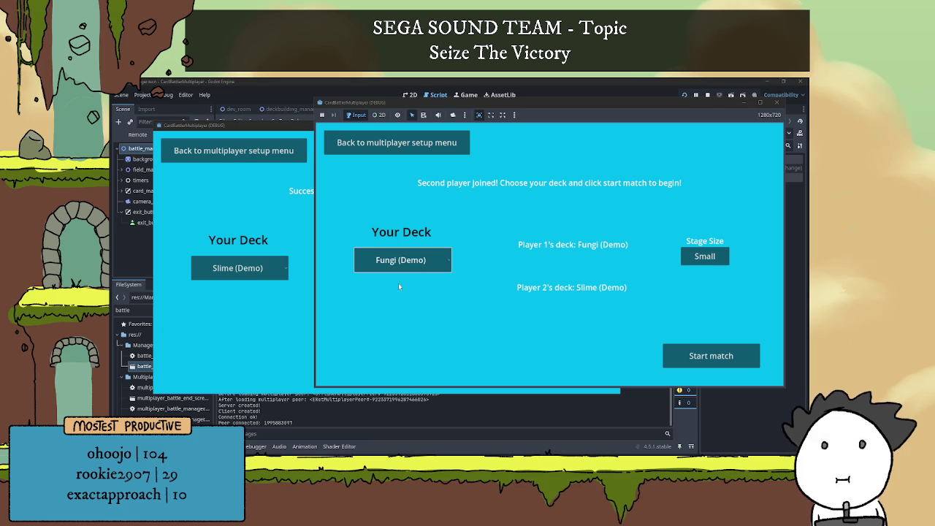
click(679, 355)
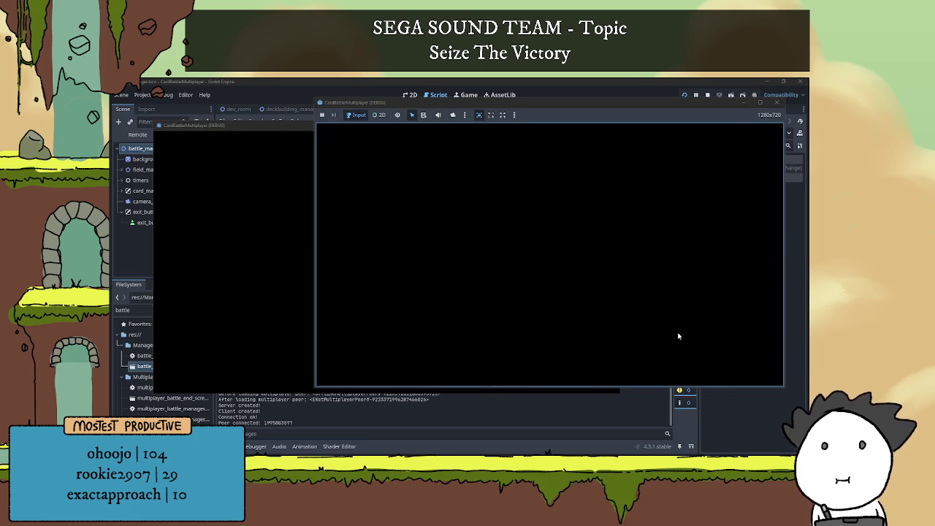
Play Spore Tower, Sword Slime and a mushroom unit across both windows, then stop the game.
click(242, 281)
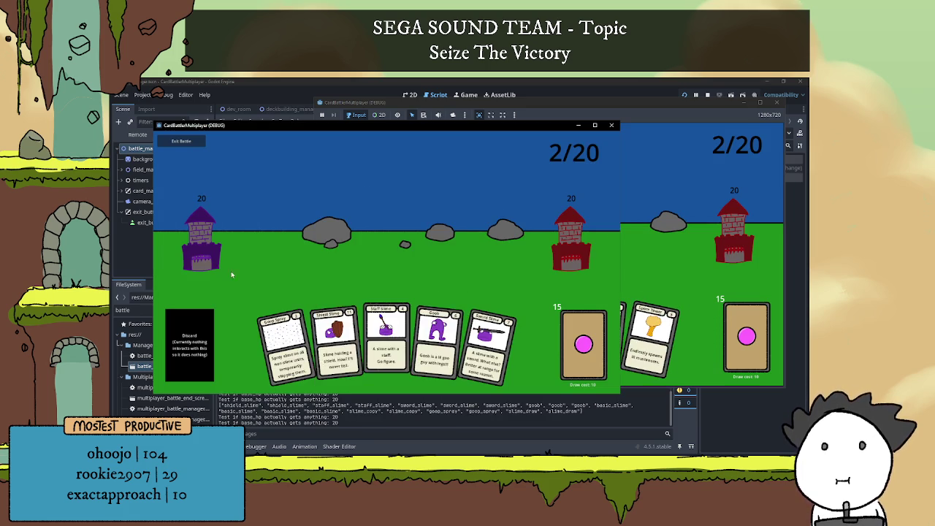
click(667, 243)
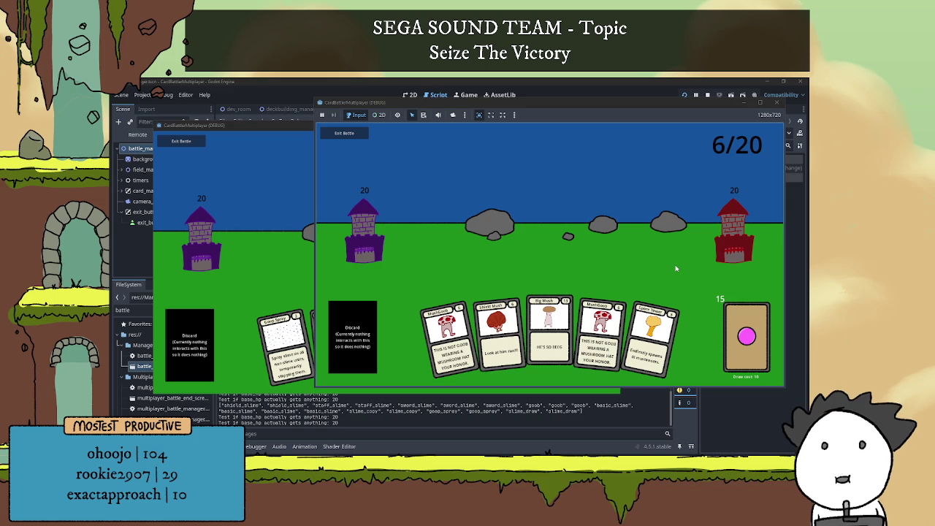
click(654, 332)
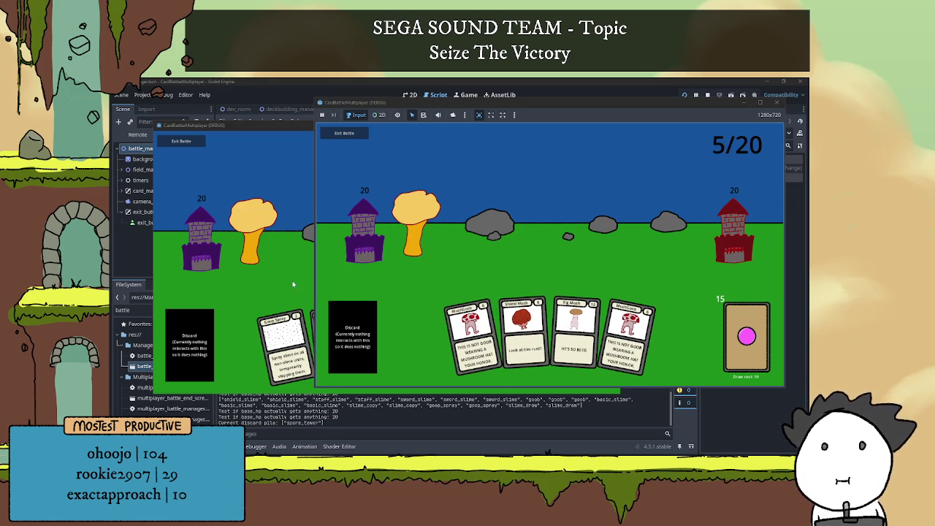
key(alt+Tab)
click(489, 341)
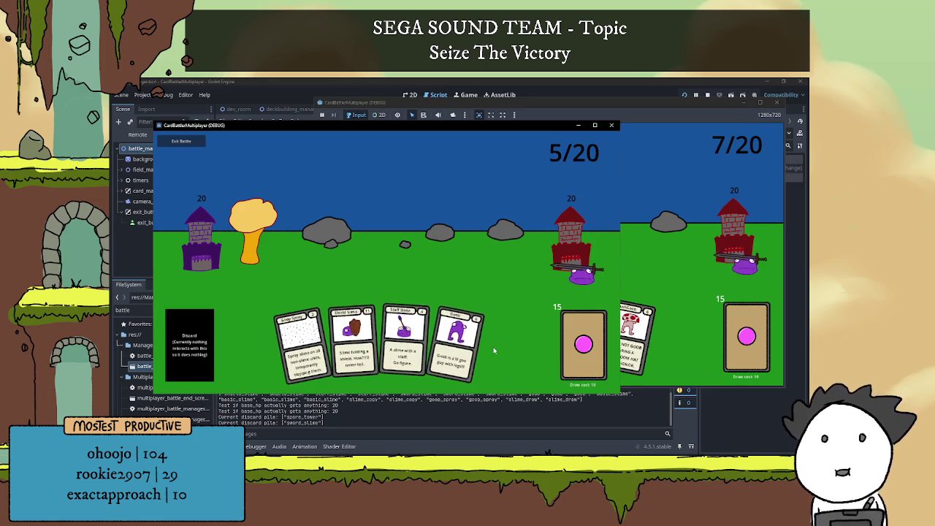
key(alt+Tab)
click(558, 342)
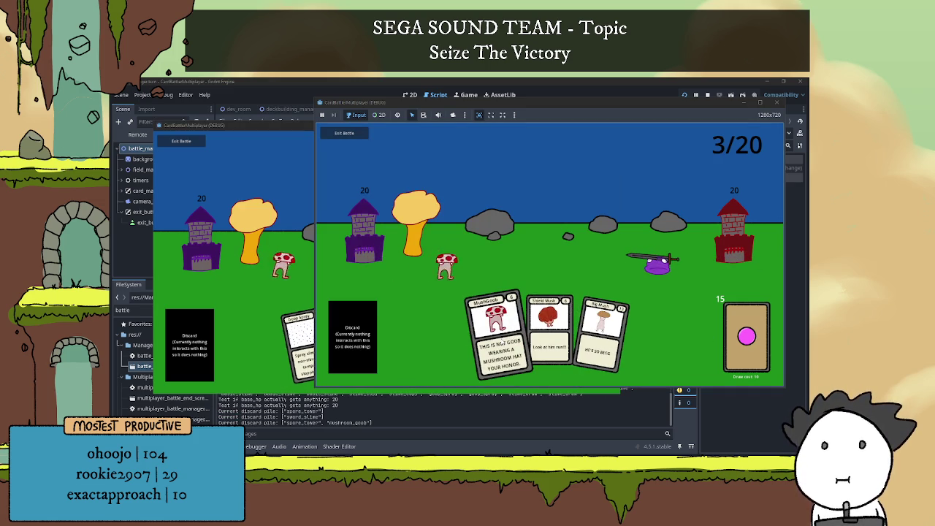
key(F8)
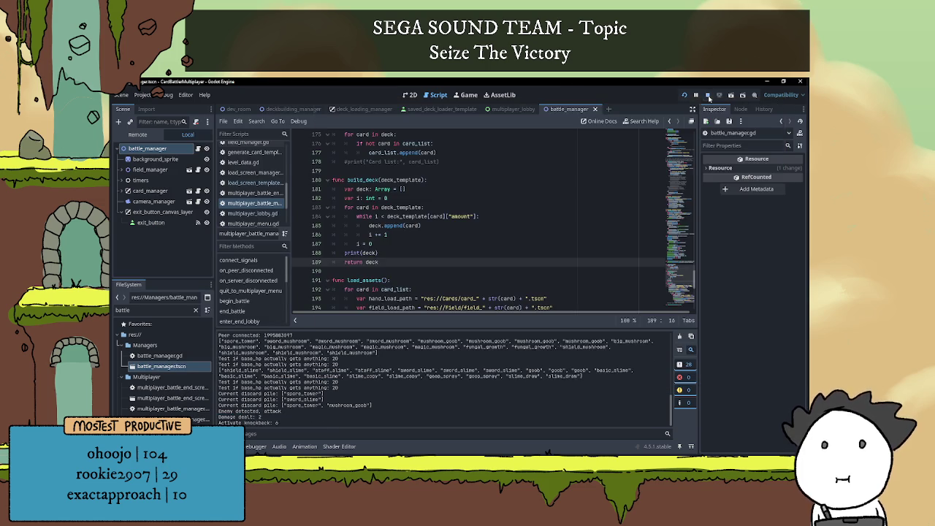
key(ctrl+j)
Close battle_manager.gd, view the multiplayer_lobby scene zoomed in, and run the project.
click(406, 272)
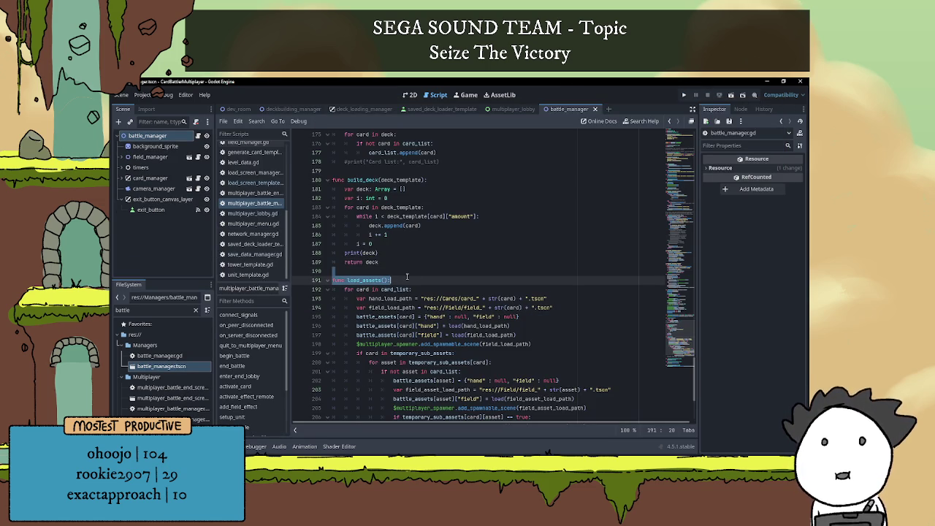
click(595, 109)
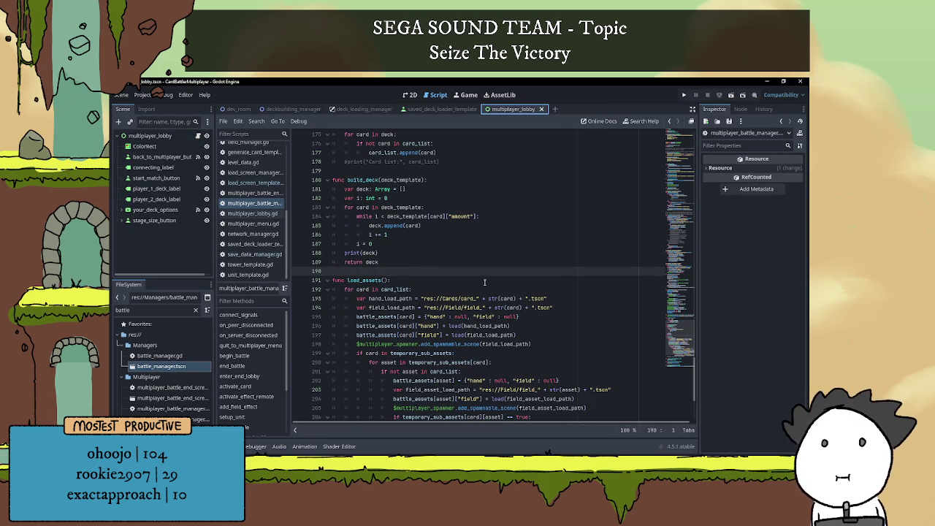
click(411, 94)
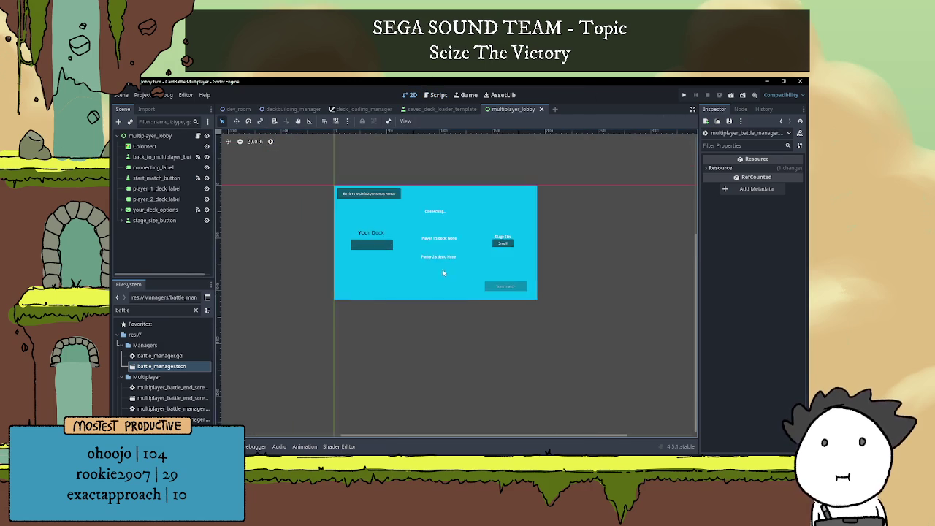
scroll(444, 274, up, 5)
scroll(478, 248, up, 1)
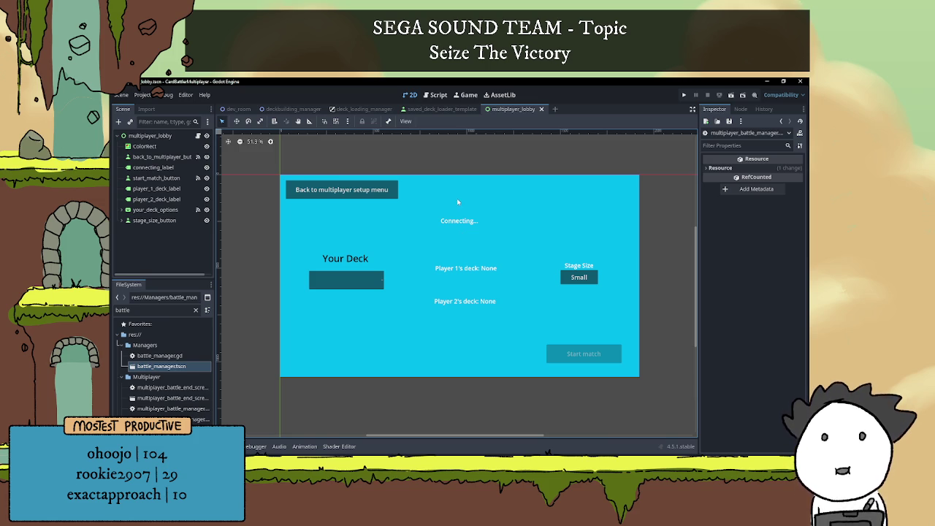
click(685, 94)
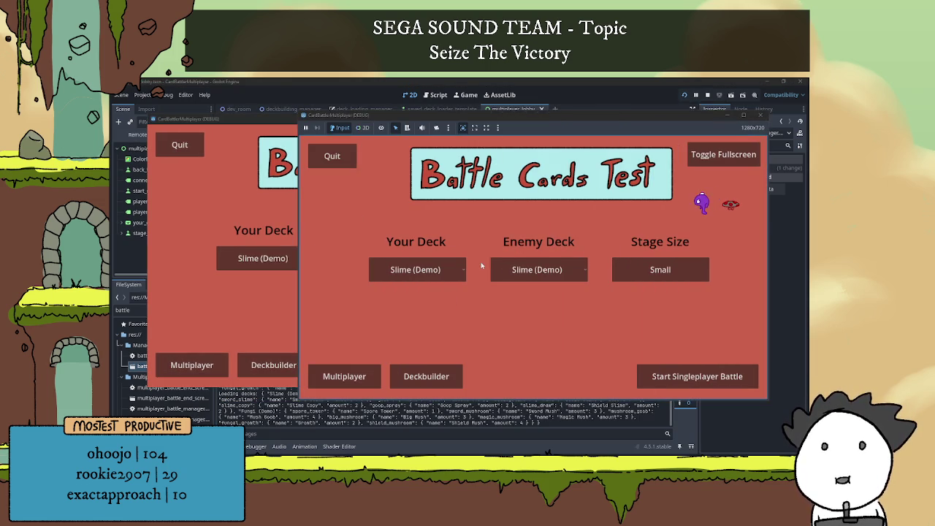
In the deckbuilder, add Big Mush, Growth, Lil Mush and Magic Mush cards to the deck.
click(373, 377)
click(395, 246)
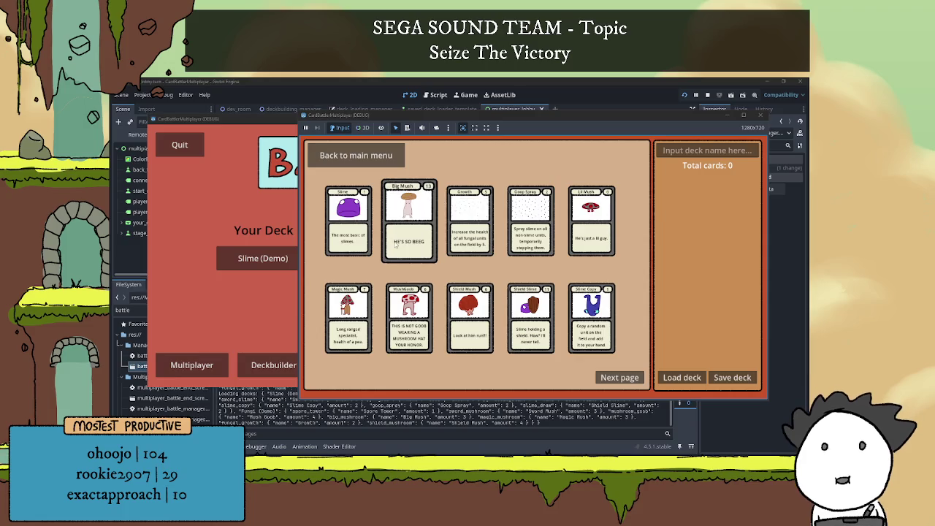
click(409, 218)
click(409, 218)
click(468, 221)
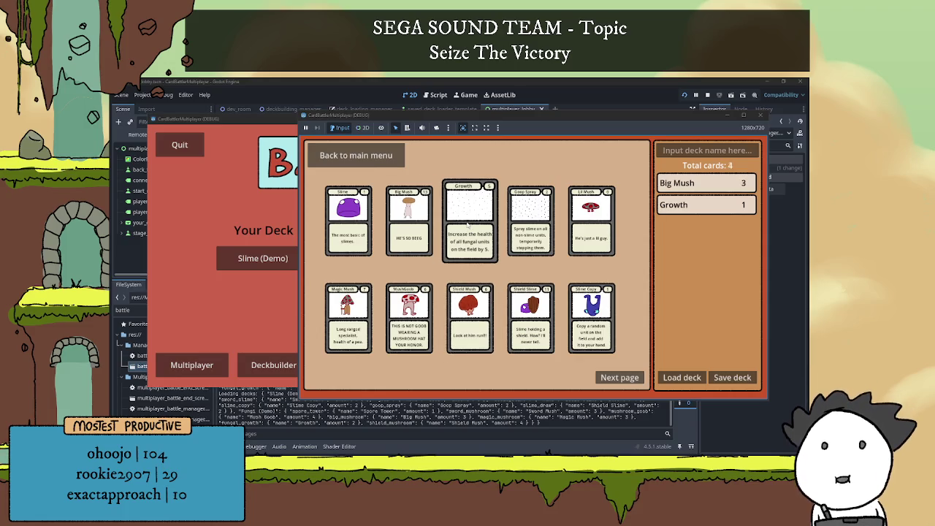
click(581, 217)
double_click(581, 217)
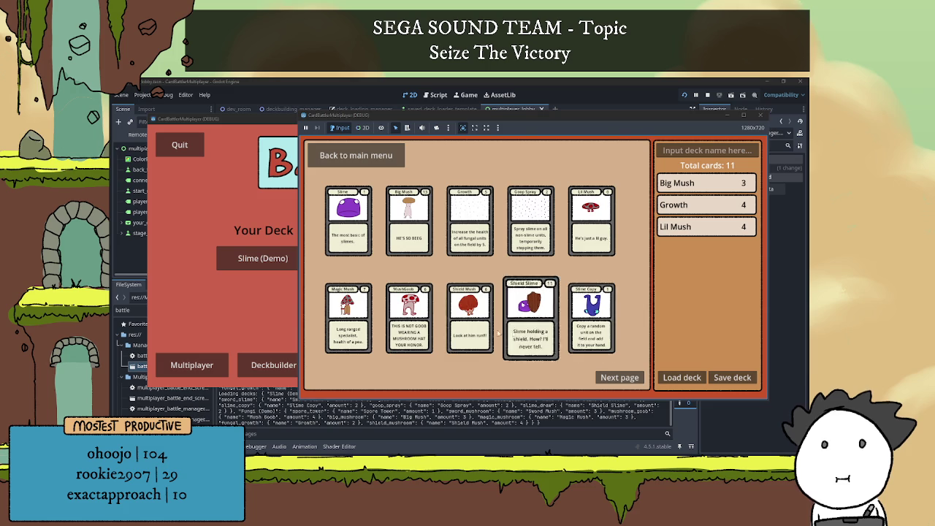
double_click(349, 328)
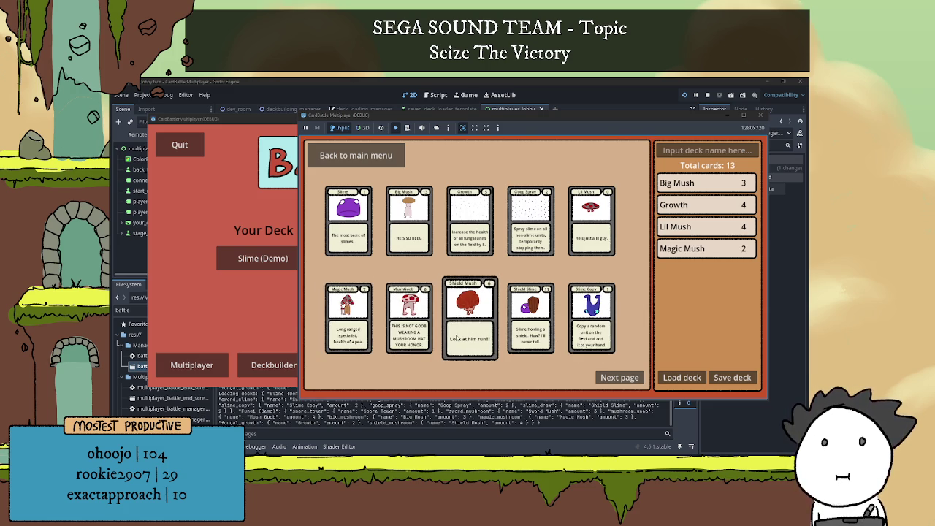
Add two Slime Copy, a Spore Tower, three Basic Slime and a Slime Draw card.
click(619, 377)
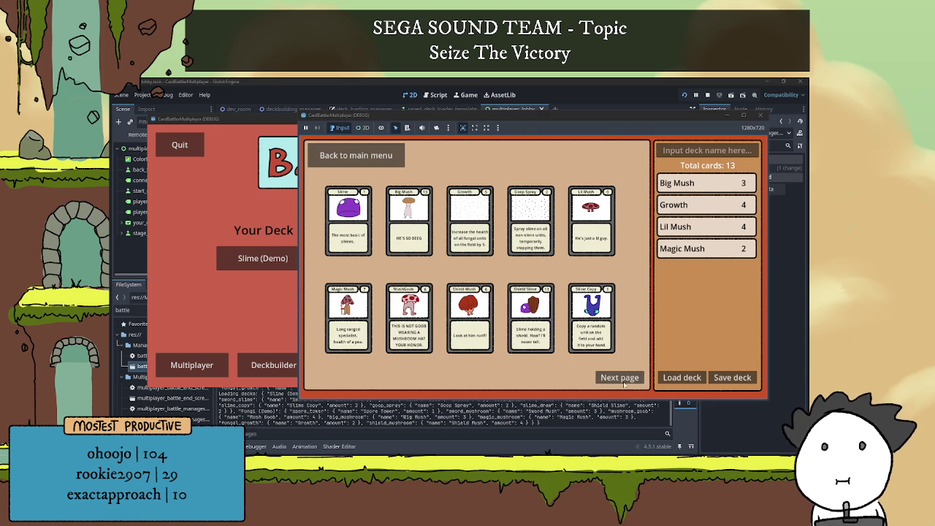
click(335, 379)
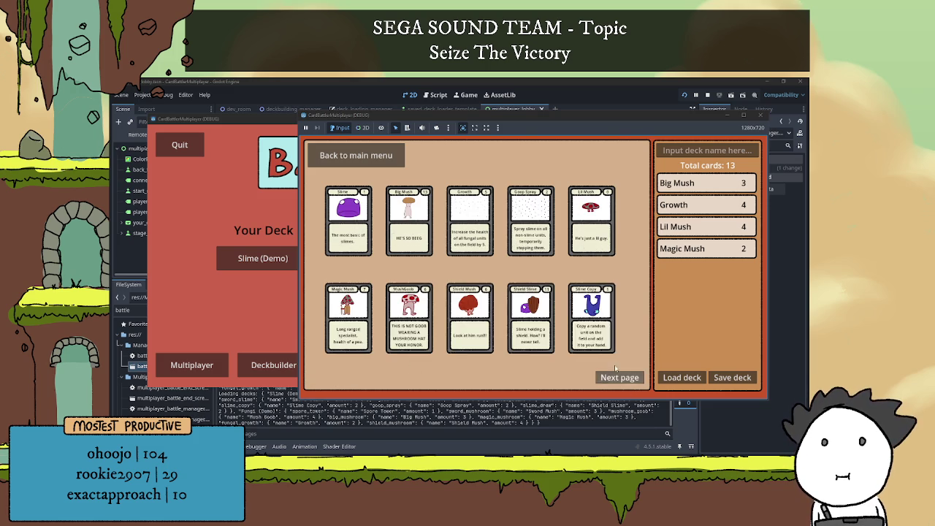
click(602, 338)
click(602, 338)
click(603, 376)
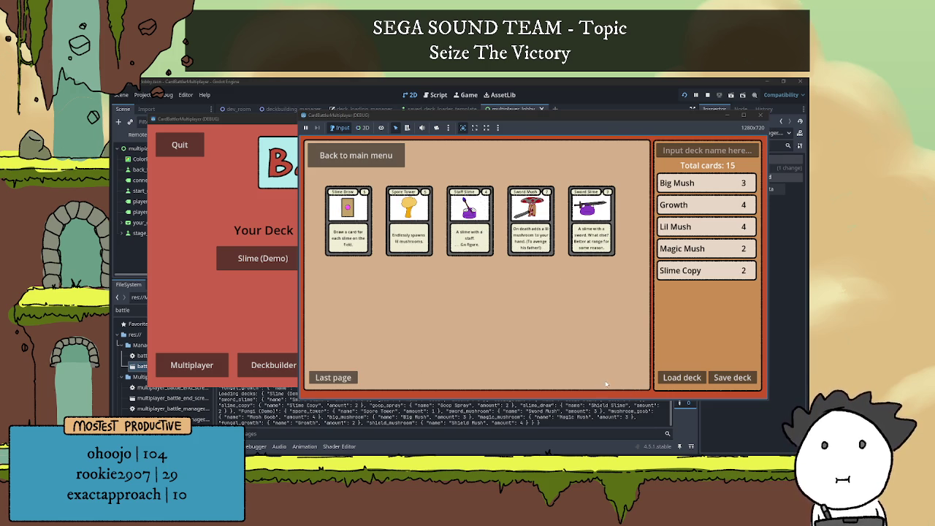
click(403, 234)
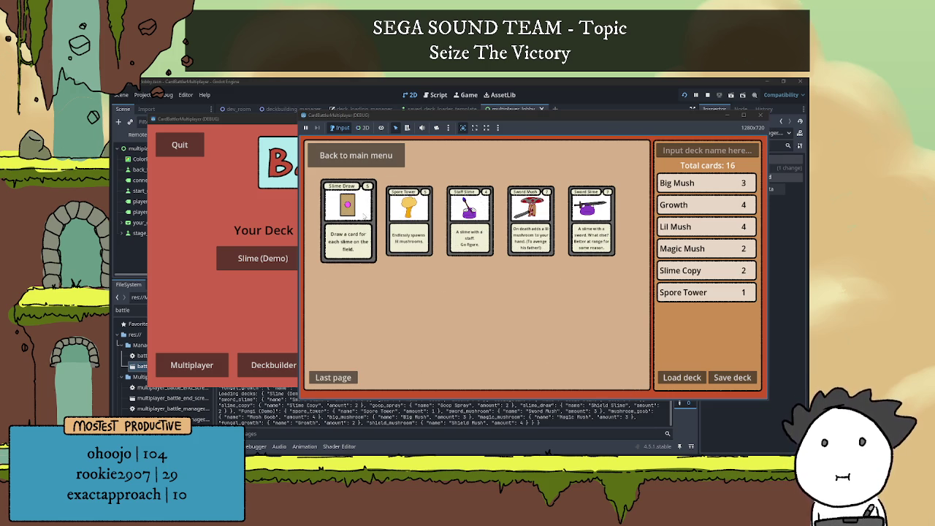
click(336, 378)
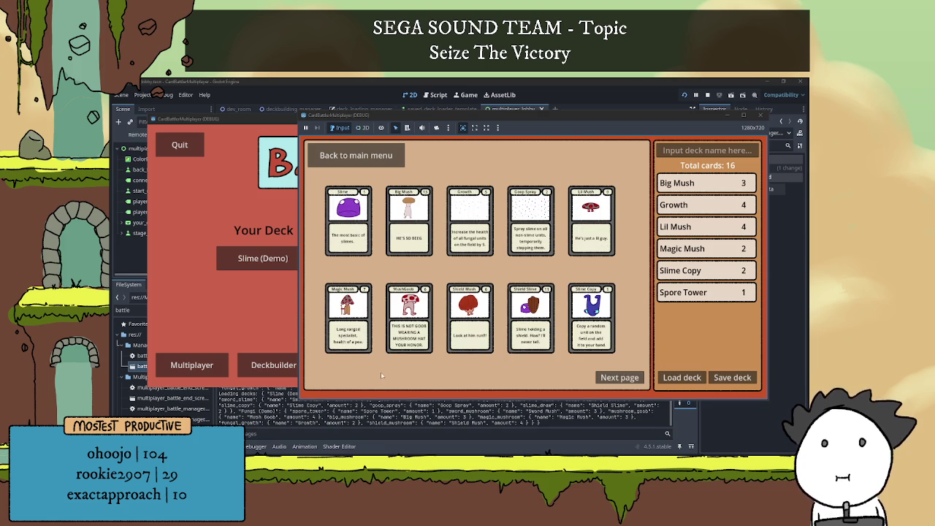
triple_click(357, 230)
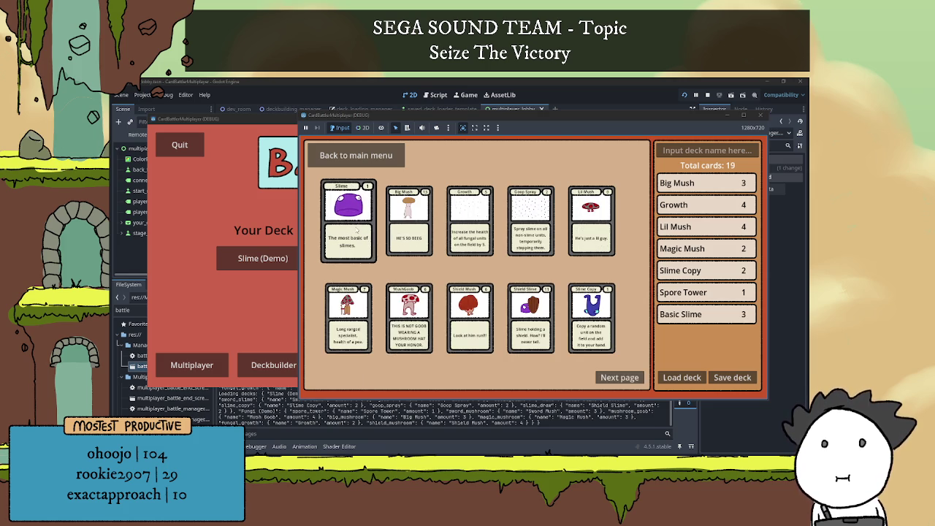
click(619, 377)
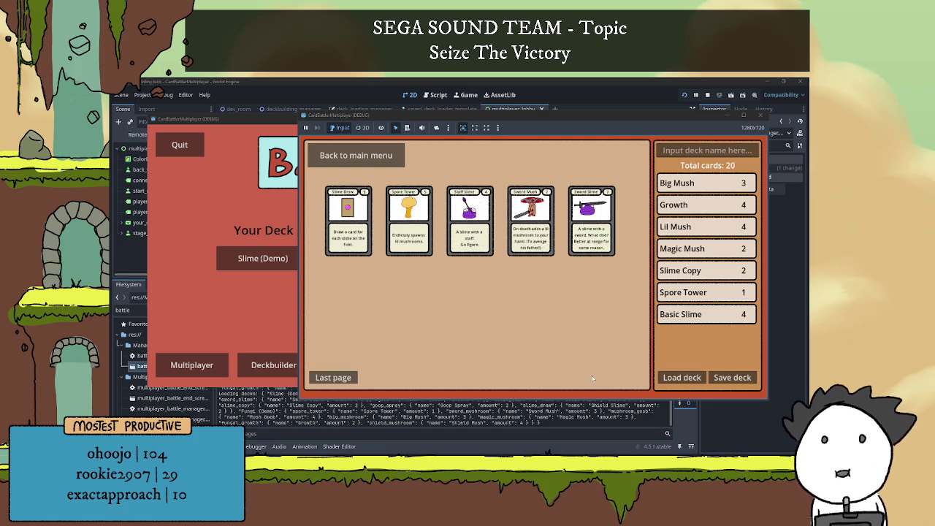
click(361, 222)
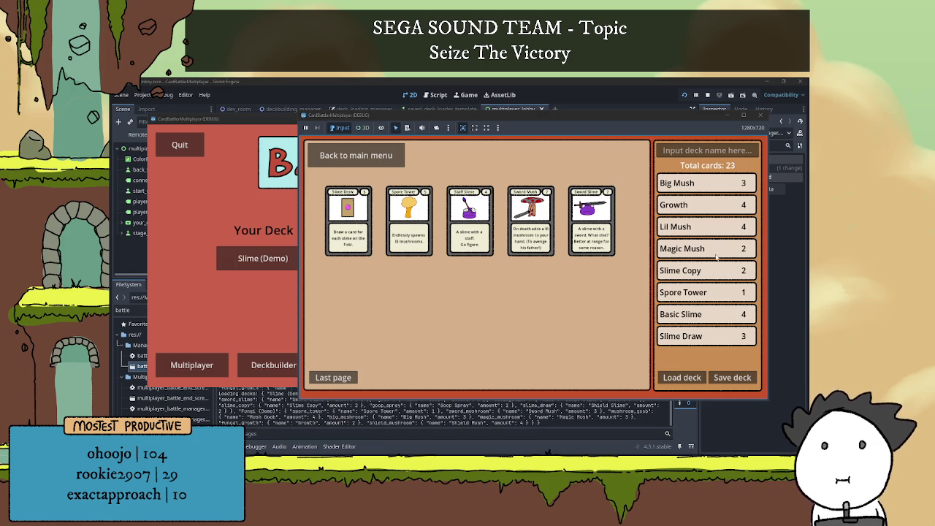
Remove all Slime Draw and Basic Slime copies from the deck.
click(710, 337)
click(710, 337)
click(710, 337)
click(701, 318)
click(701, 319)
click(700, 320)
click(701, 319)
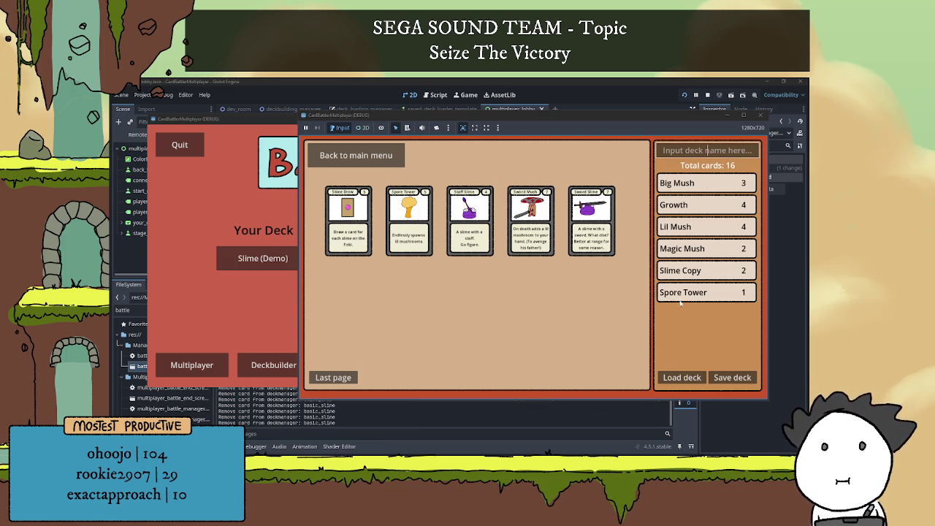
Name the deck BEEG, save it, and return to the main menu.
text(BEEG)
click(732, 376)
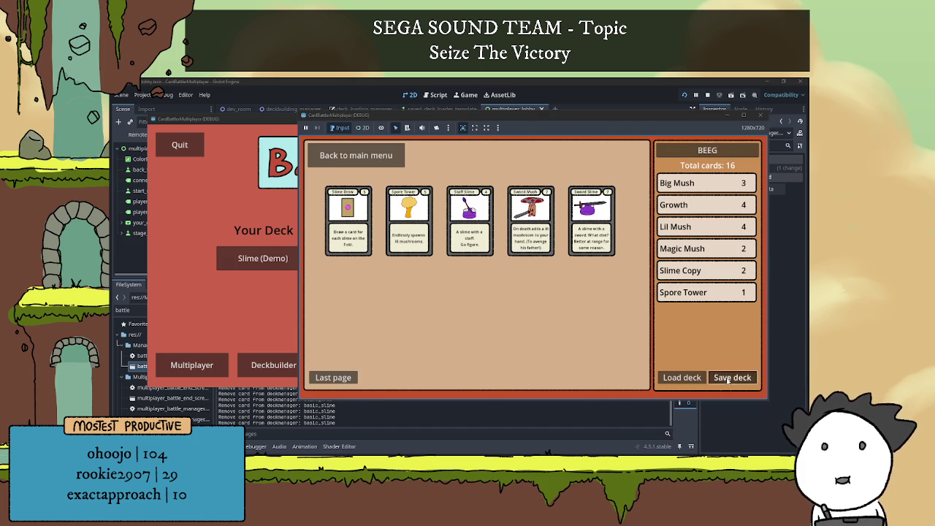
click(365, 156)
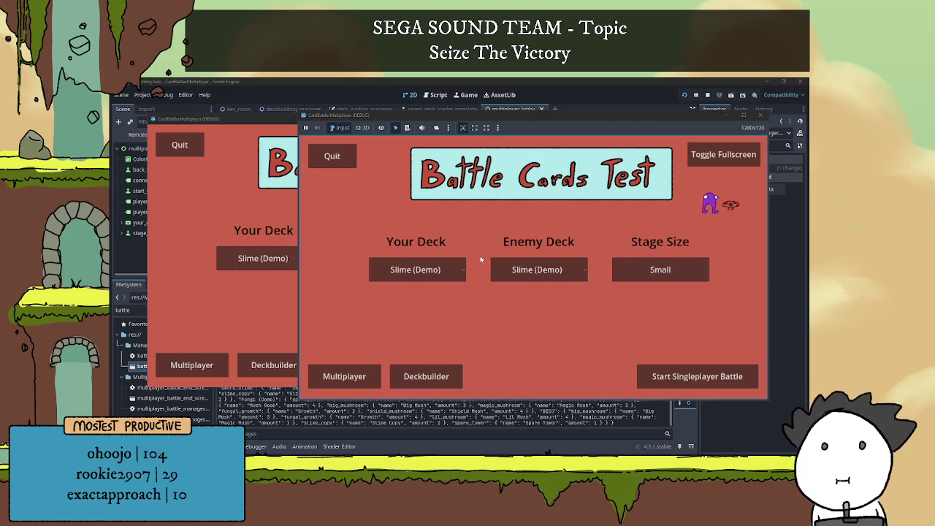
Open Multiplayer in both game windows, hosting a battle in one and joining from the other.
click(361, 386)
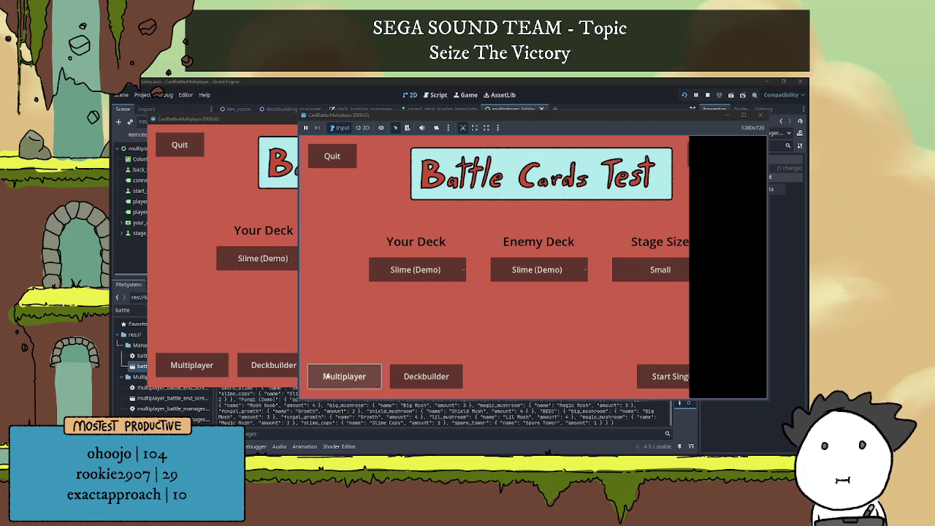
click(192, 365)
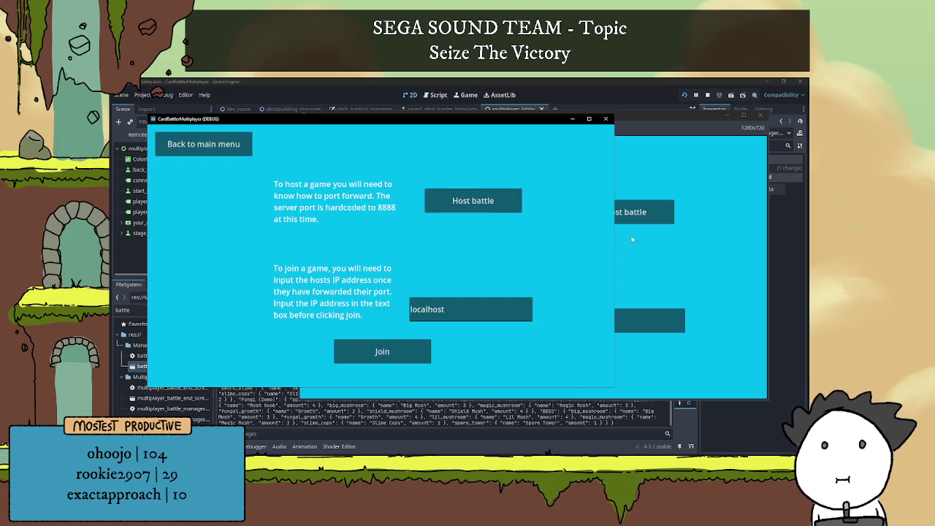
click(643, 212)
click(378, 354)
click(378, 354)
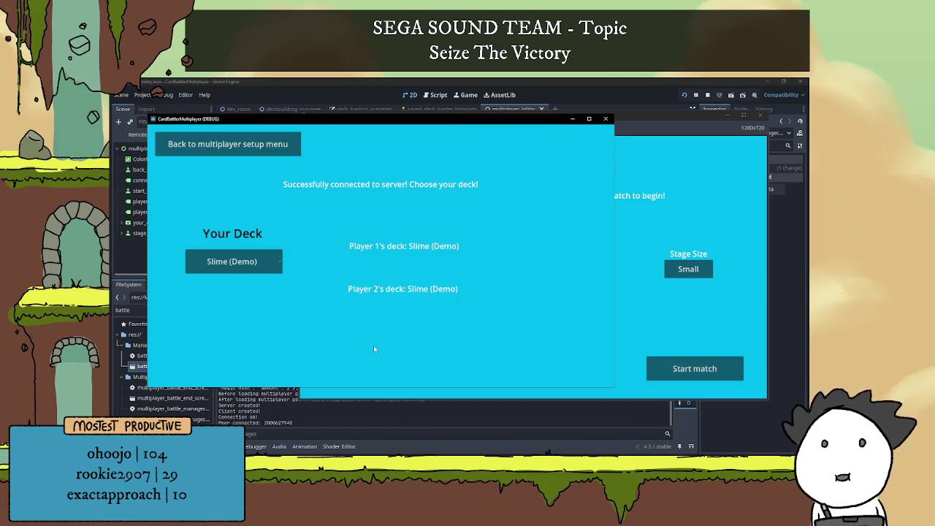
Give player 1 BEEG and player 2 Fungi (Demo), set stage size Big, and start the match.
click(232, 261)
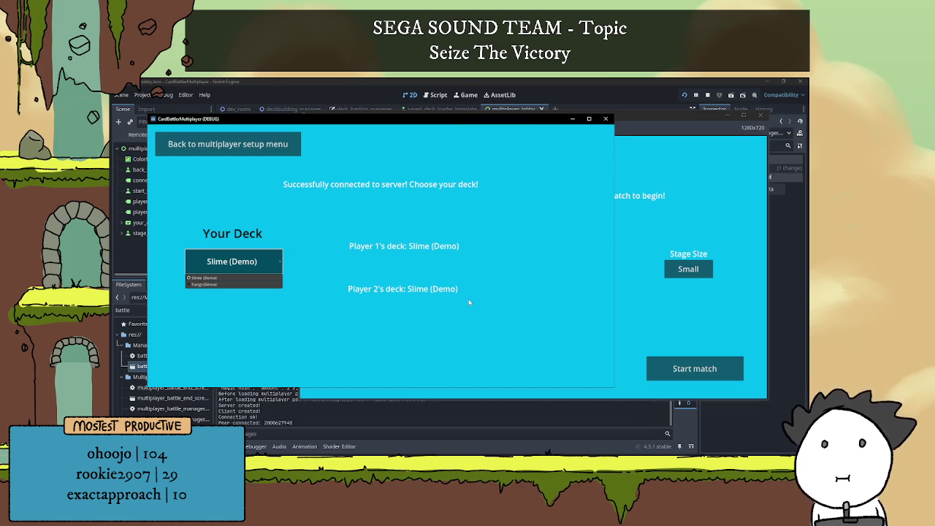
click(232, 286)
click(673, 274)
click(384, 272)
click(389, 298)
click(231, 261)
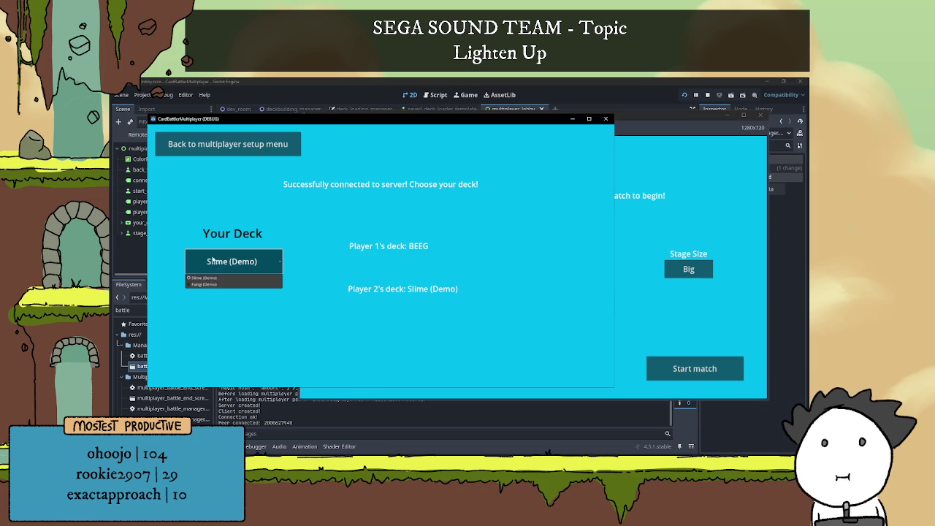
click(231, 279)
click(686, 322)
click(688, 270)
click(688, 269)
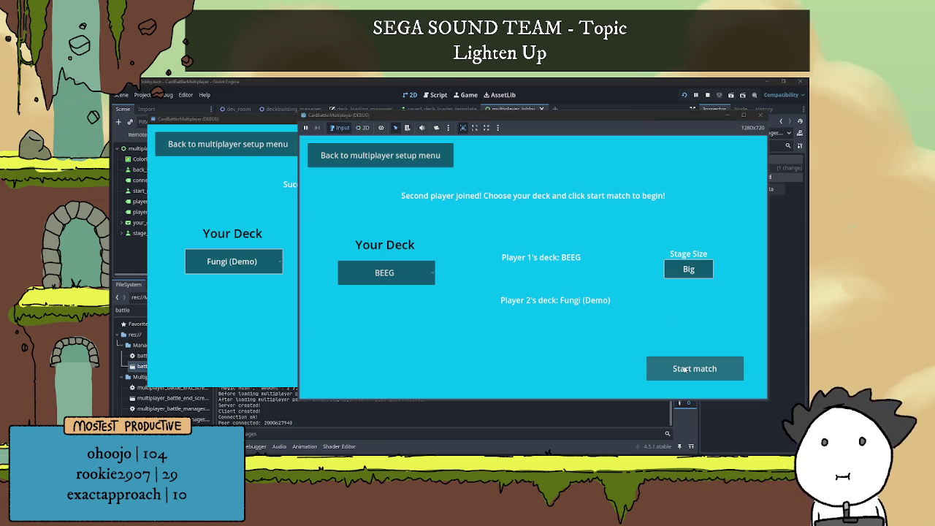
click(685, 370)
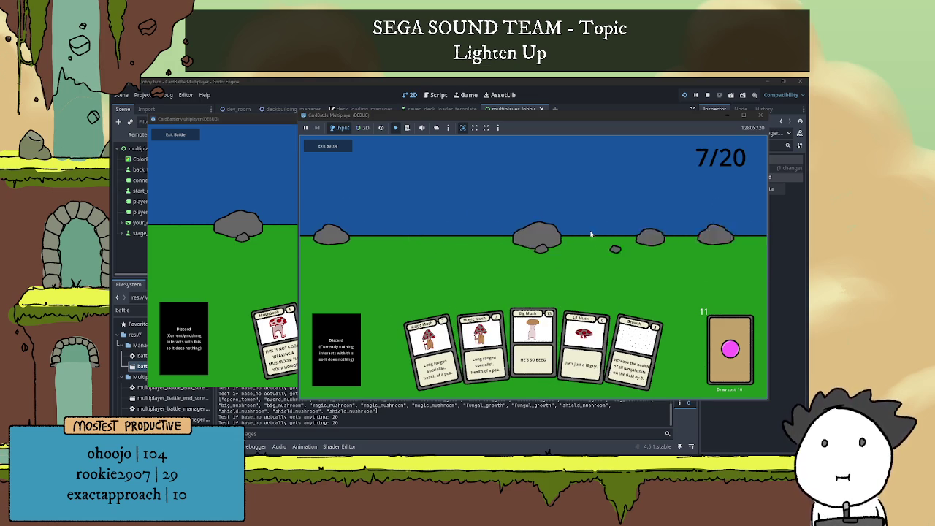
Play the BEEG-versus-Fungi battle, alternating between both players' windows, then stop the game.
click(289, 255)
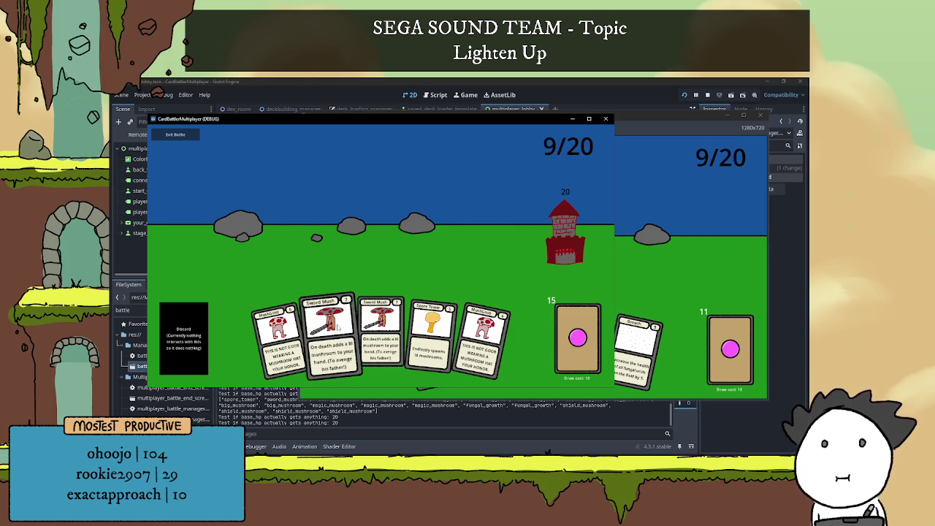
click(705, 267)
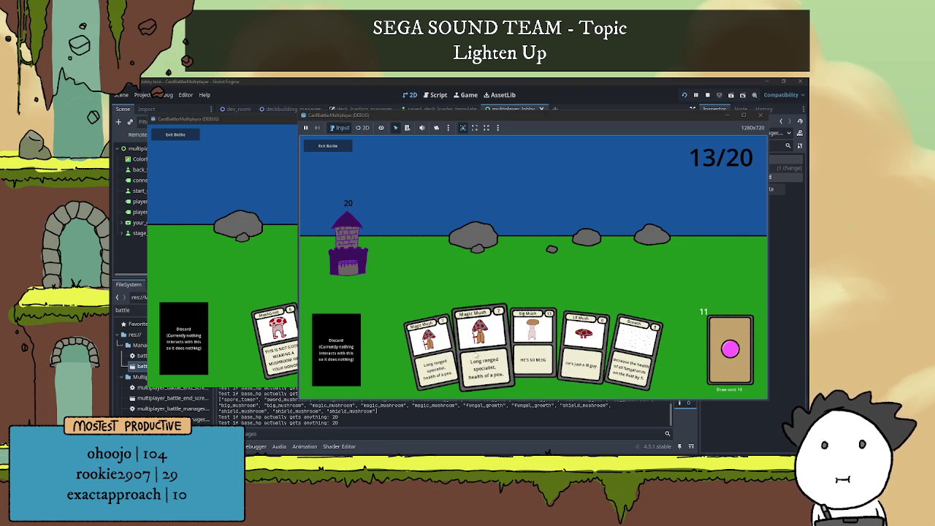
click(285, 336)
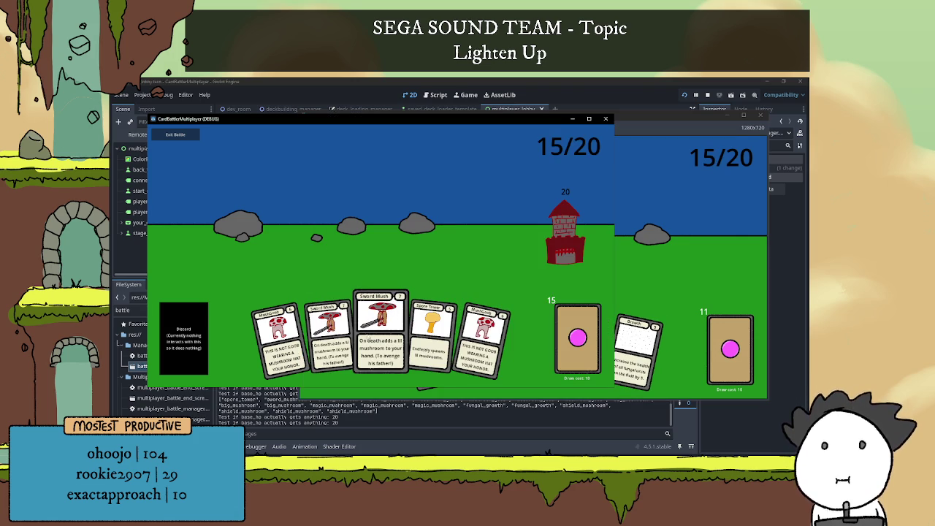
click(654, 283)
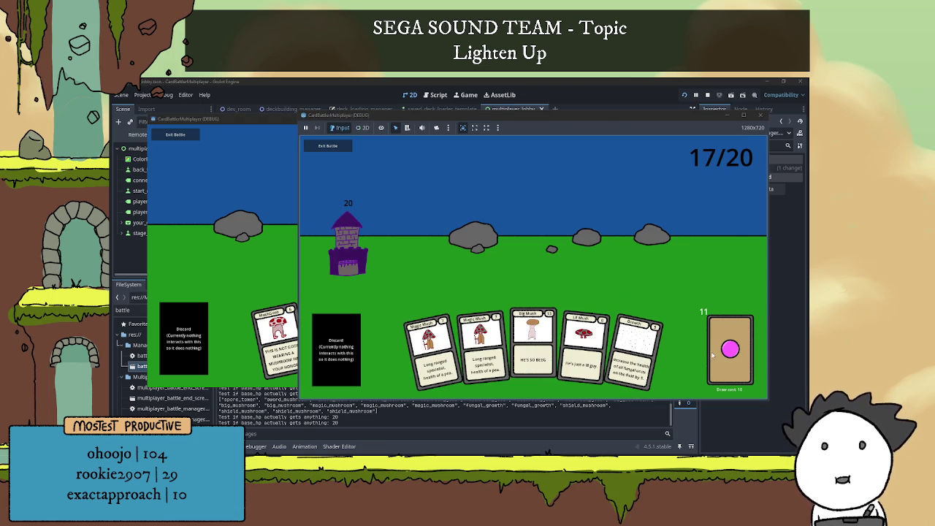
click(707, 96)
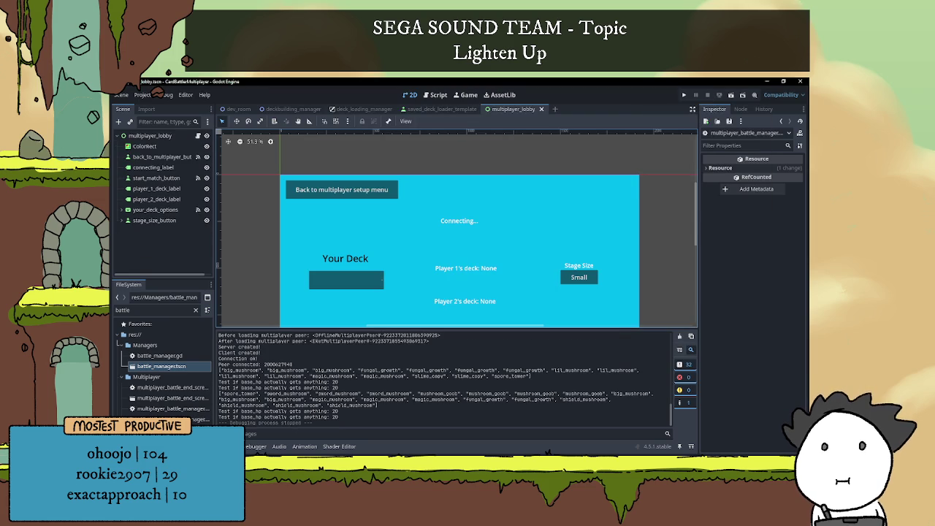
Hide the Output panel to enlarge the multiplayer_lobby canvas.
key(ctrl+j)
scroll(475, 305, down, 1)
scroll(443, 314, up, 1)
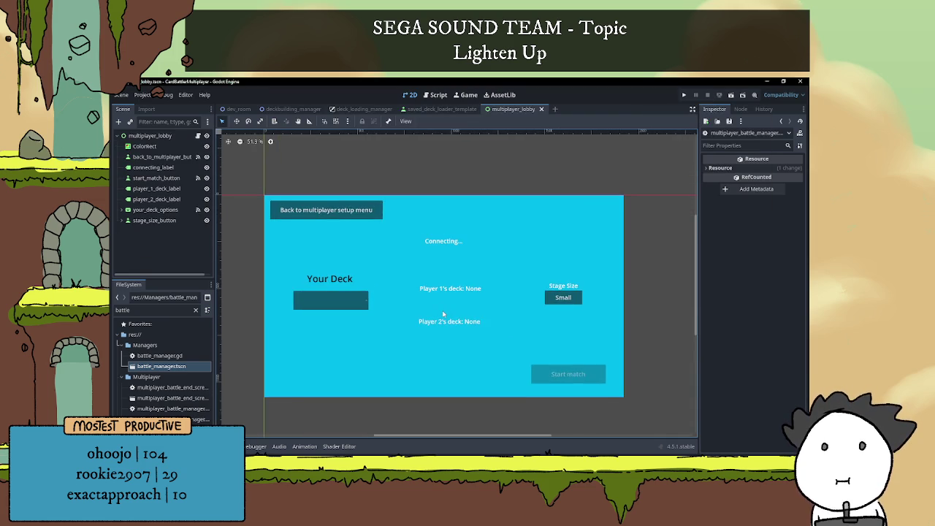
scroll(430, 301, up, 1)
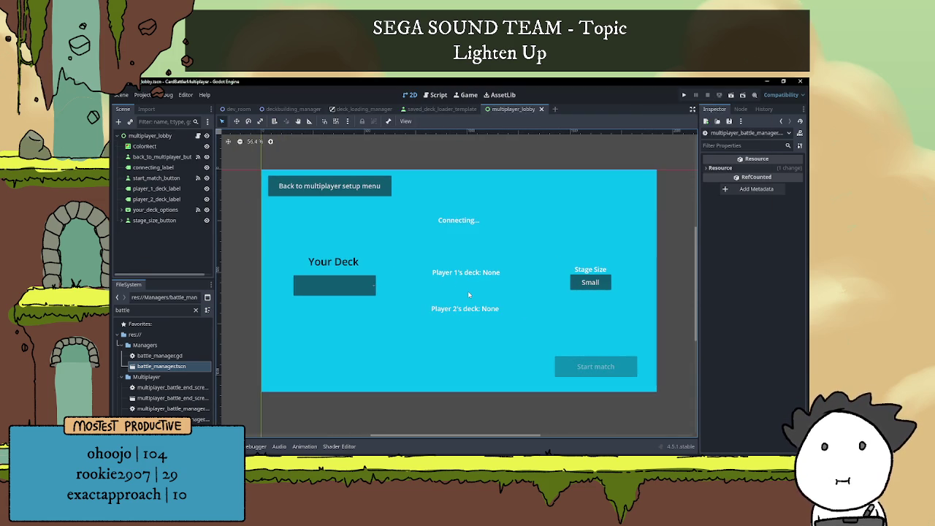
Open a File Explorer window, move it aside, and close it again.
key(super+e)
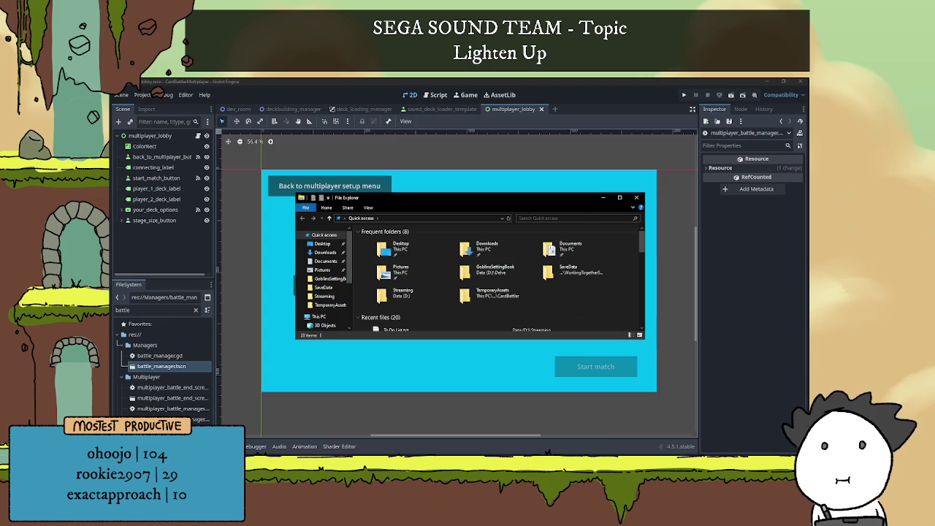
drag(491, 202, 806, 197)
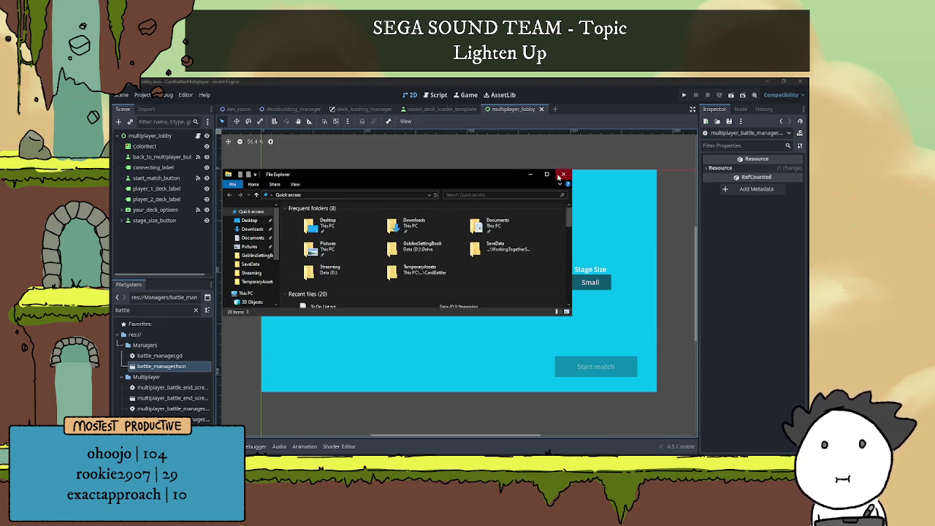
click(560, 179)
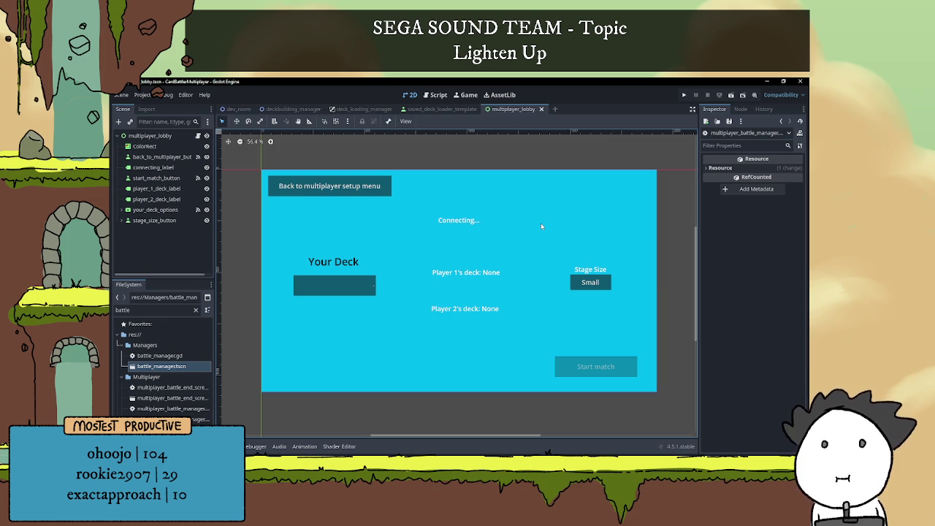
Open Project Settings briefly and close it again.
scroll(517, 247, down, 4)
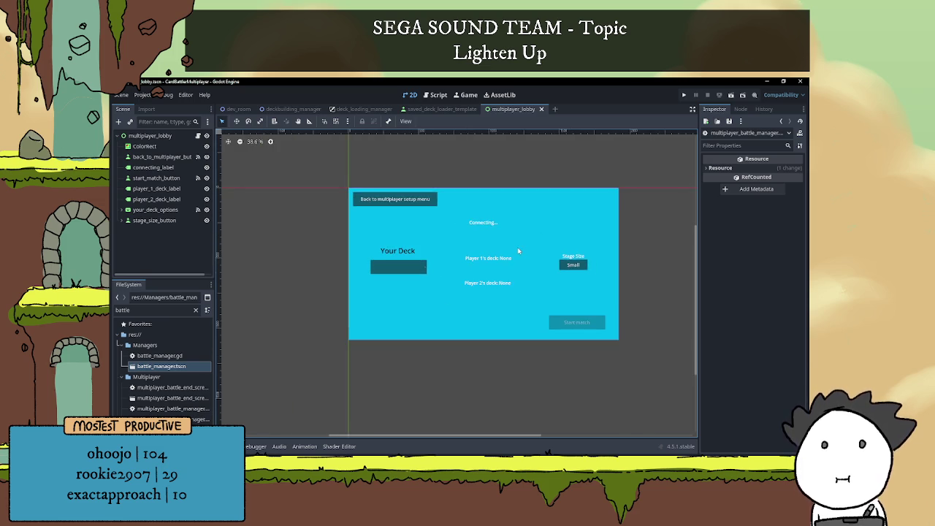
scroll(515, 244, up, 3)
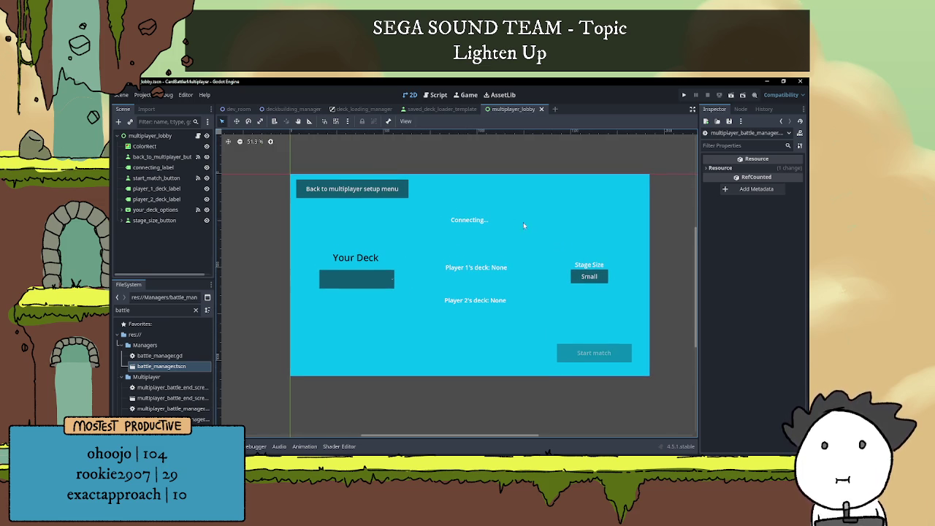
click(150, 95)
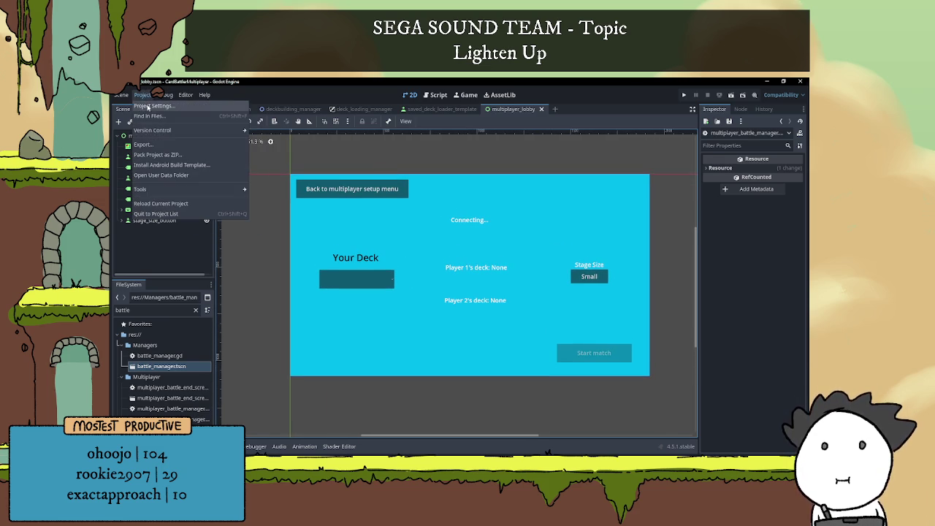
click(154, 107)
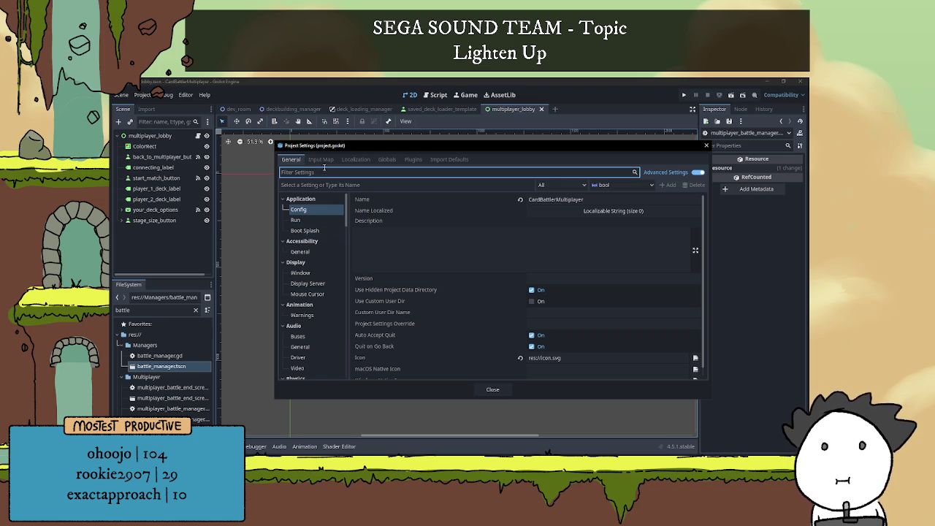
click(705, 146)
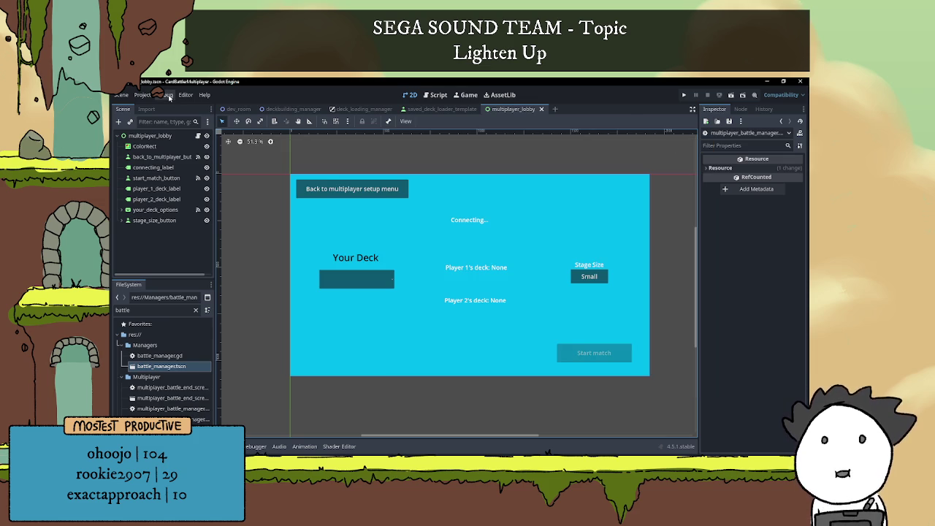
Add a Web export preset beside Windows and Linux, review the options, and close Export.
click(143, 95)
click(142, 144)
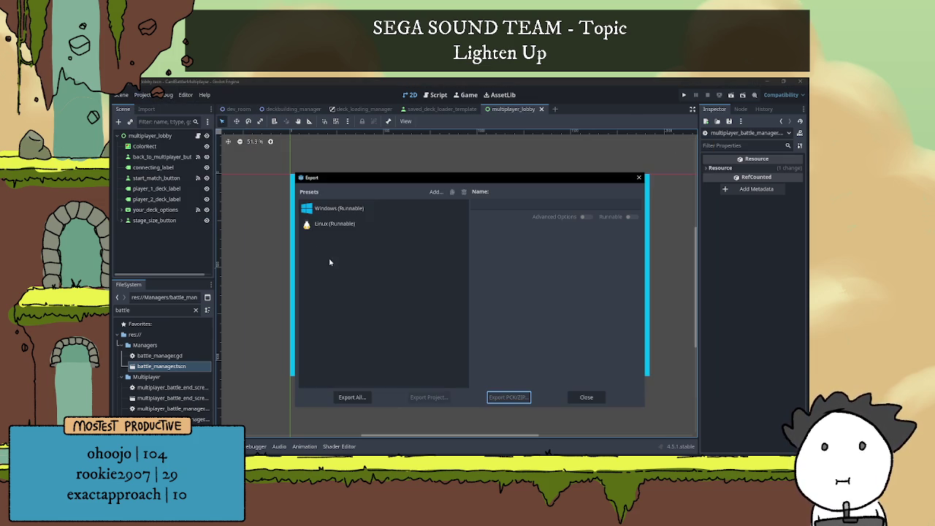
click(434, 192)
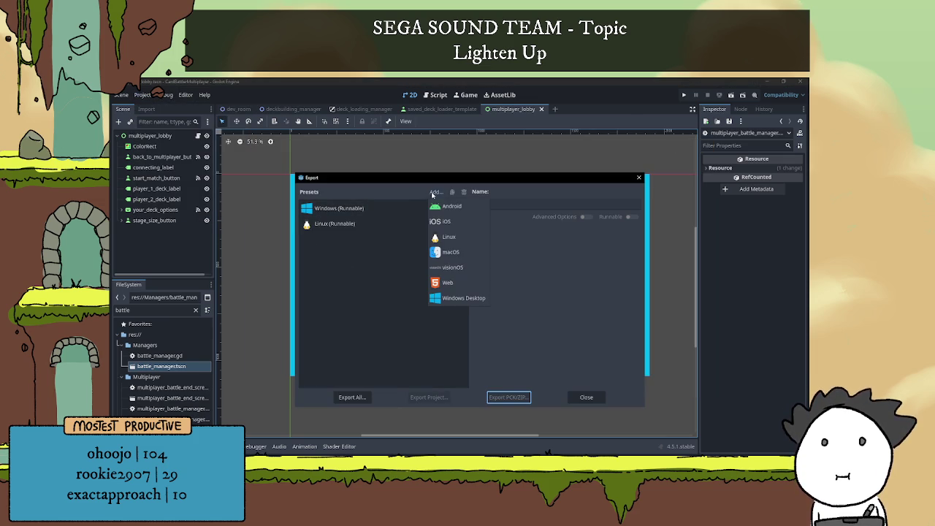
click(445, 284)
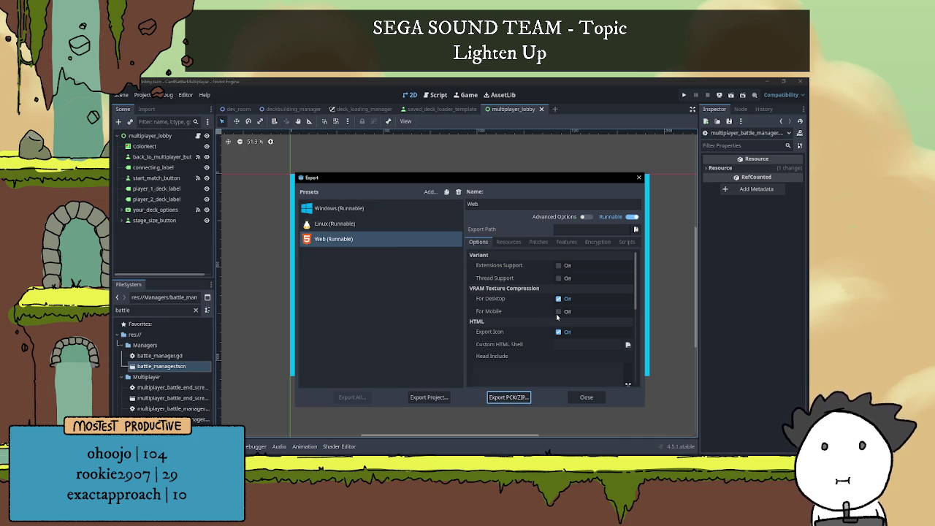
scroll(532, 306, down, 4)
scroll(532, 309, down, 4)
scroll(526, 314, up, 7)
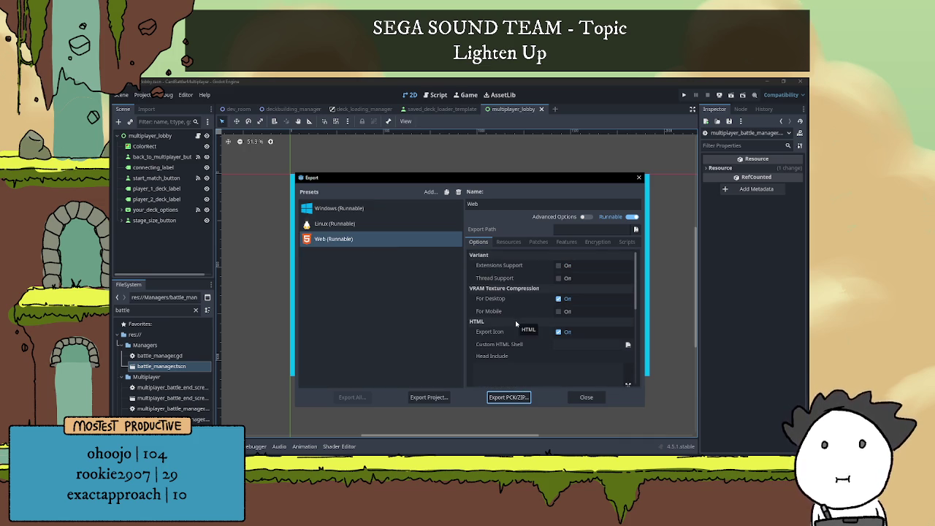
mouse_move(501, 270)
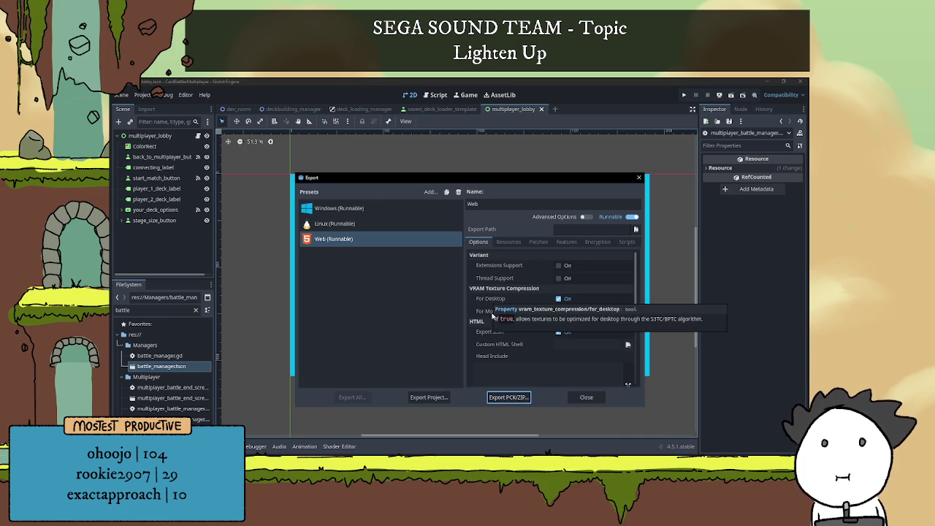
mouse_move(487, 314)
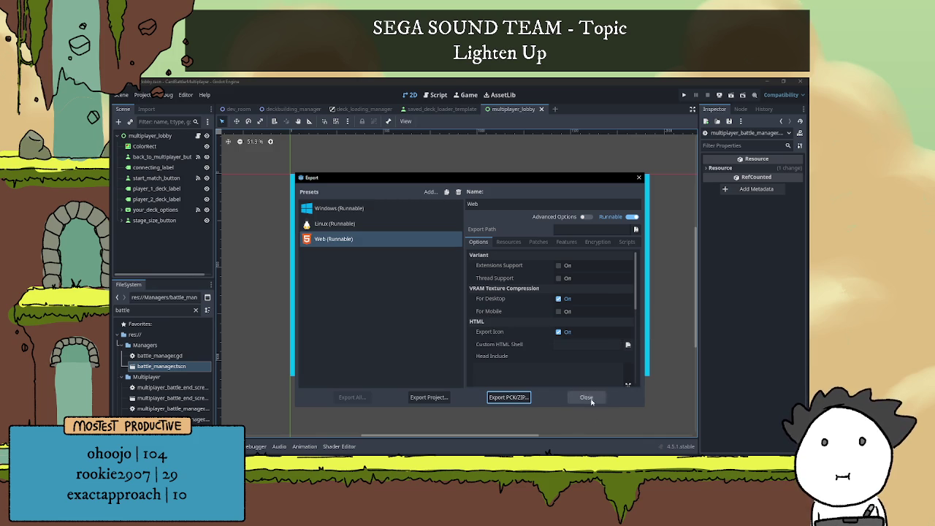
click(393, 209)
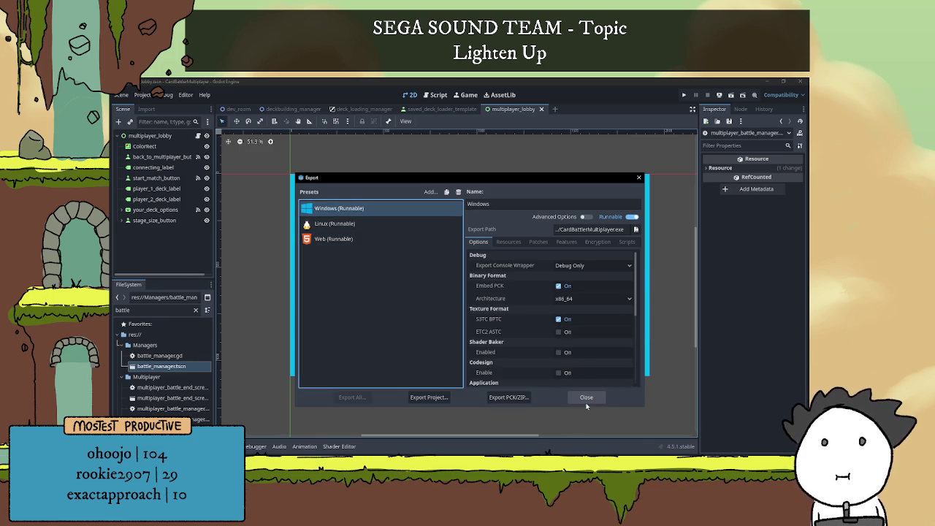
click(586, 403)
Switch back to the dev_room main menu scene.
scroll(511, 274, down, 2)
scroll(513, 272, up, 2)
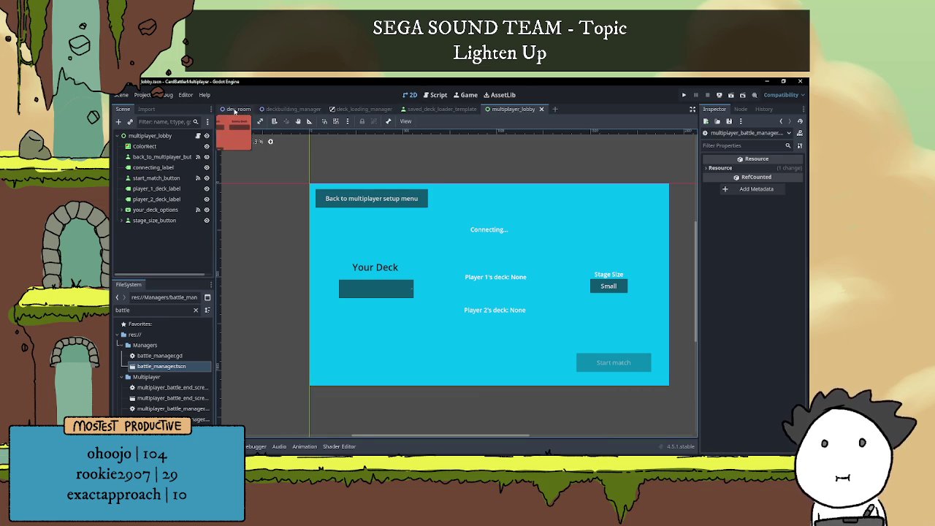
click(238, 109)
scroll(447, 305, down, 1)
scroll(396, 338, up, 2)
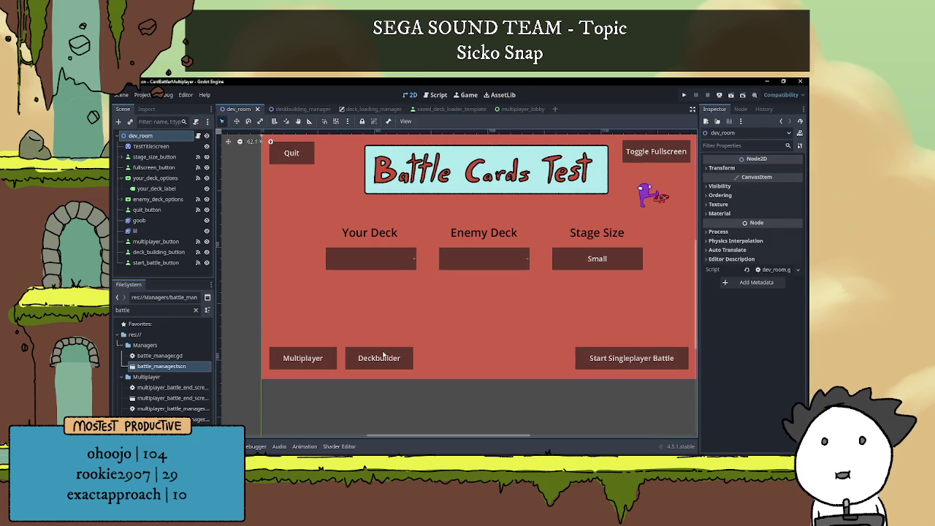
Nudge the Multiplayer button four steps right to the far end of the bottom row.
click(382, 357)
click(314, 359)
drag(449, 344, 380, 327)
click(518, 344)
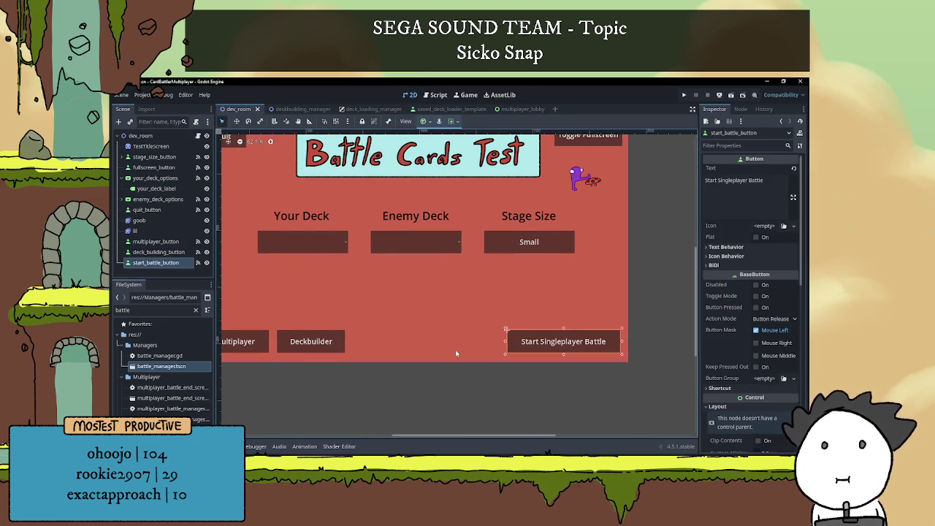
scroll(470, 349, left, 1)
drag(381, 353, 400, 354)
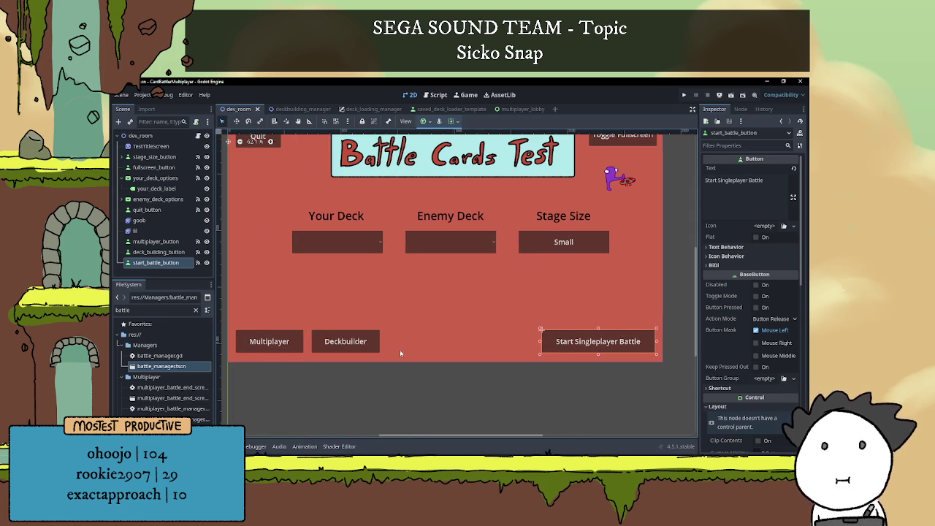
click(284, 348)
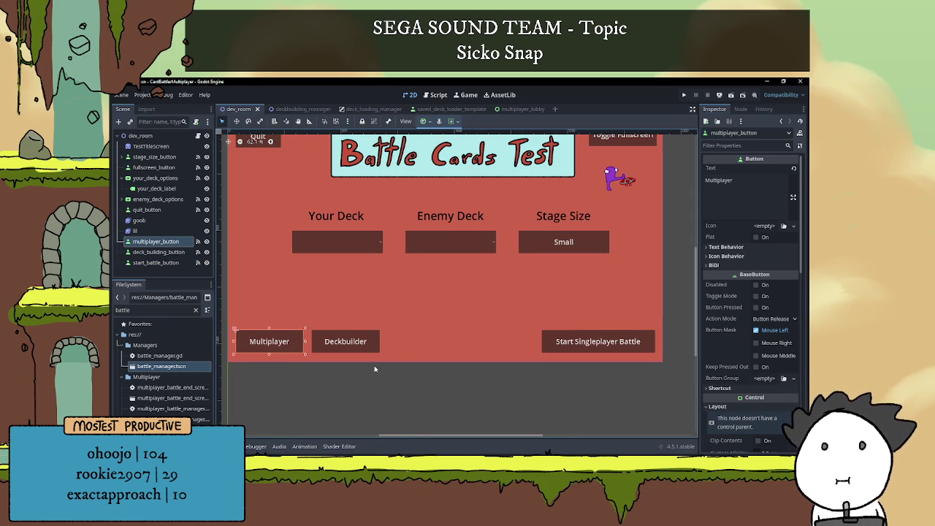
key(Right)
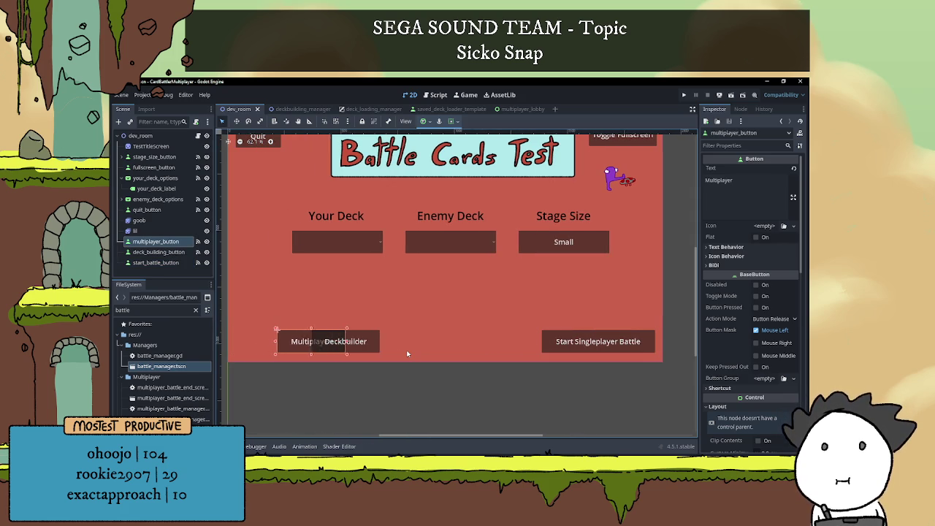
key(Right)
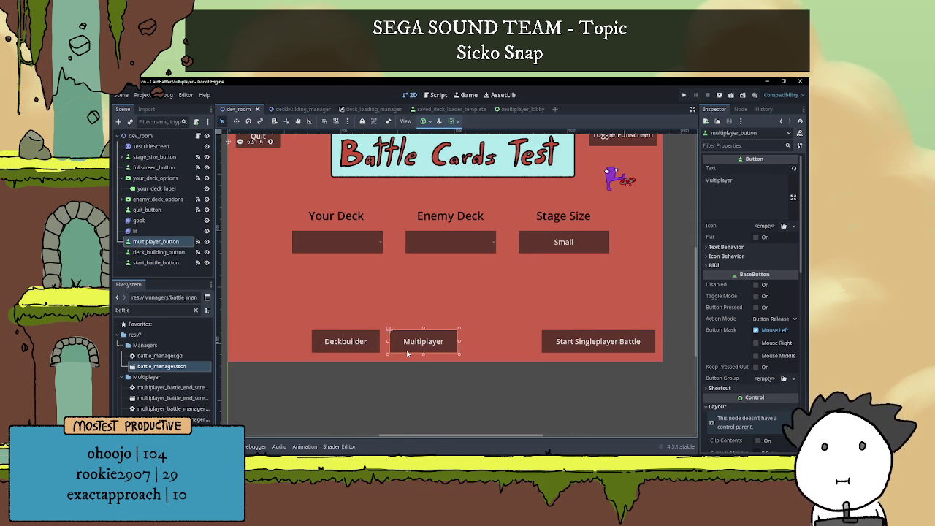
key(Right)
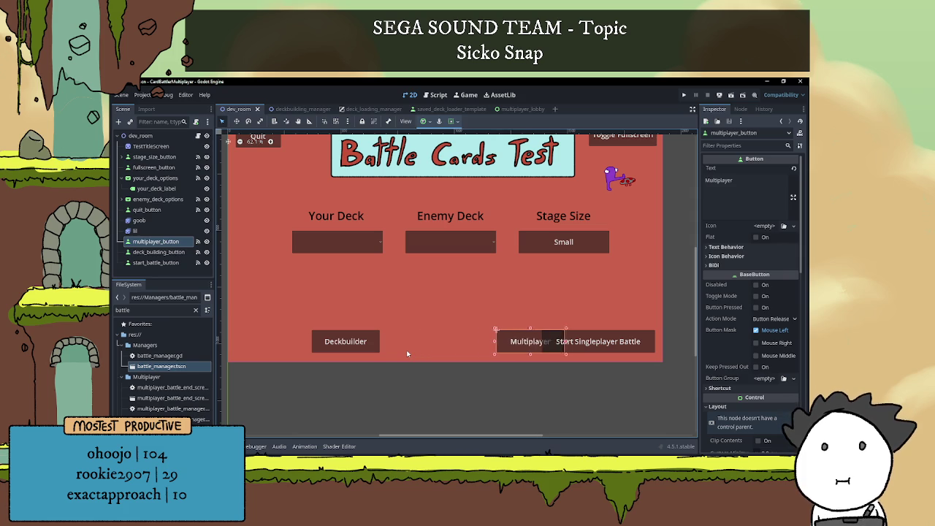
key(Right)
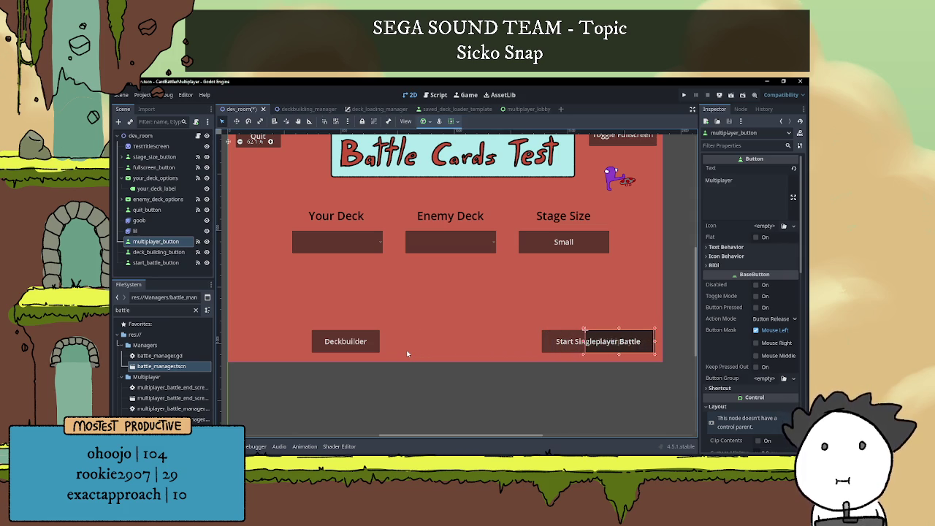
Move Deckbuilder two steps left and Start Singleplayer Battle two steps left to centre it.
click(330, 346)
scroll(365, 380, left, 3)
key(Left)
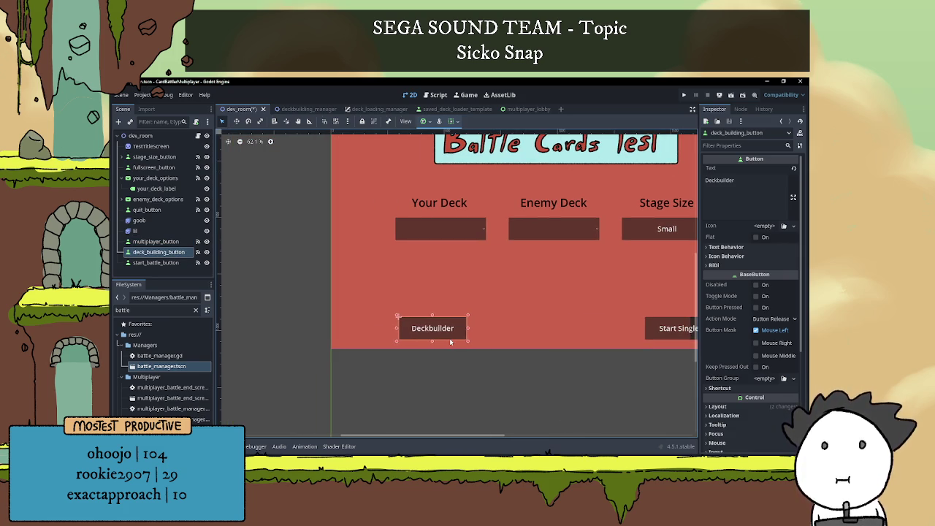
key(Left)
key(Left)
key(Left)
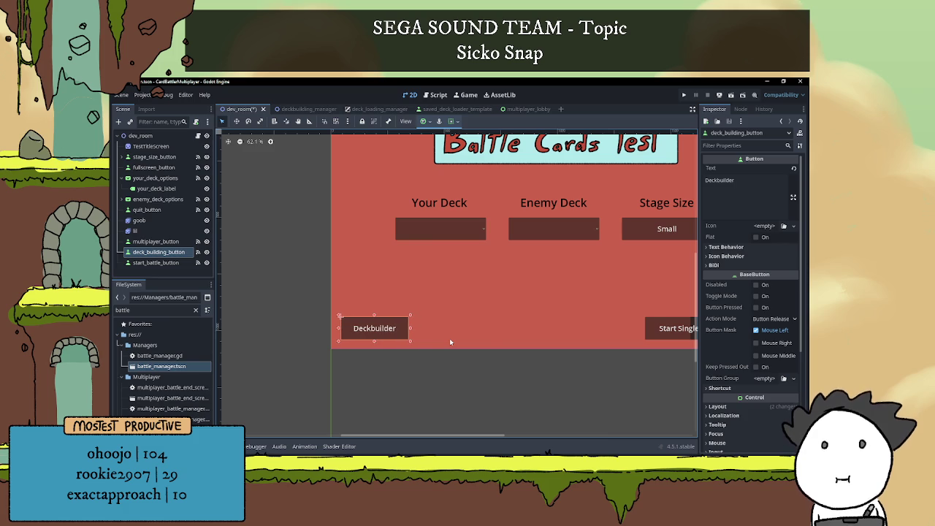
scroll(511, 329, right, 2)
click(606, 330)
key(Left)
key(Left)
key(Left)
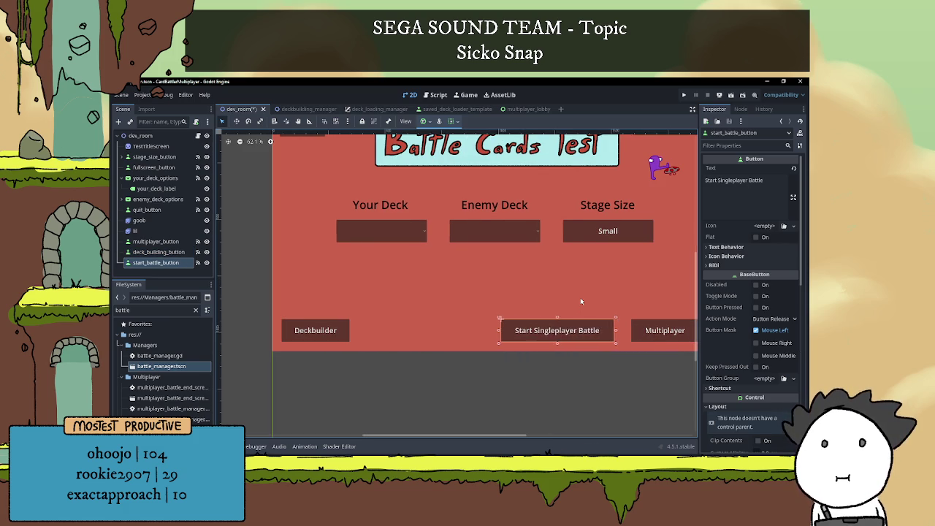
key(Left)
key(Left)
key(Left)
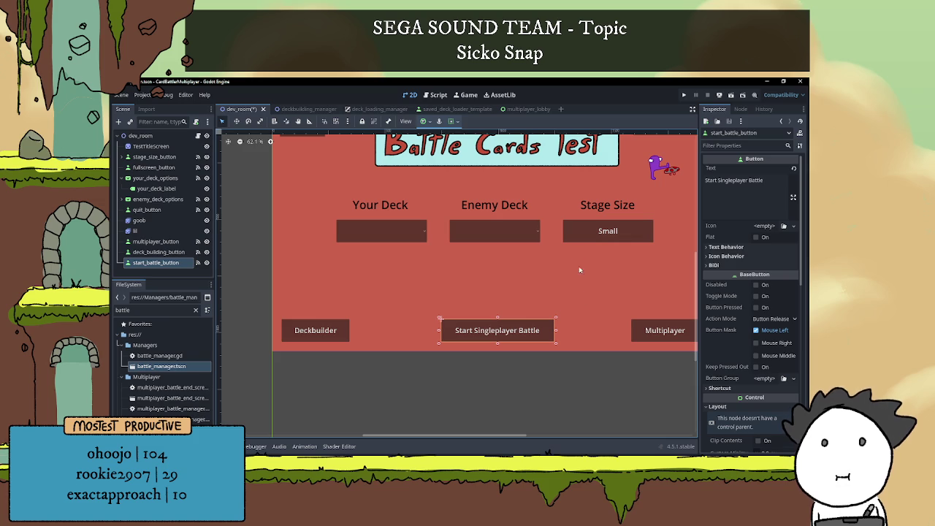
click(570, 380)
scroll(582, 357, down, 4)
drag(523, 302, 524, 304)
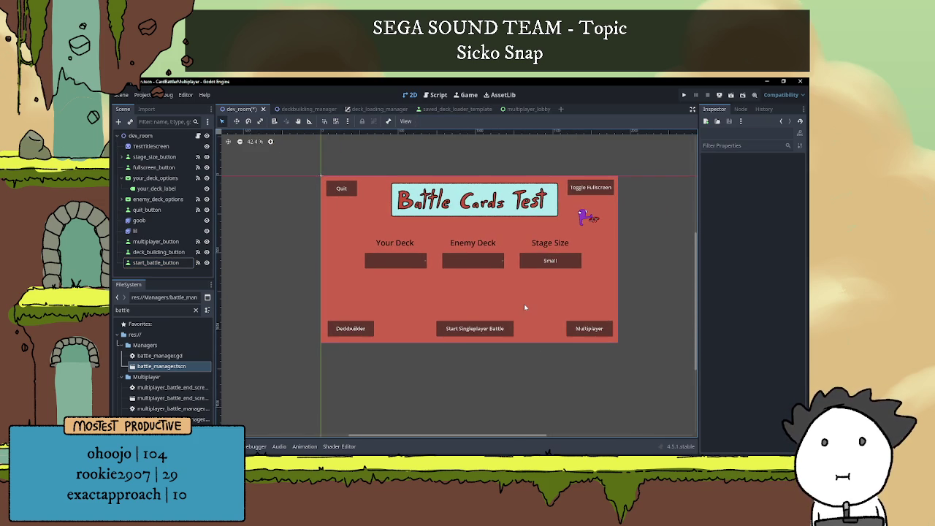
Save dev_room with Ctrl+S, check the deckbuilding_manager tab, and launch a test run.
scroll(529, 289, up, 1)
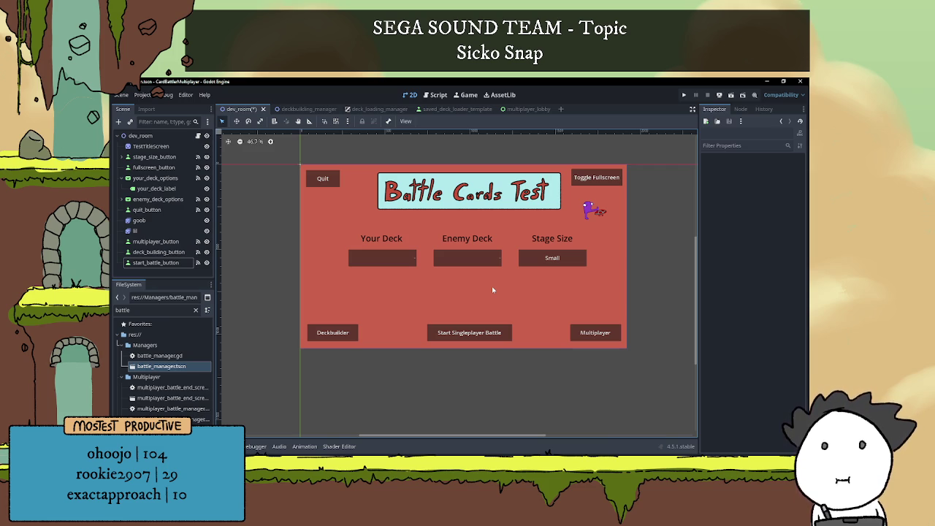
key(ctrl+s)
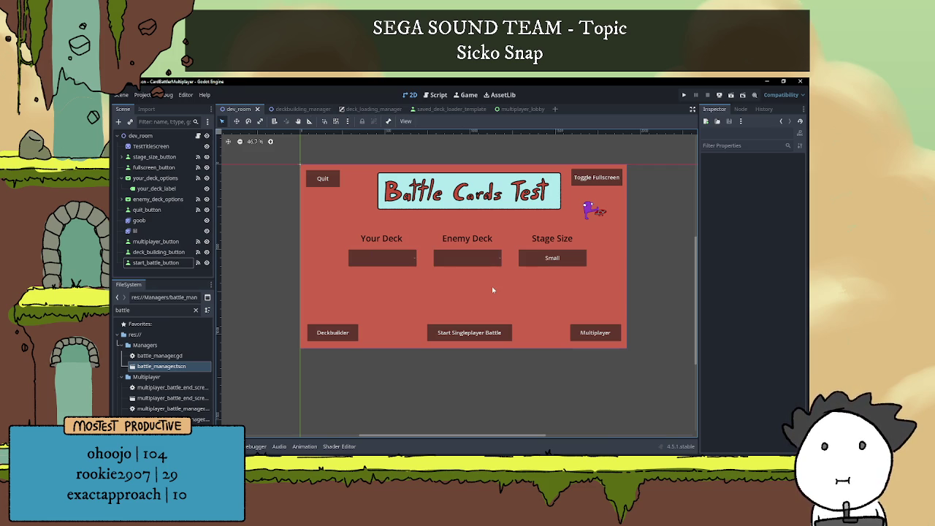
click(298, 109)
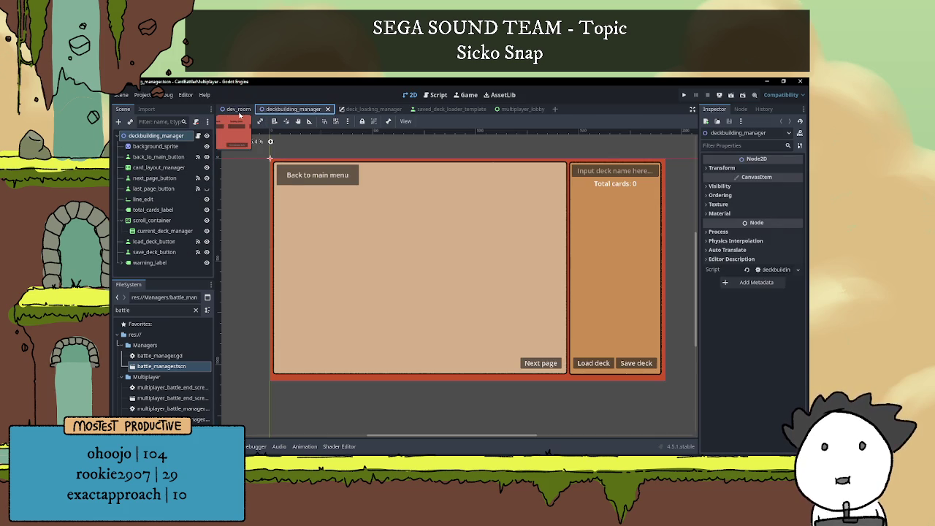
click(238, 109)
click(684, 95)
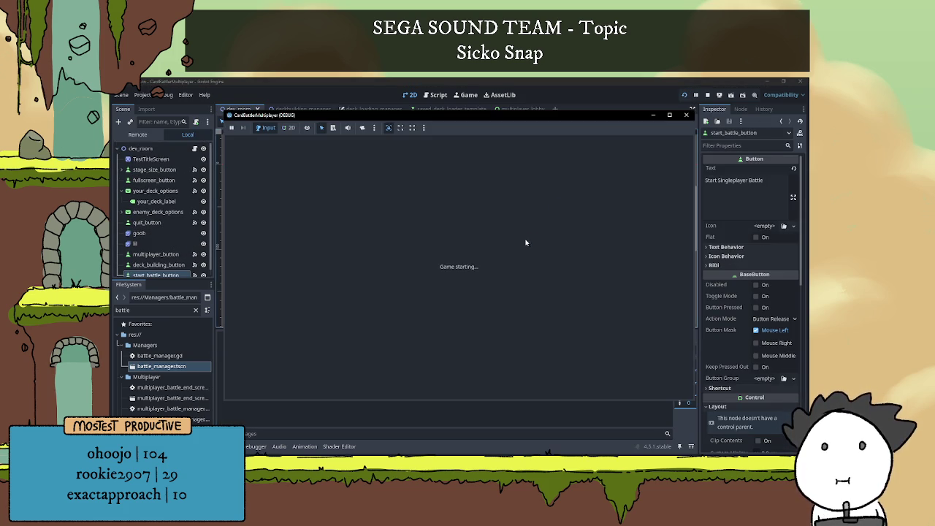
Back out of the deck builder's Saved Decks to the main menu; open Multiplayer in the second window.
click(289, 377)
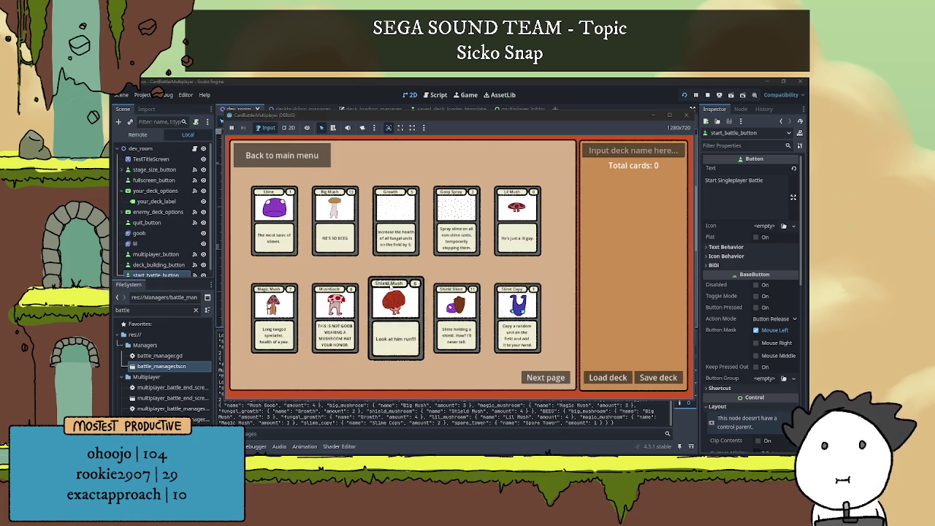
click(608, 377)
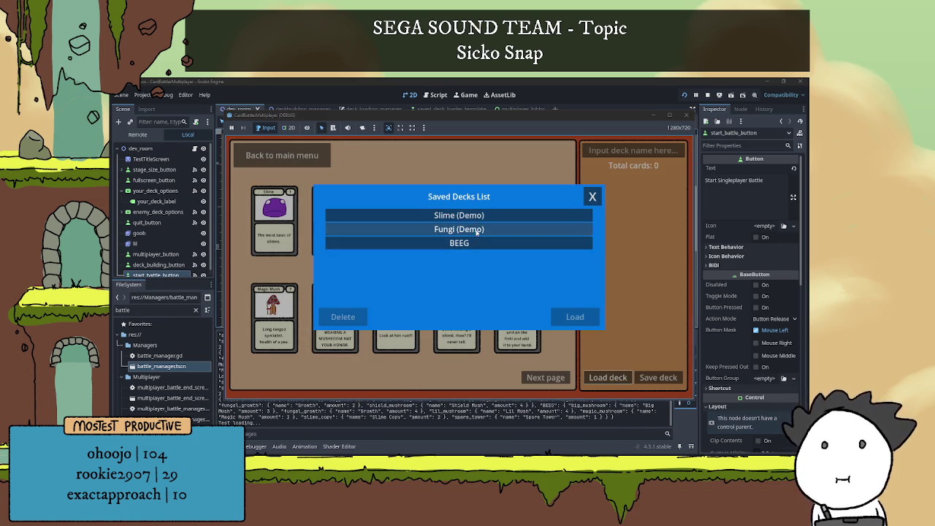
click(592, 197)
click(282, 155)
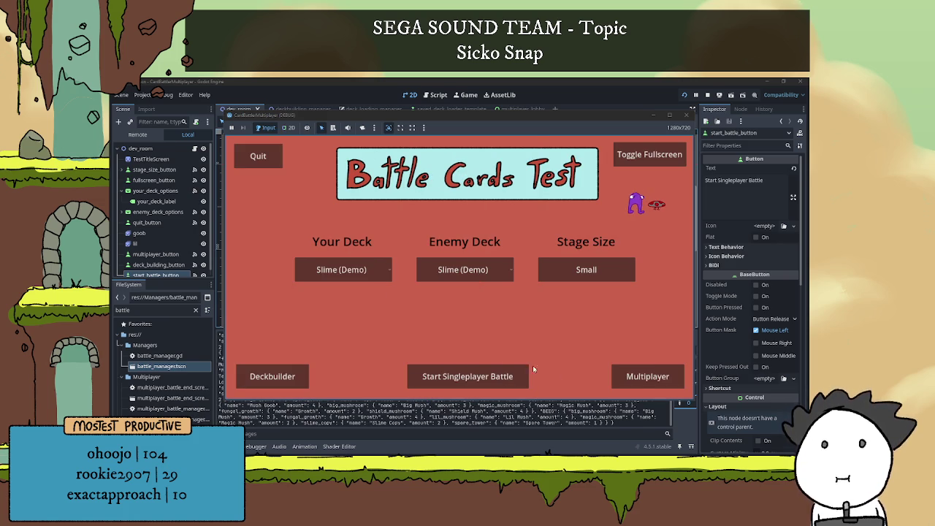
click(646, 377)
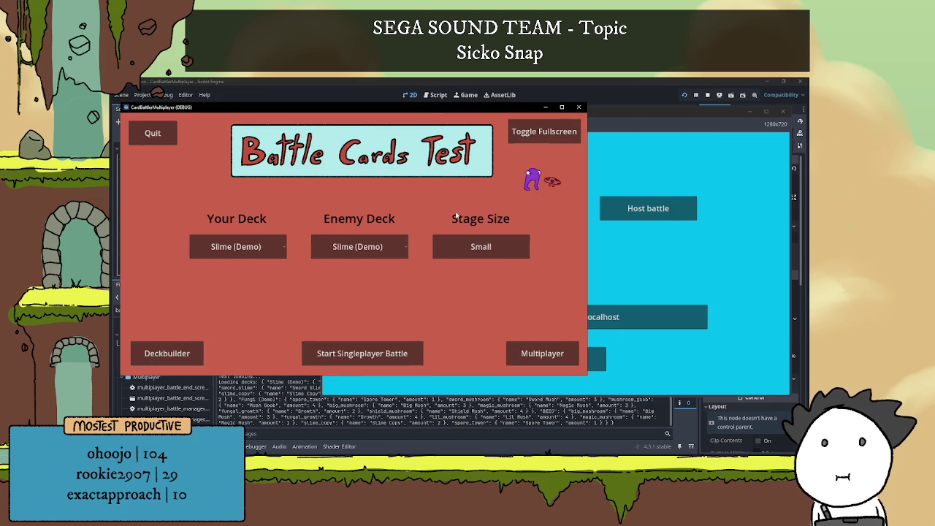
Host a multiplayer battle in one game window and join it from the other.
click(528, 359)
click(648, 208)
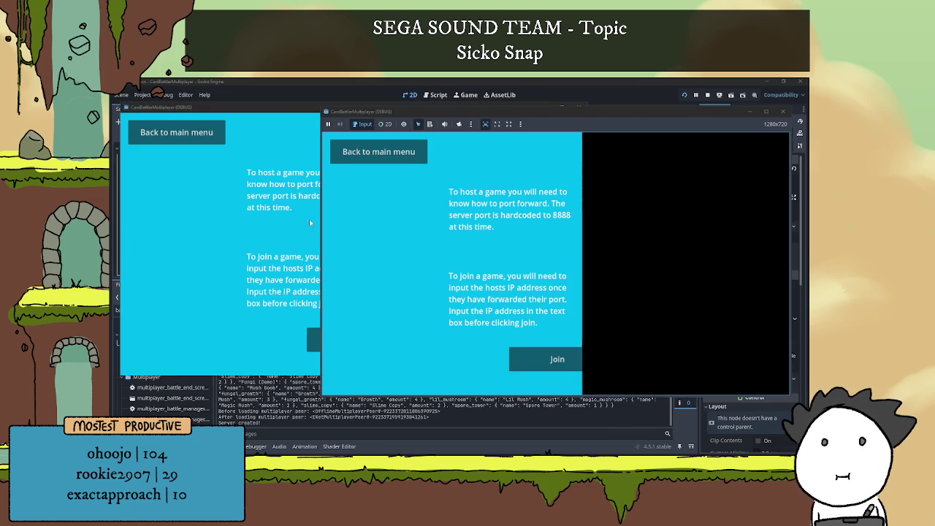
click(260, 225)
click(325, 341)
Give the joining player BEEG and the host Fungi (Demo), start the match, then exit it.
click(300, 242)
click(207, 249)
click(211, 274)
click(629, 305)
click(407, 269)
click(397, 290)
click(717, 364)
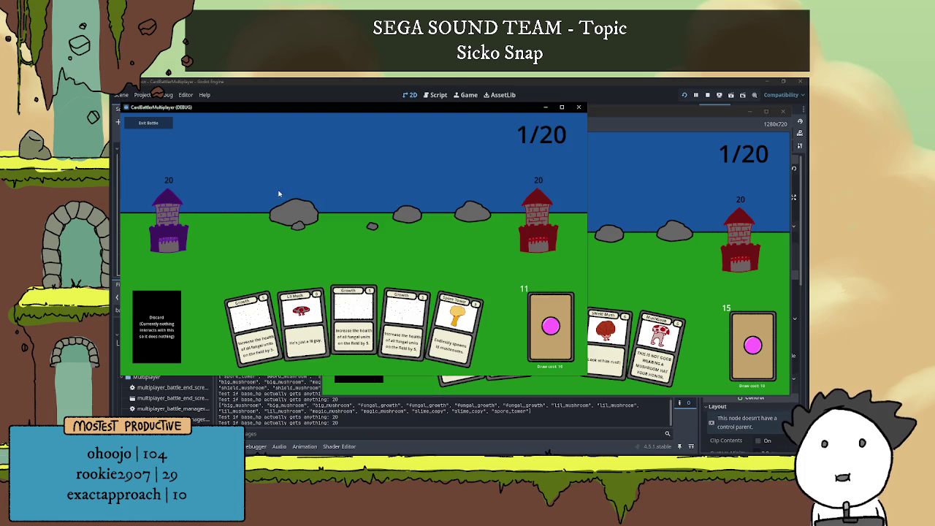
click(371, 142)
click(371, 142)
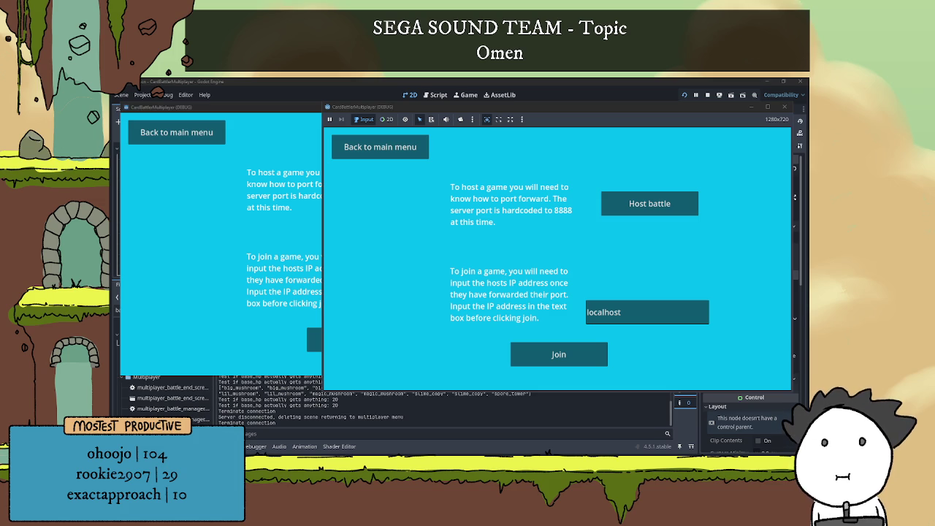
Focus the editor and stop the running game instances.
click(564, 78)
click(707, 95)
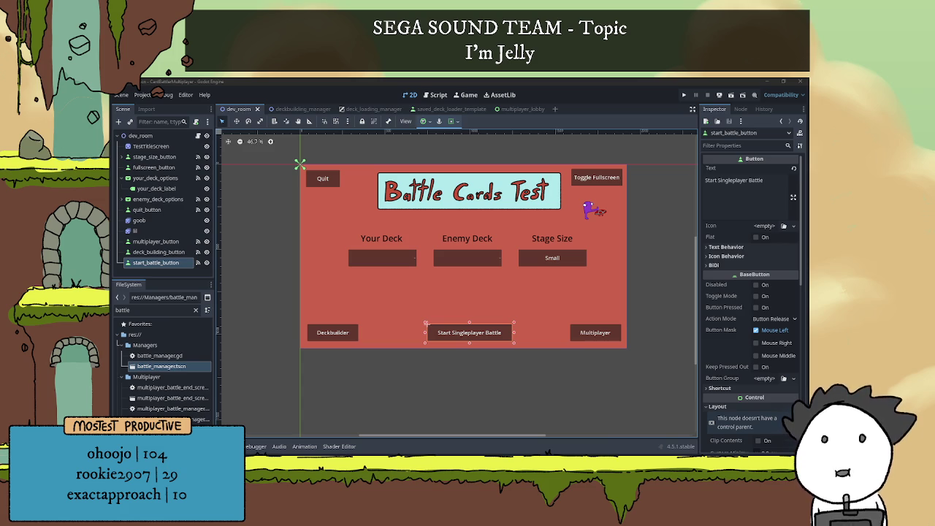
key(alt+Tab)
key(alt+Tab)
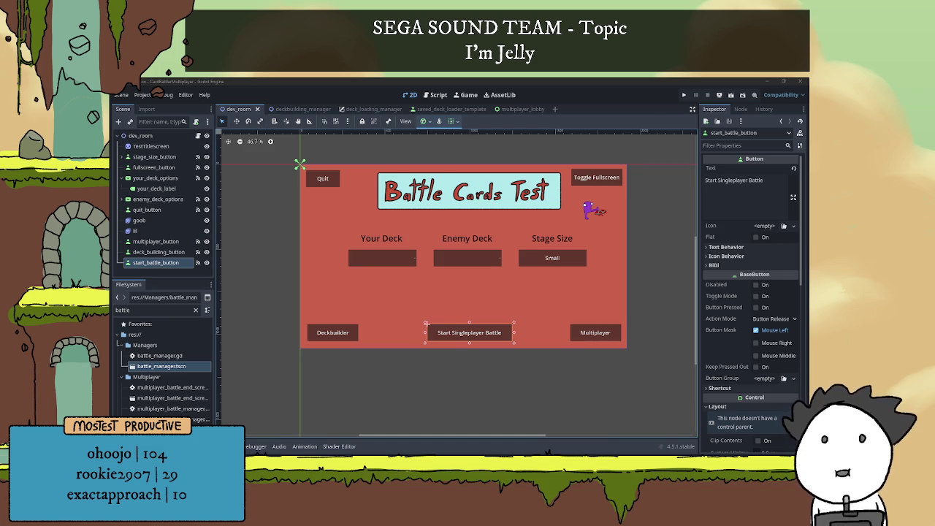
click(538, 378)
scroll(532, 381, up, 1)
scroll(508, 344, up, 3)
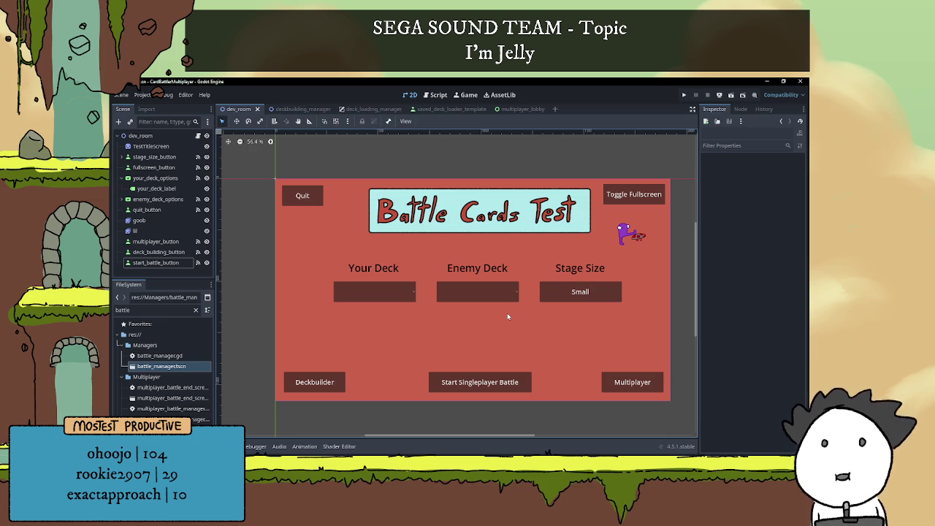
drag(507, 312, 514, 310)
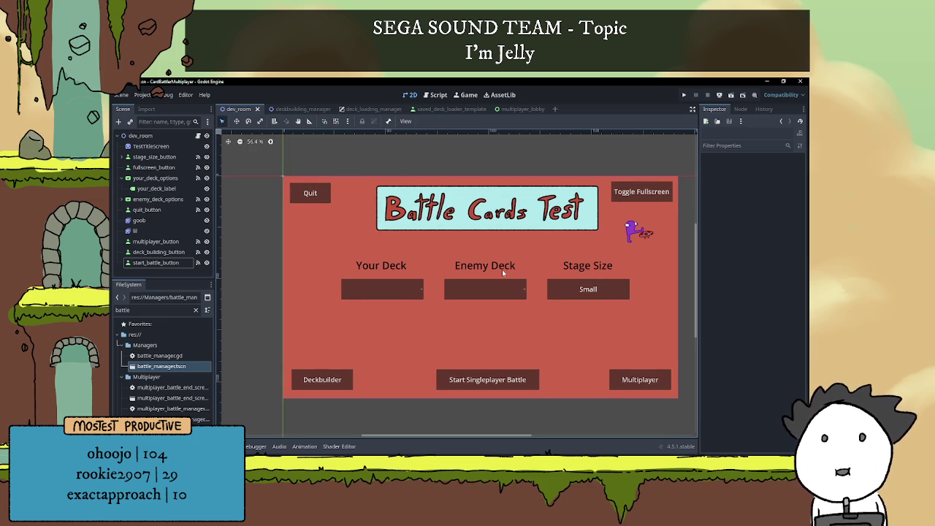
scroll(520, 257, down, 1)
scroll(523, 254, up, 1)
scroll(511, 248, left, 1)
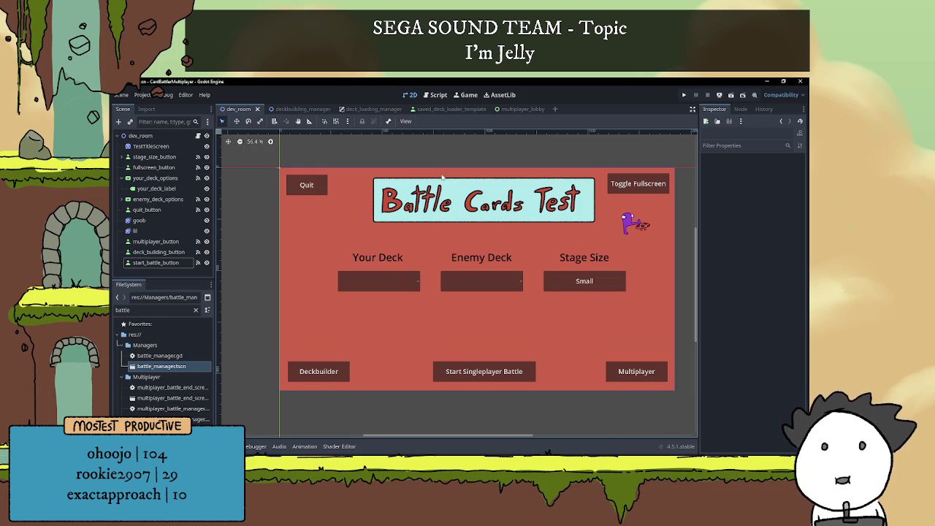
scroll(473, 238, right, 2)
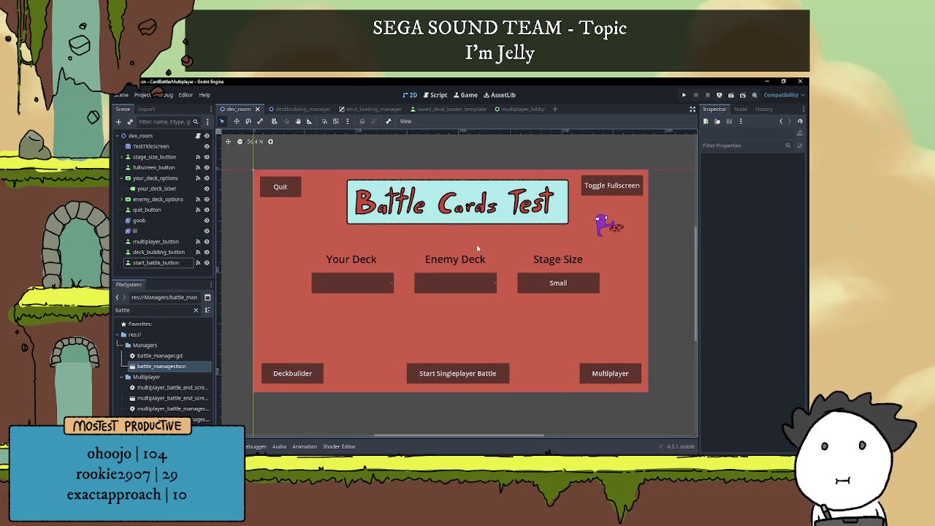
Run the project and start a singleplayer battle: BEEG versus Fungi (Demo) on a Big stage.
click(683, 95)
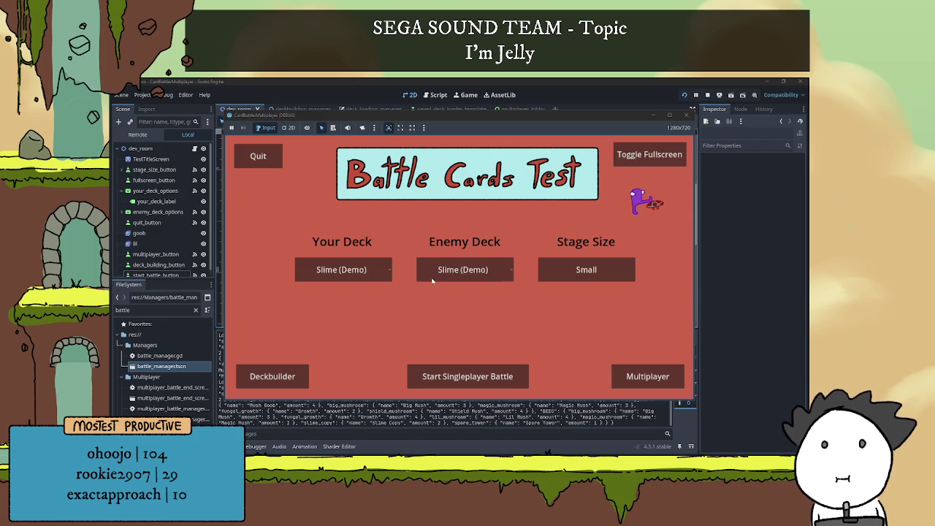
click(439, 270)
click(453, 293)
click(374, 275)
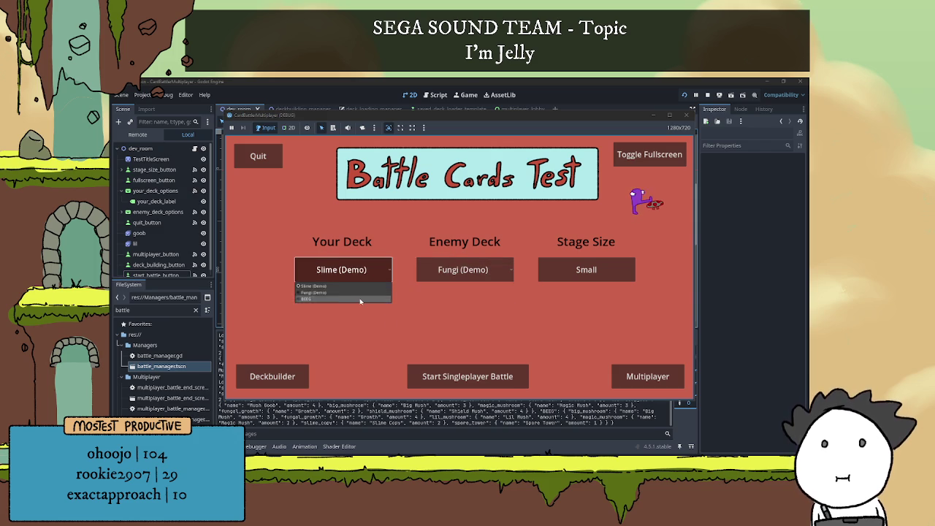
click(360, 299)
click(584, 267)
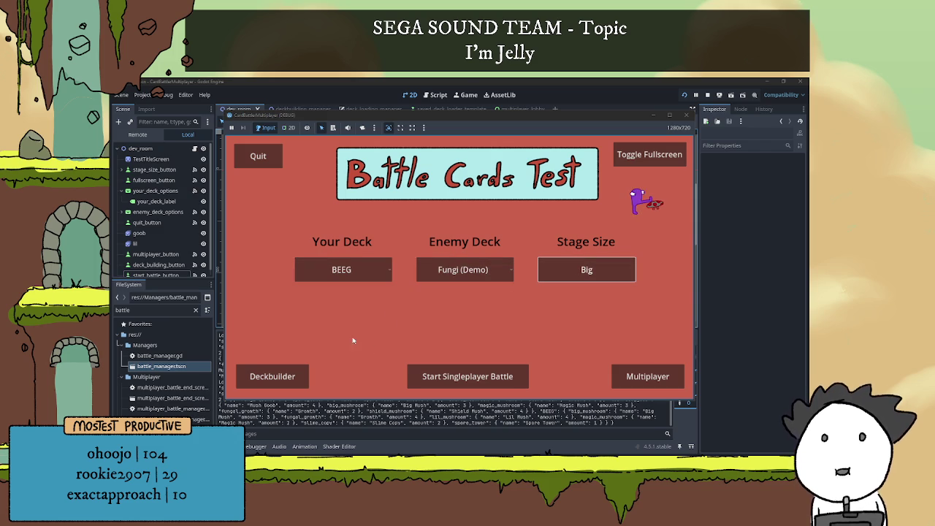
click(454, 375)
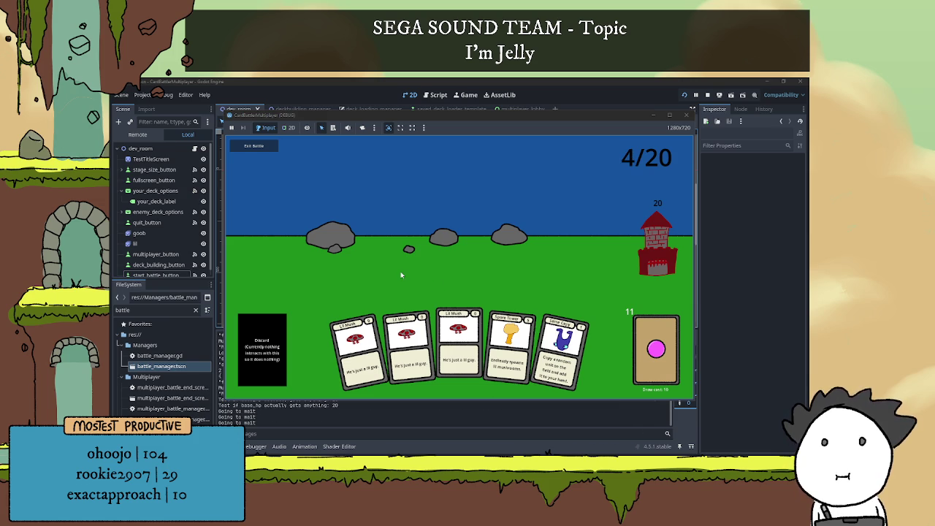
Play Spore Tower, Magic Mush, Lil Mush, two Slime Copy, Sword Mush, MushGoob and Big Mush.
drag(515, 345, 439, 248)
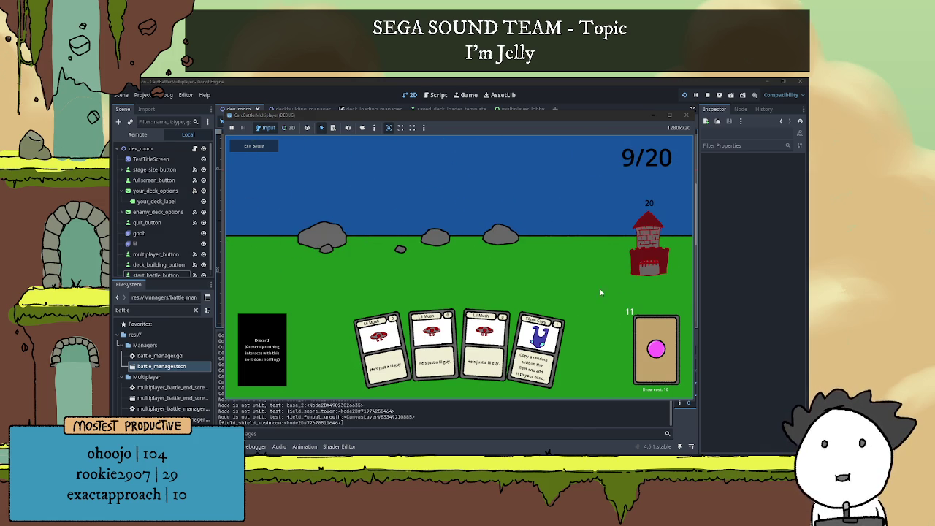
click(653, 329)
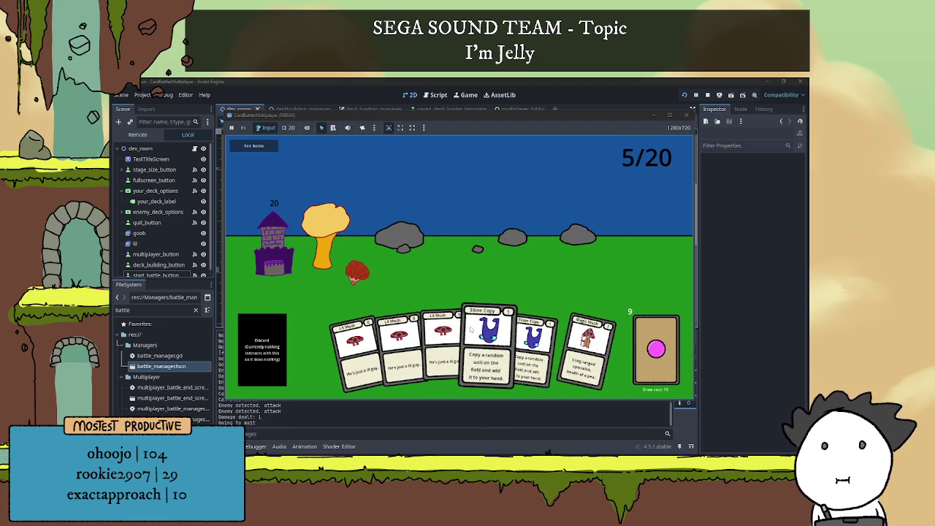
click(564, 354)
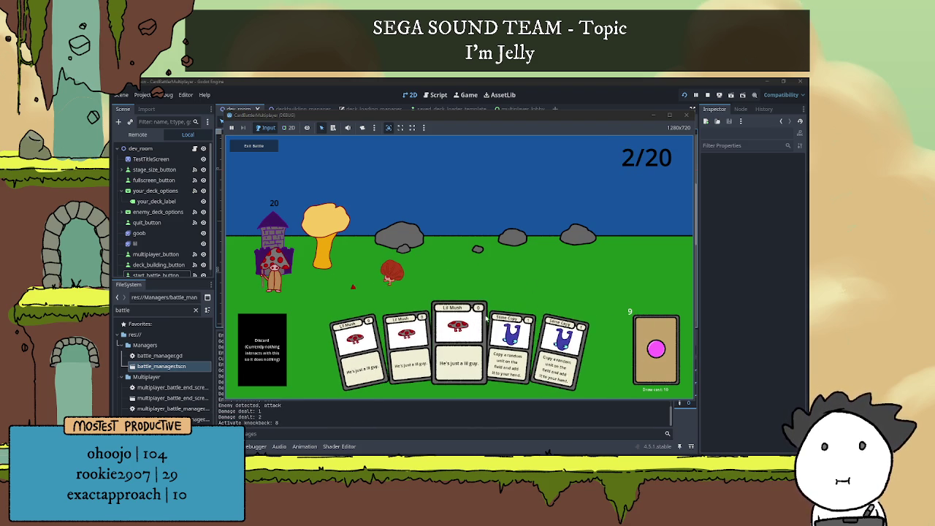
click(458, 344)
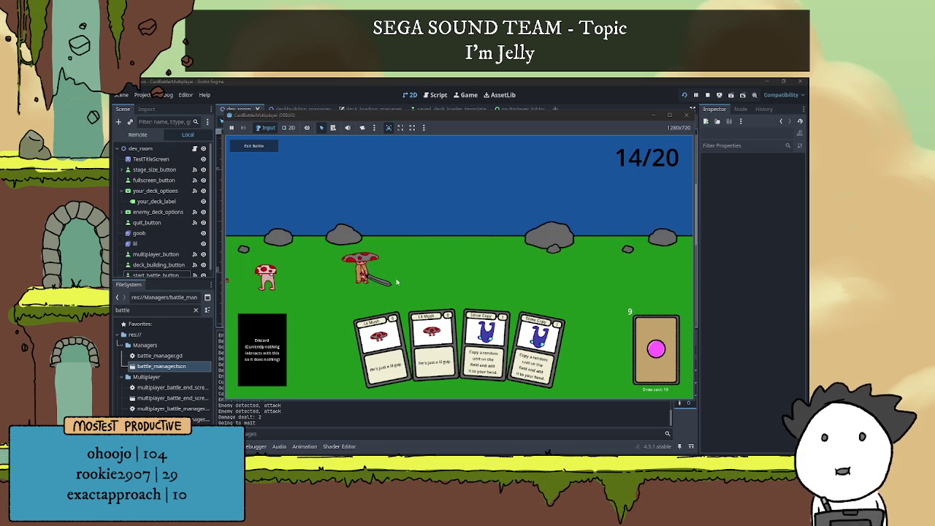
click(490, 345)
click(497, 339)
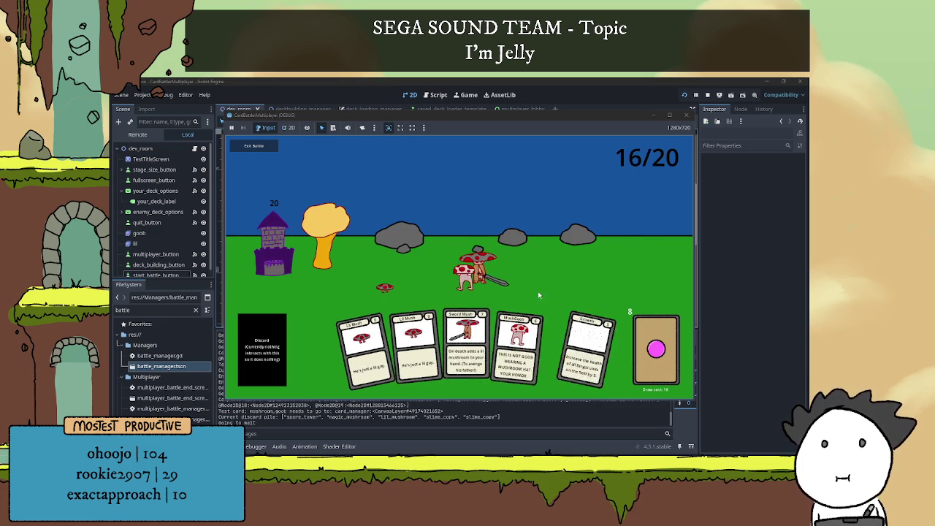
click(460, 338)
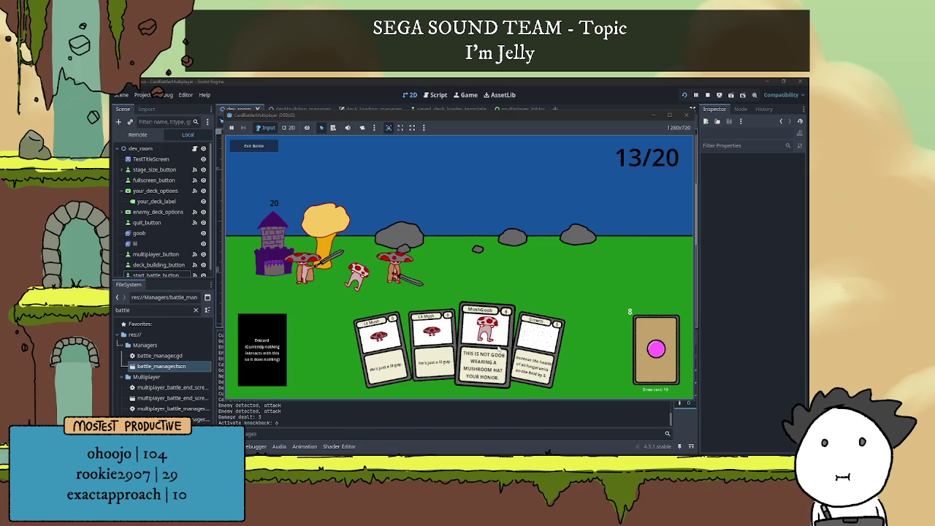
click(504, 350)
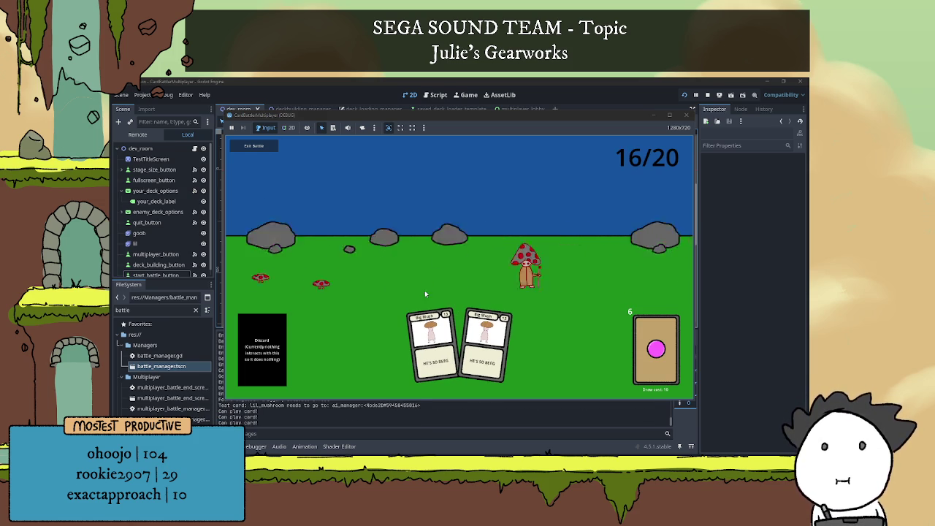
click(441, 329)
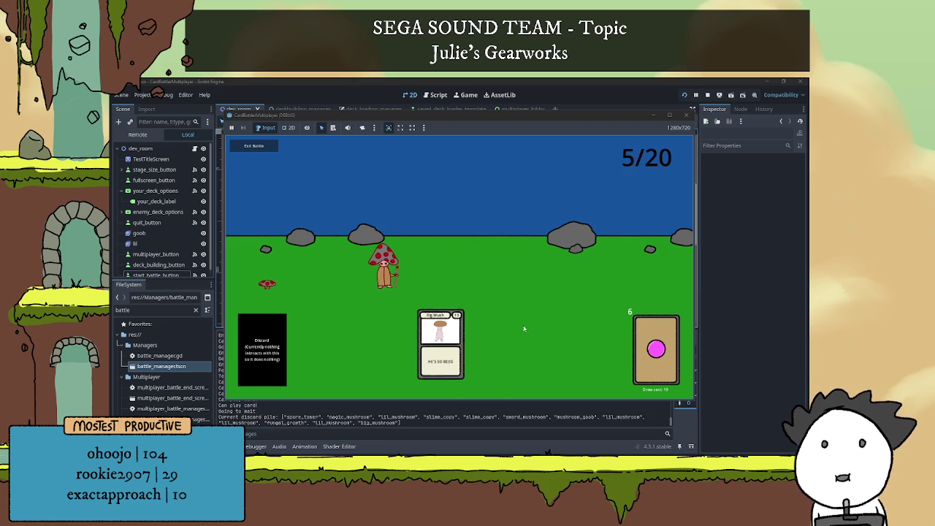
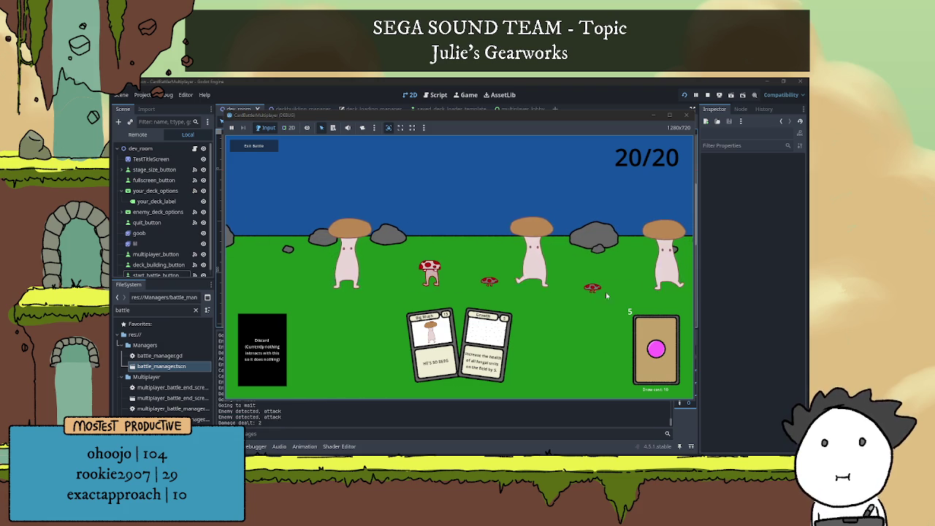
Play the Big Mush card and draw a card, then stop the game and hide the Output panel.
click(431, 343)
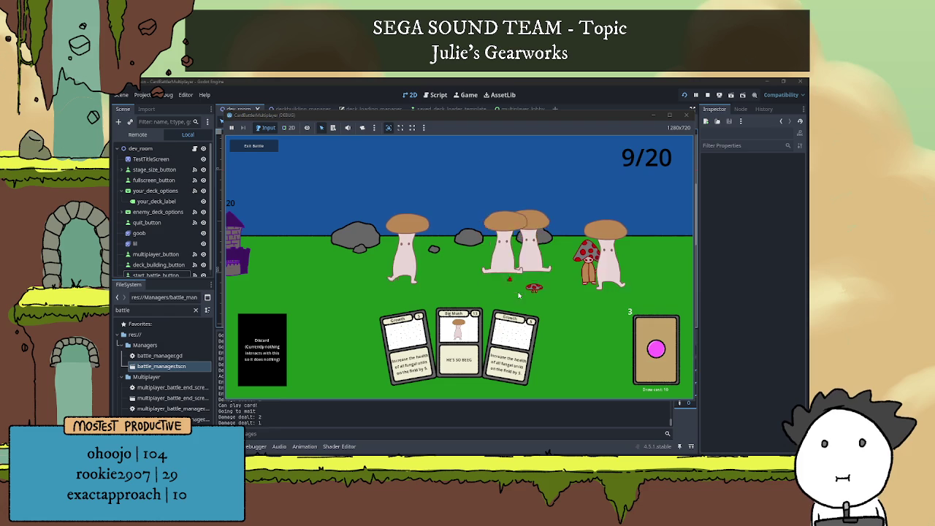
click(655, 349)
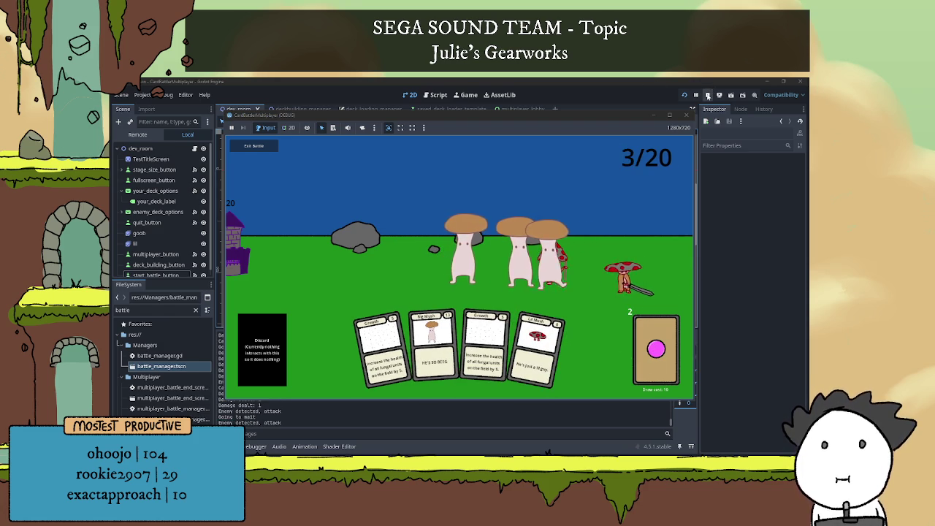
click(685, 115)
key(ctrl+j)
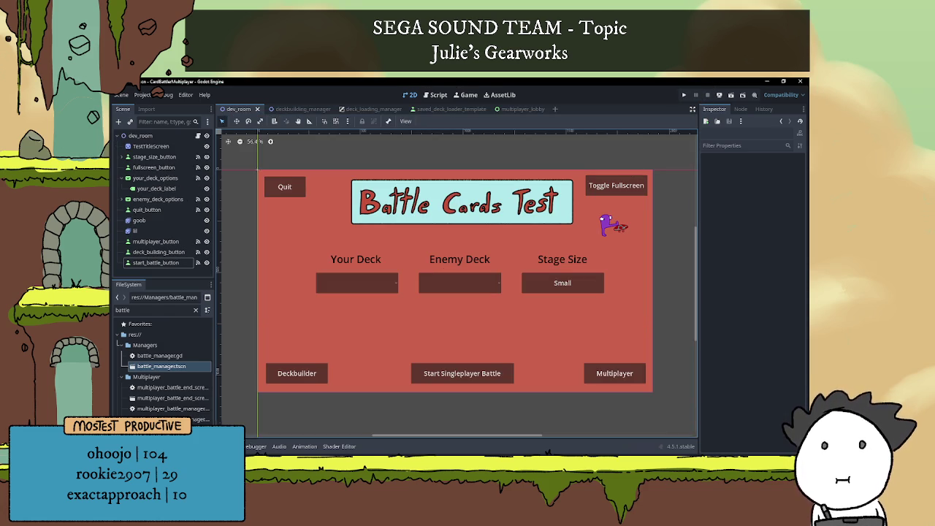
Run two game instances, arrange their windows, and host a battle from one.
click(683, 96)
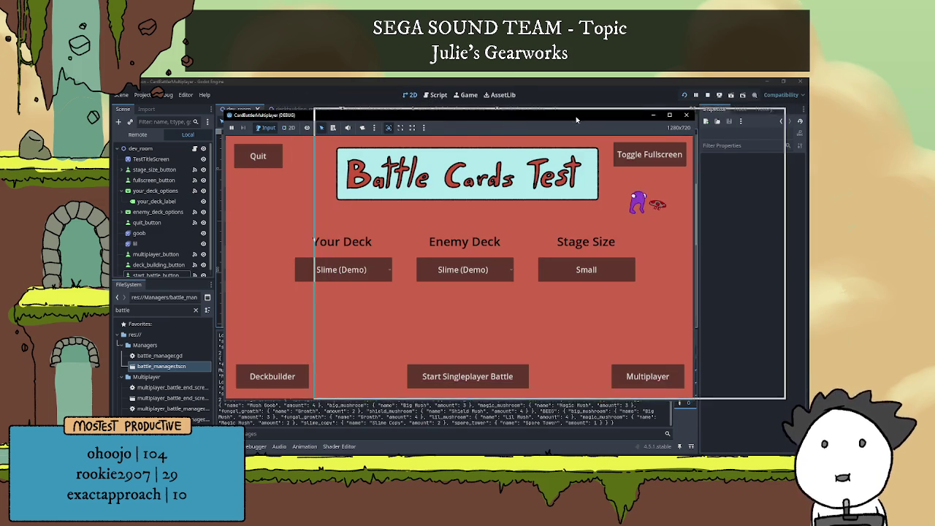
drag(400, 134, 292, 132)
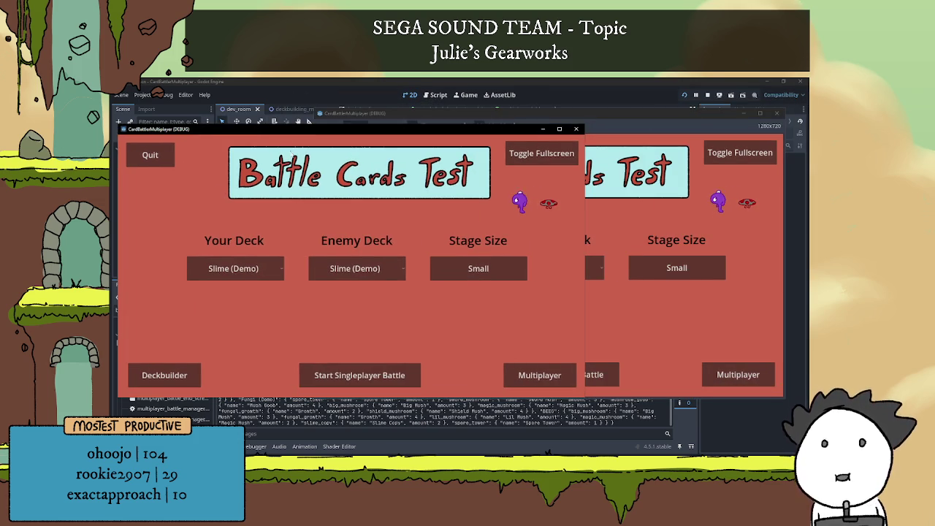
click(665, 333)
click(710, 373)
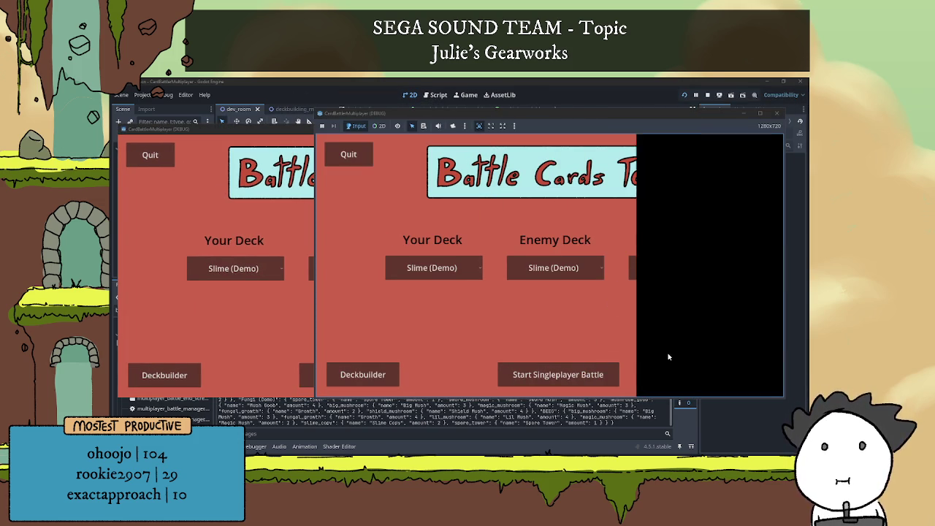
click(641, 210)
Join localhost from the other window with BEEG as Player 2's deck, pick the host's deck, and start the match.
click(296, 300)
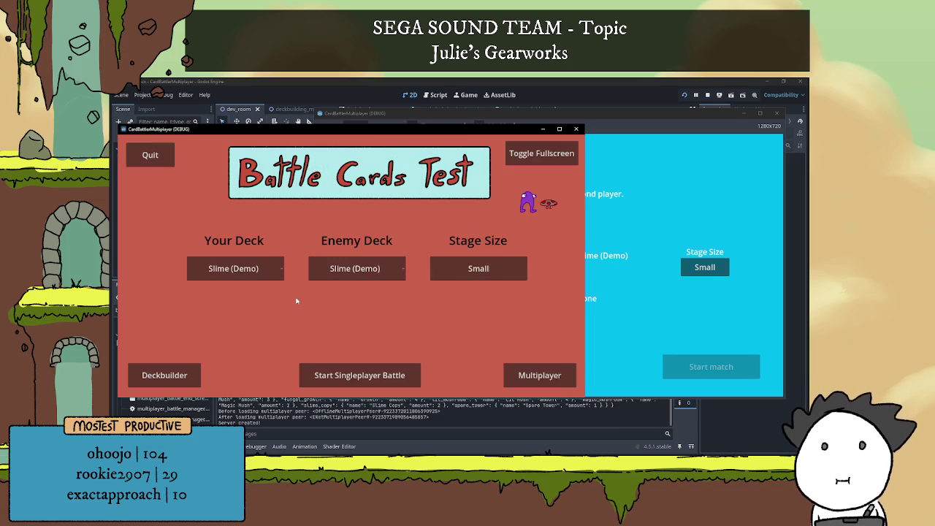
click(550, 381)
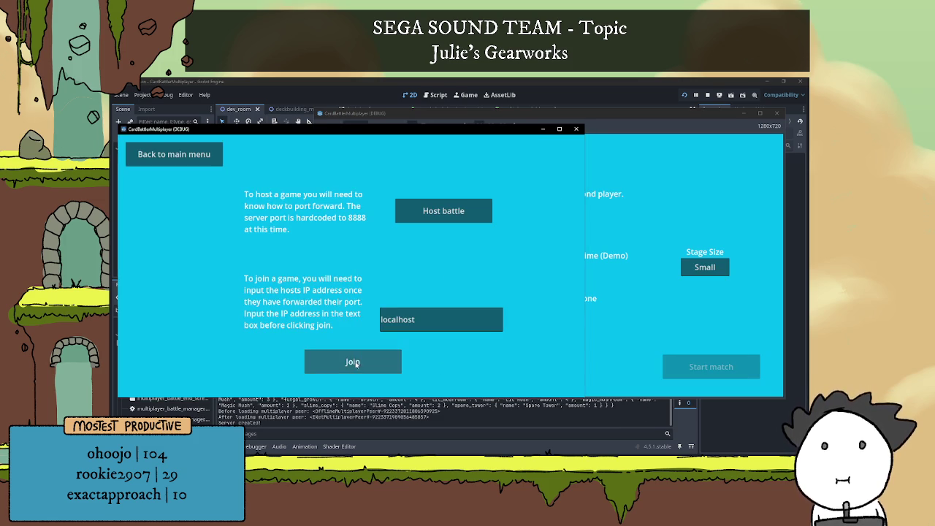
click(383, 369)
click(194, 277)
click(207, 301)
click(702, 308)
click(423, 281)
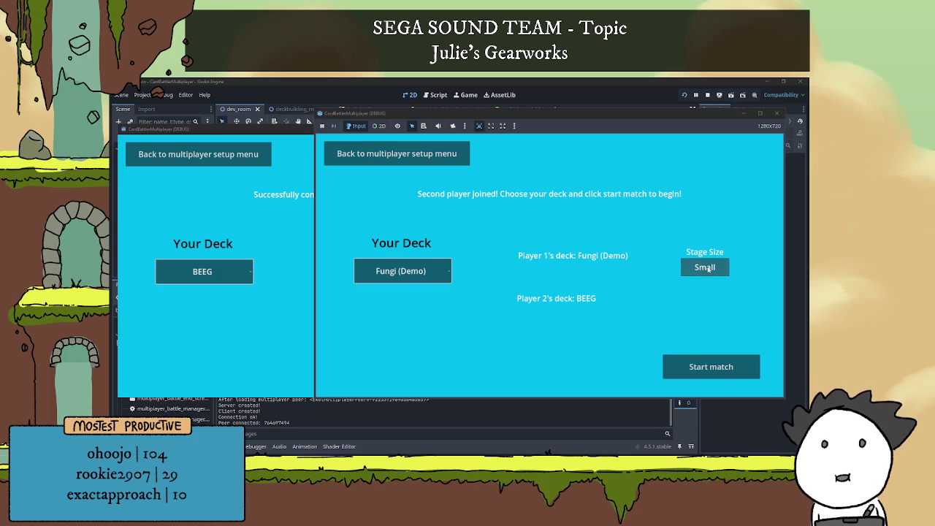
click(709, 366)
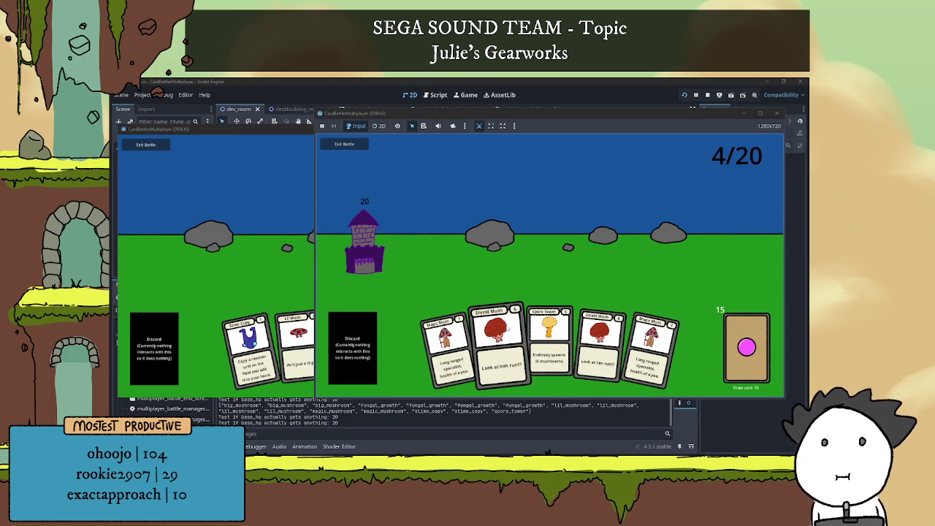
Play Shield Mush, Big Mush and Spore Tower, plus a card from the second player's hand.
click(506, 334)
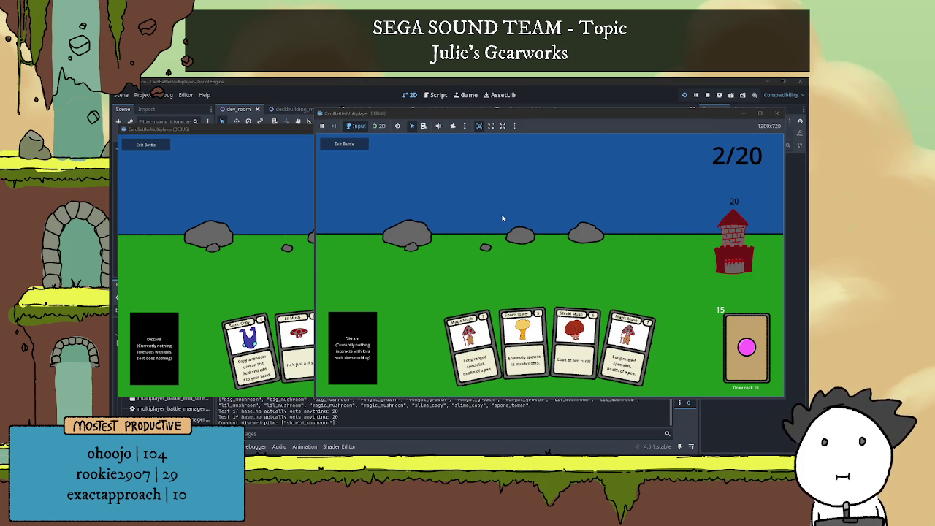
click(316, 259)
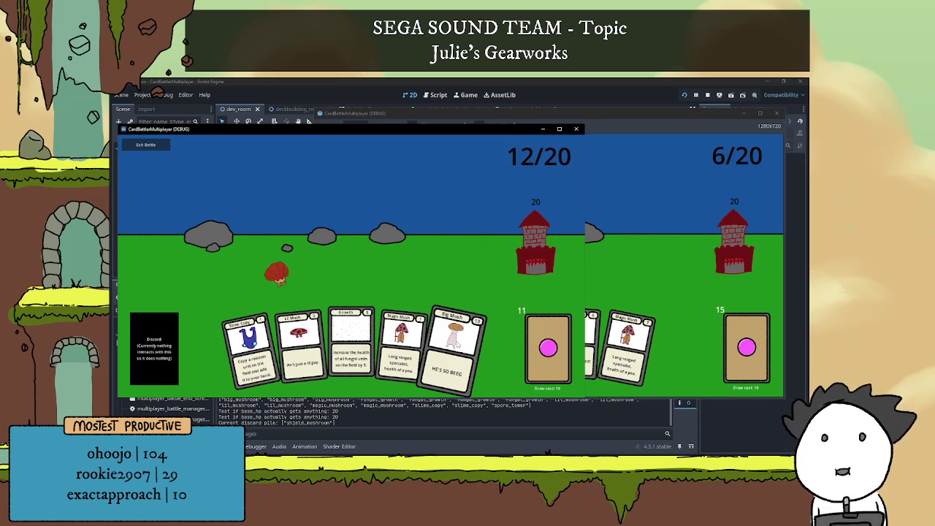
click(456, 342)
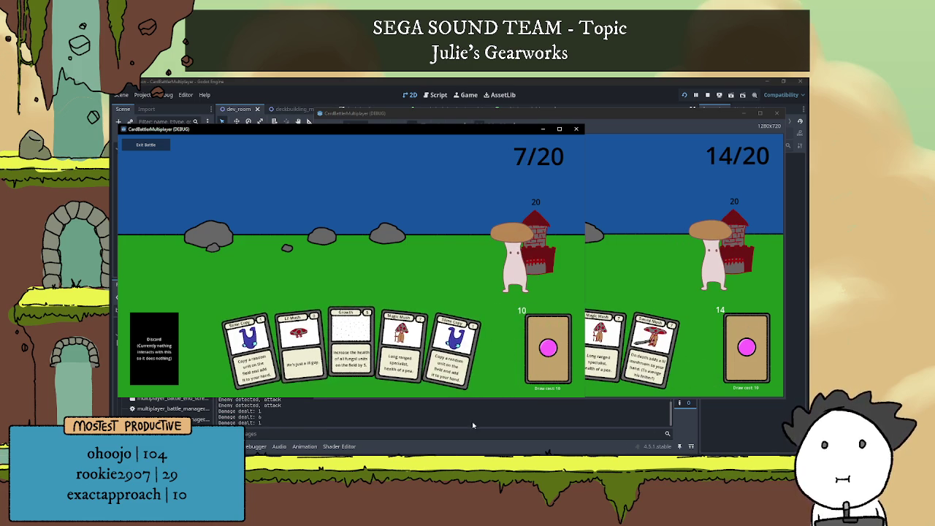
click(652, 347)
click(626, 343)
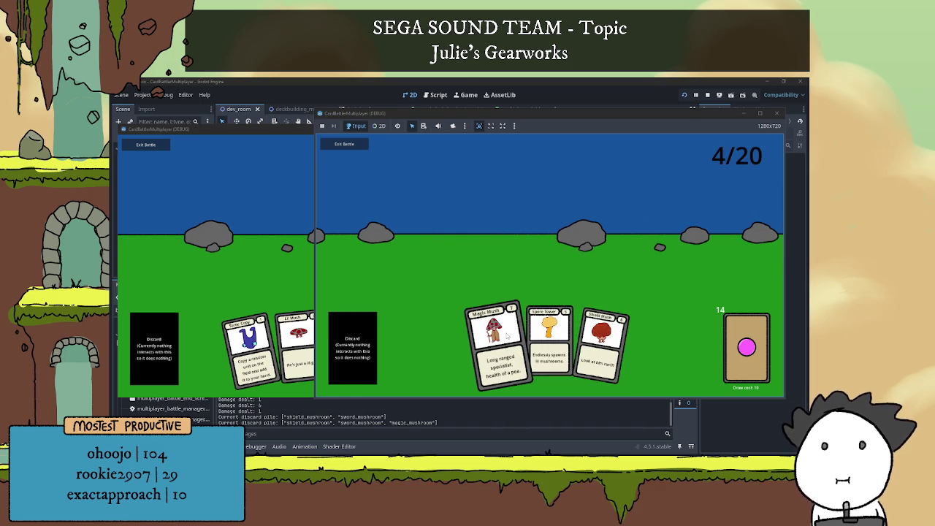
click(550, 332)
In the left window, play Magic Mush, Lil Mush, Growth and both Slime Copy cards.
click(247, 261)
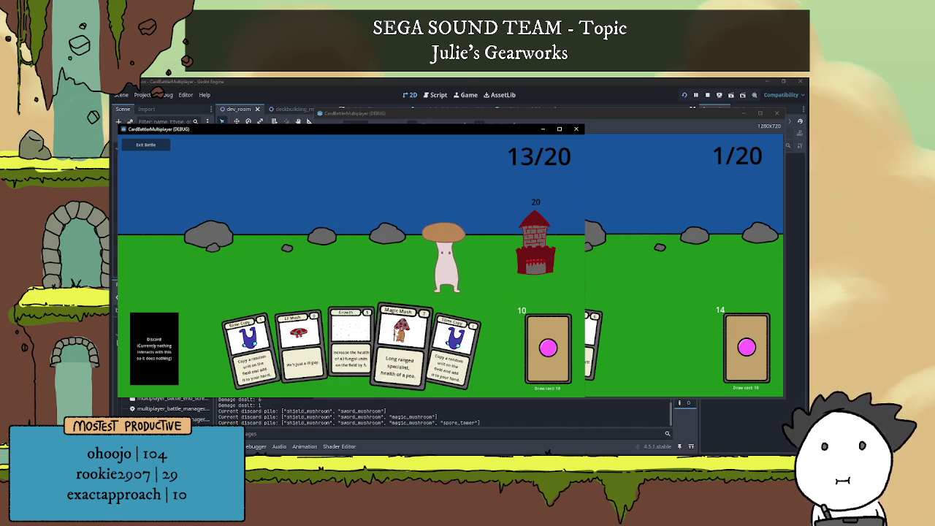
click(401, 343)
click(323, 339)
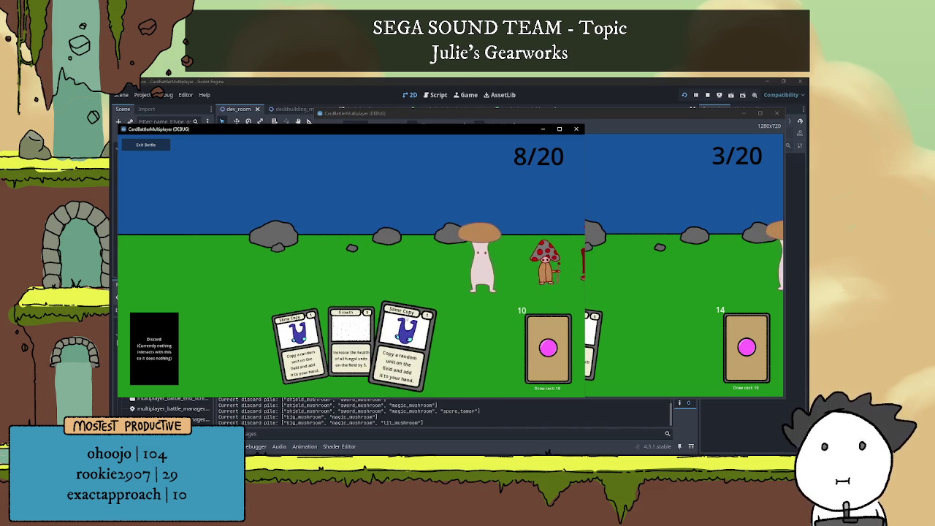
click(351, 343)
click(378, 343)
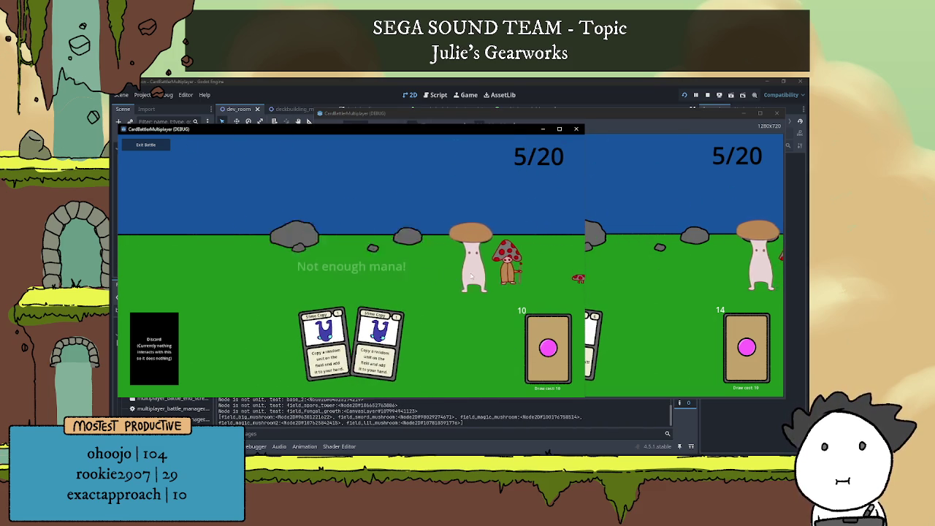
click(379, 343)
click(323, 343)
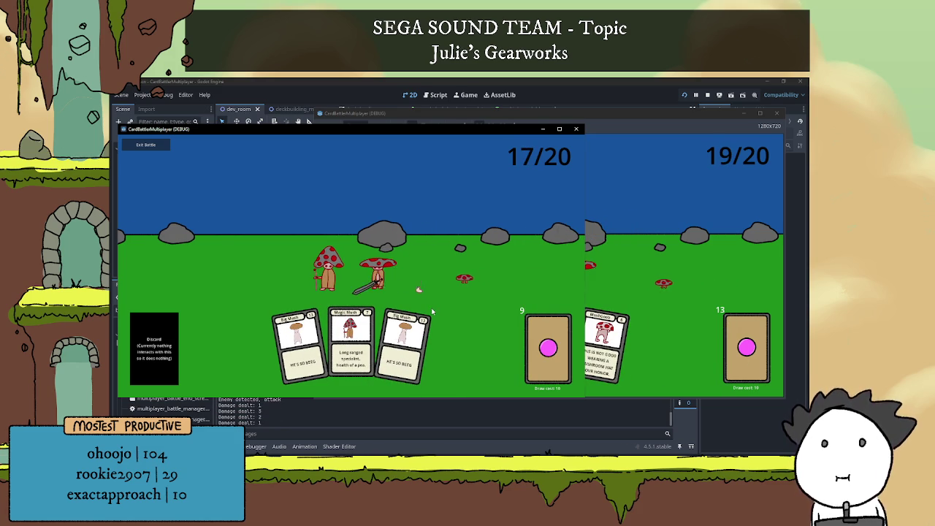
Play Big Mush and Magic Mush, then the second player's Big Mush, and exit the battle.
click(404, 343)
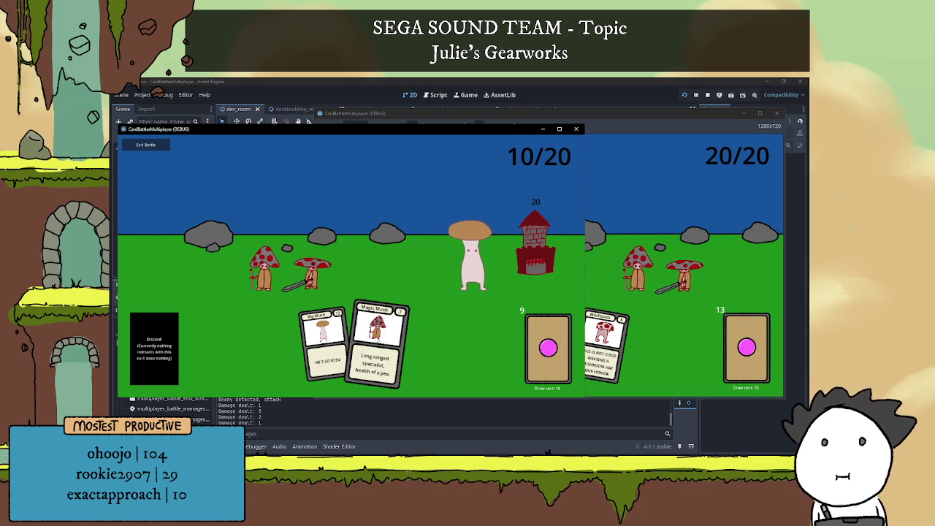
click(379, 339)
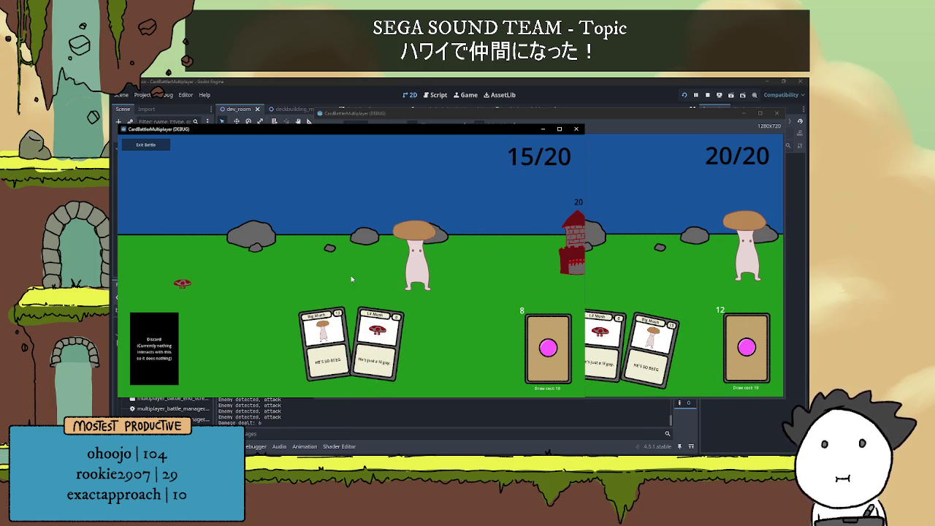
click(650, 336)
click(652, 334)
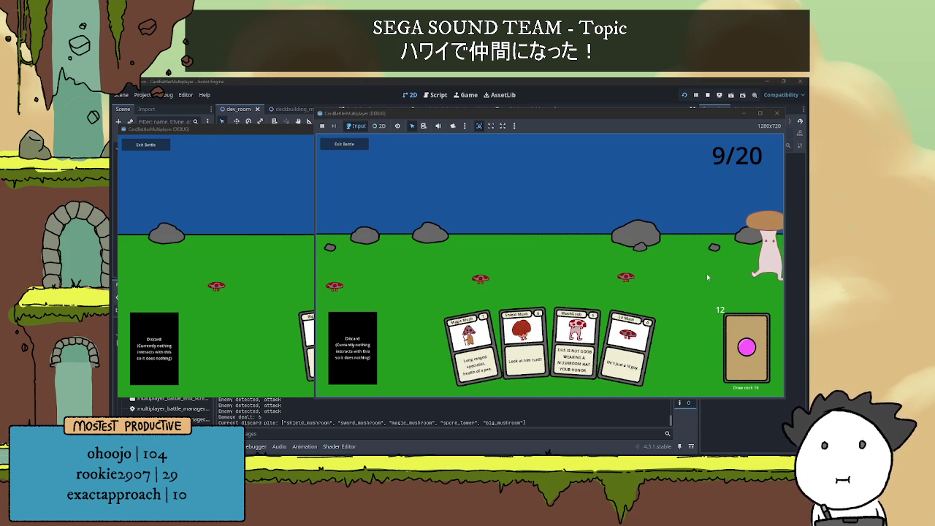
click(159, 151)
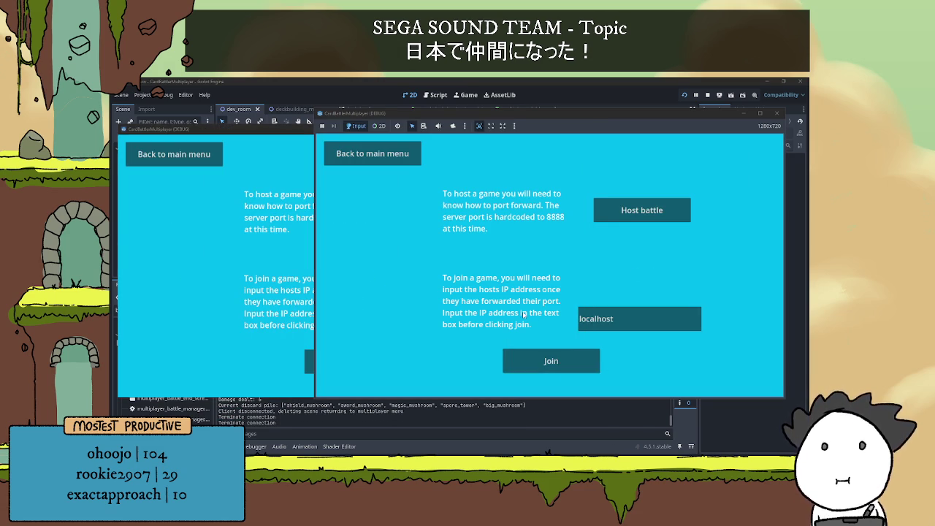
Join localhost with no host running, see 'Attempting to connect....', then stop the game with F8.
click(573, 357)
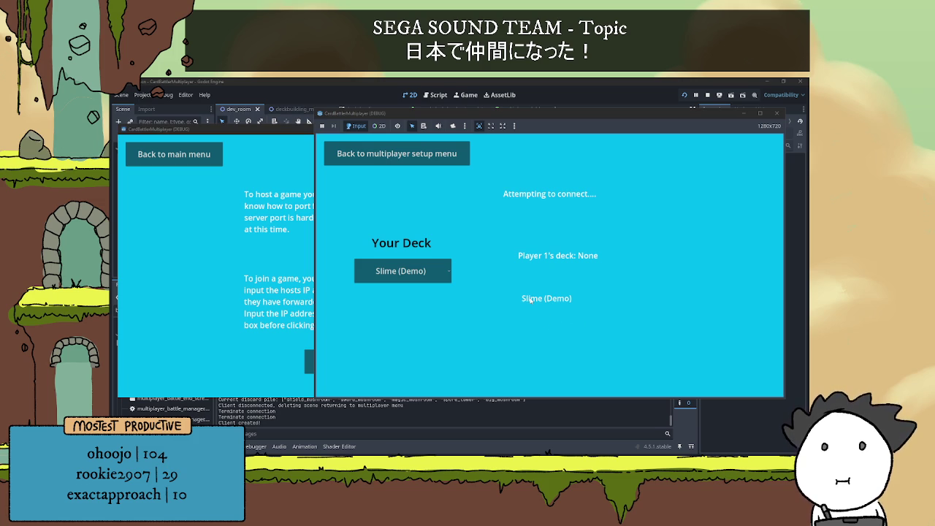
click(296, 278)
click(549, 243)
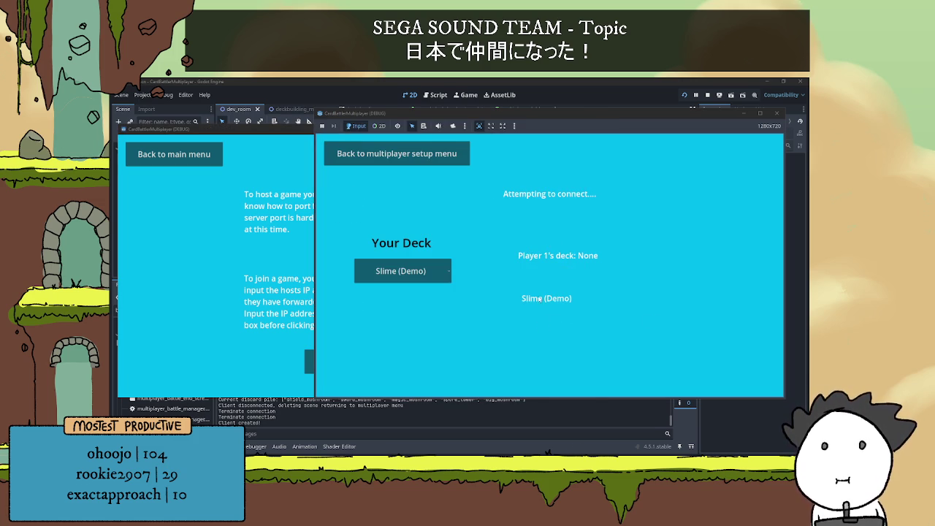
key(F8)
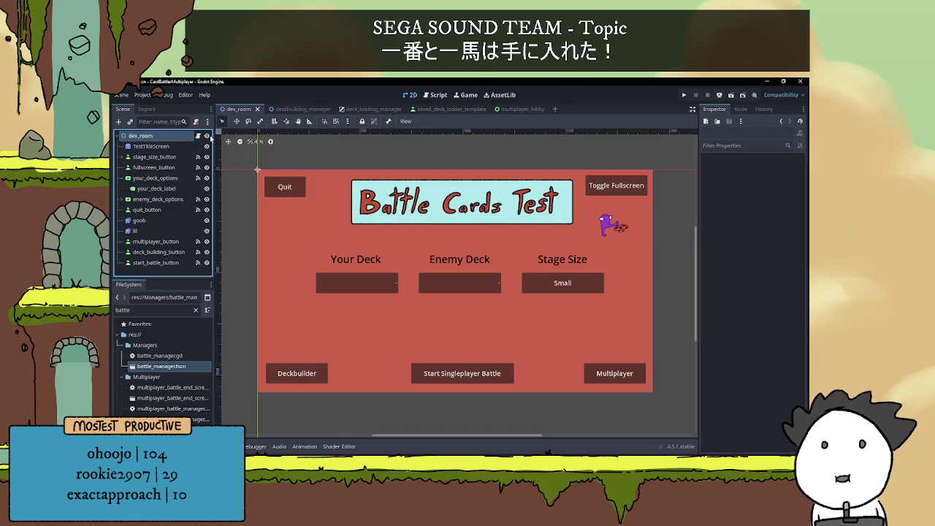
click(518, 109)
In multiplayer_lobby.gd's _ready, comment out the line setting player_2_deck_label's text to player_2_current_deck.
click(198, 137)
scroll(503, 328, up, 15)
scroll(503, 328, up, 12)
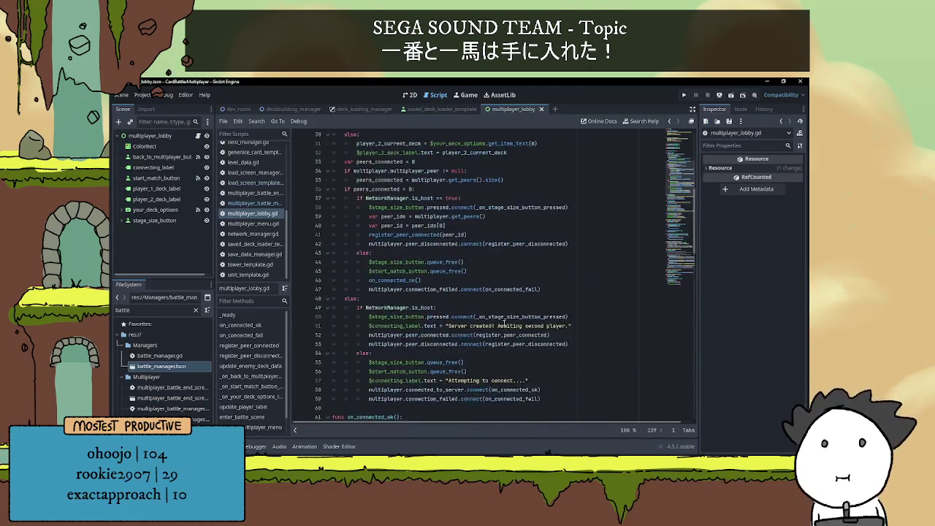
scroll(506, 329, down, 2)
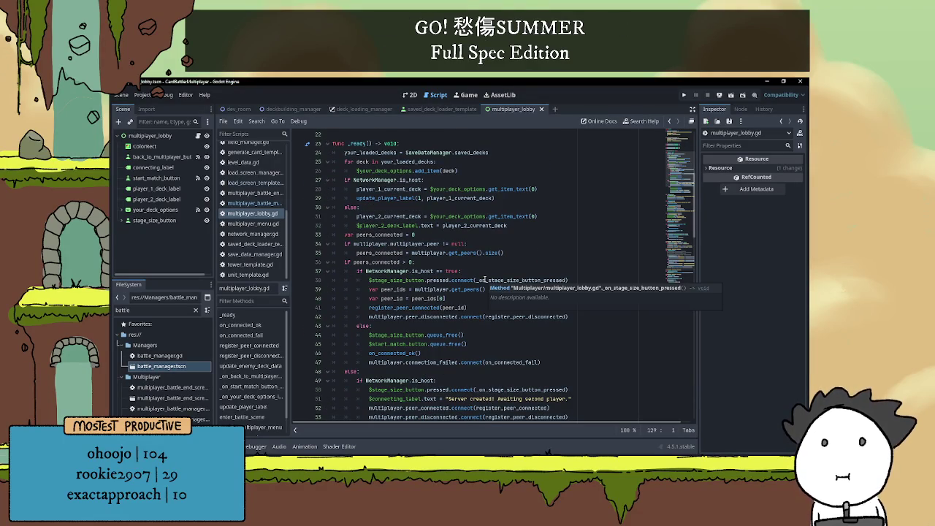
click(454, 226)
click(409, 189)
click(410, 198)
double_click(401, 226)
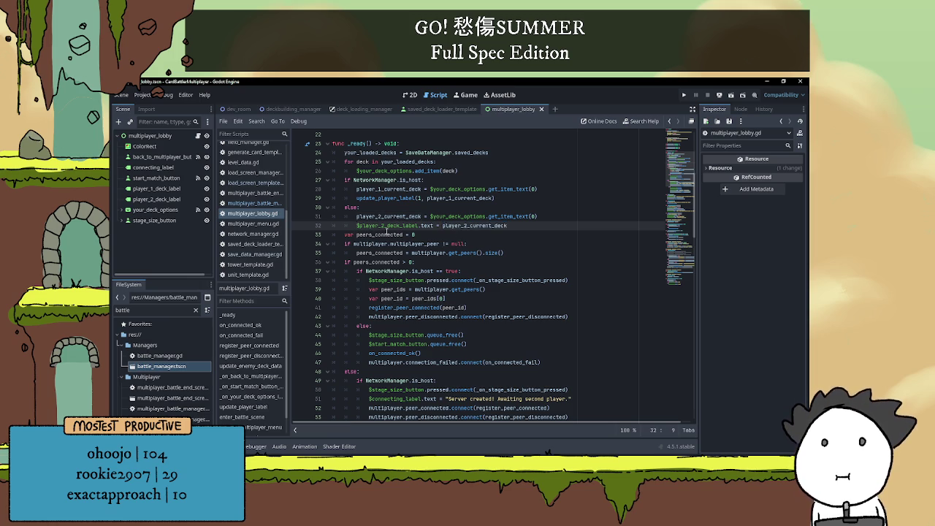
text(#)
click(568, 234)
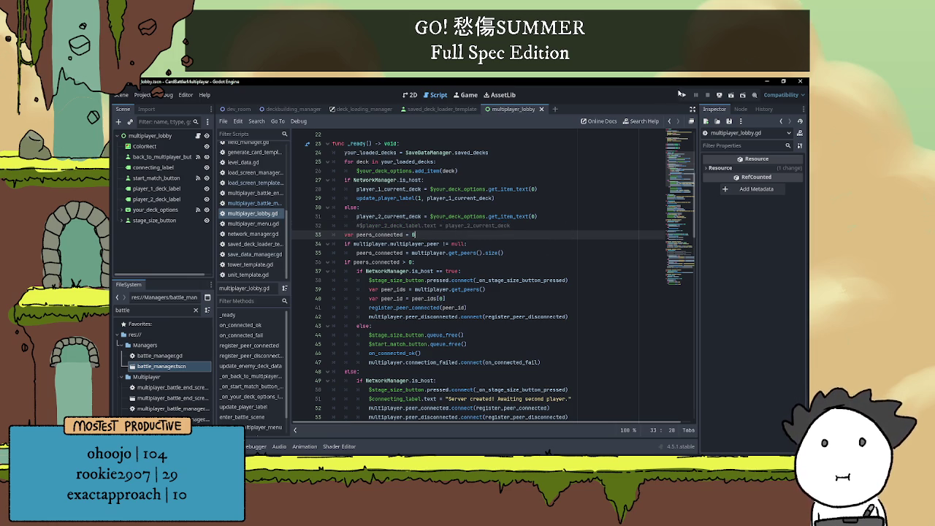
Run the game, join the battle lobby as the client via Multiplayer, then stop with F8.
click(684, 96)
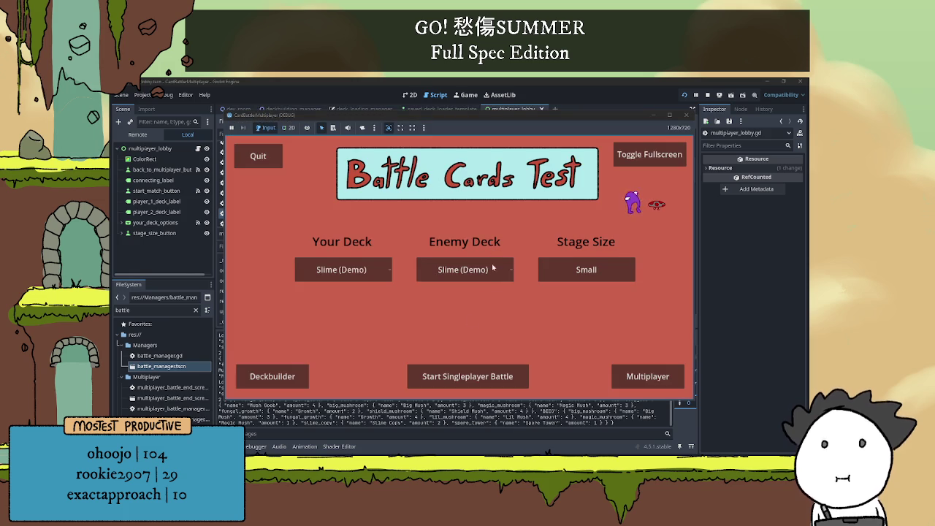
click(647, 376)
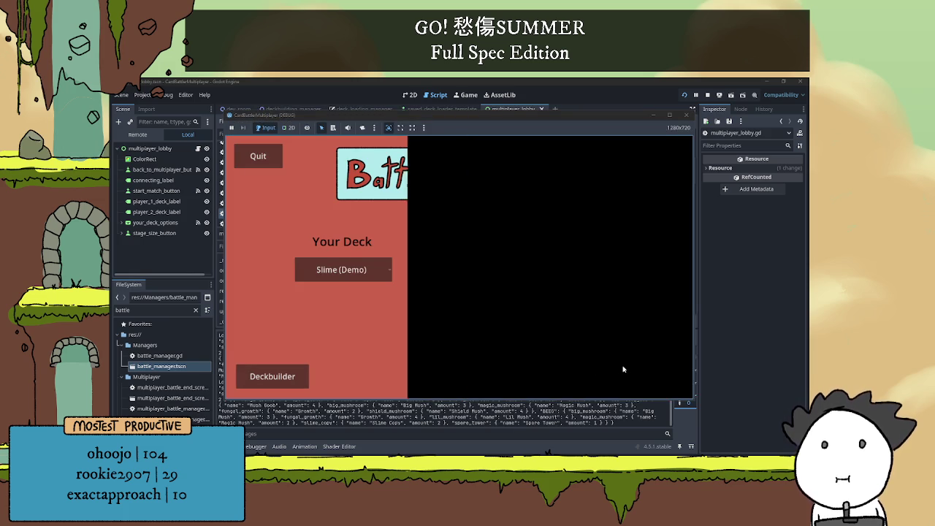
click(481, 361)
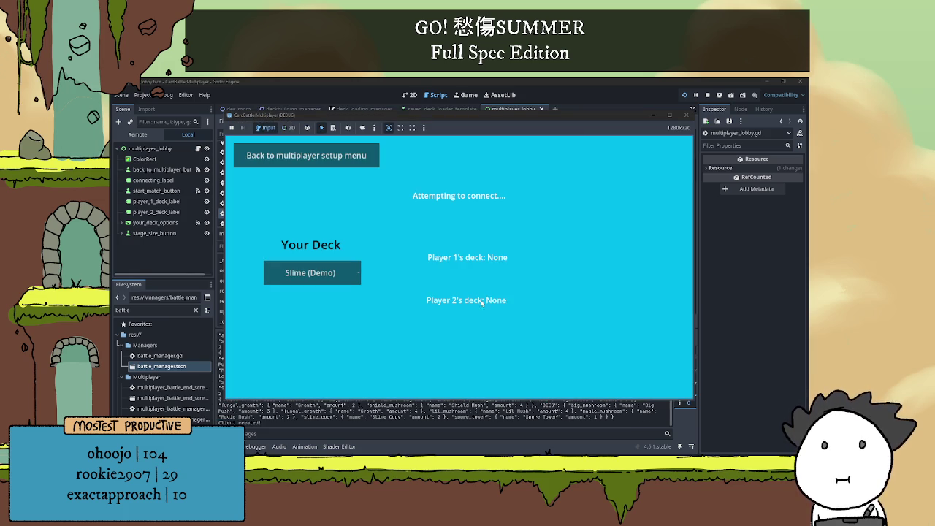
key(F8)
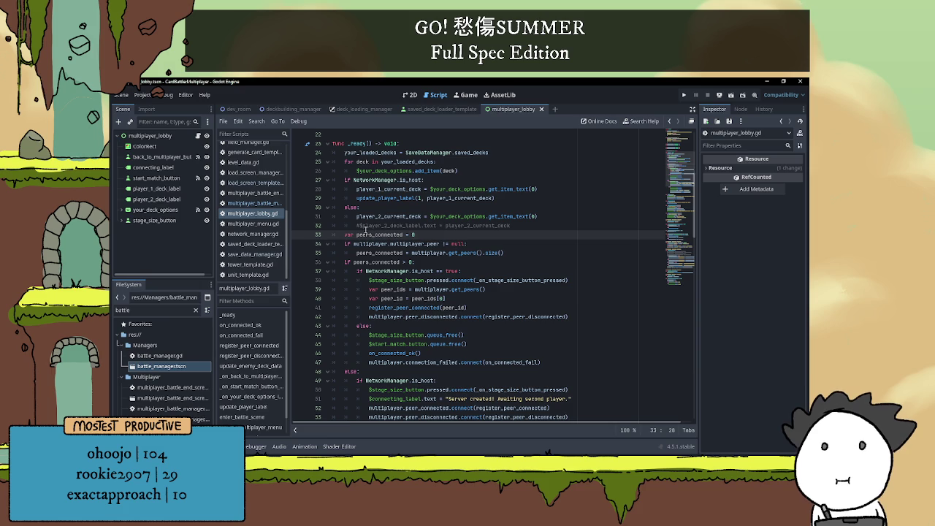
Uncomment line 32, set the label text to "Player 2's deck: " + player_2_current_deck, and save.
click(358, 226)
key(ctrl+k)
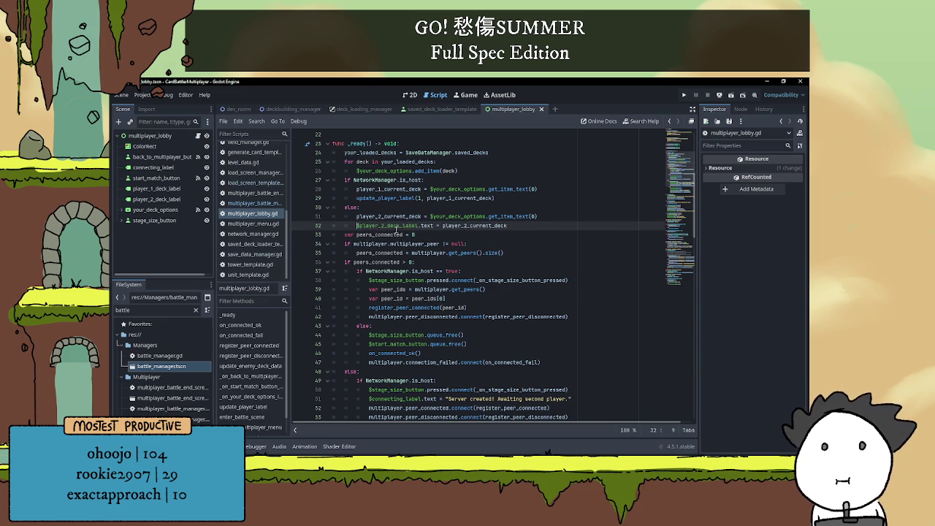
text($)
click(441, 226)
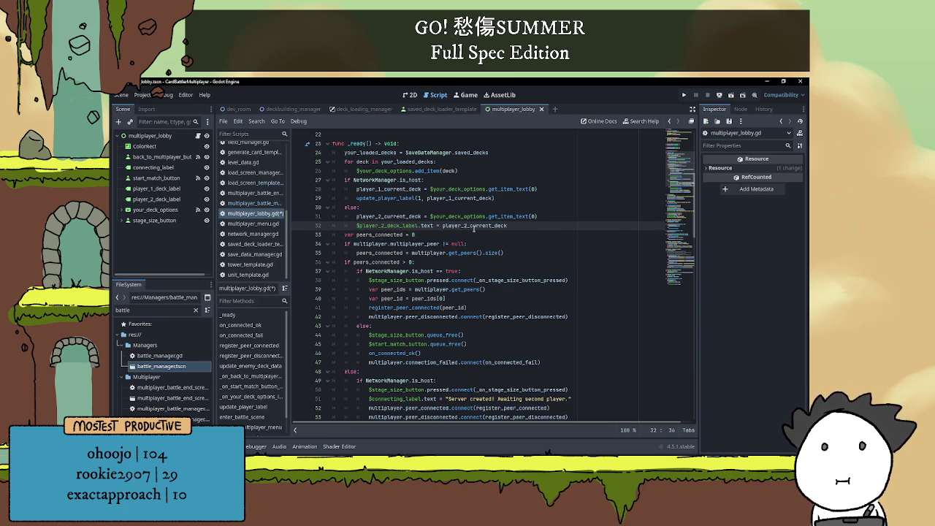
text(")
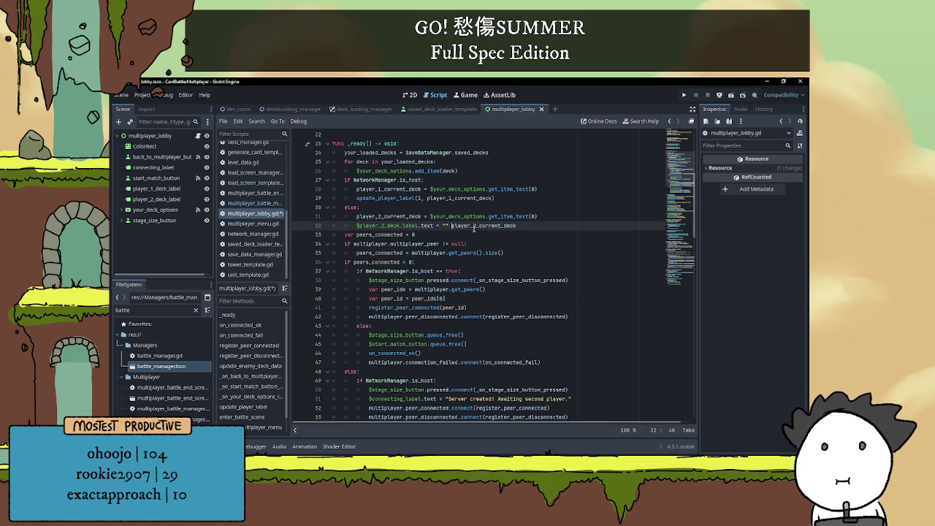
text(Player)
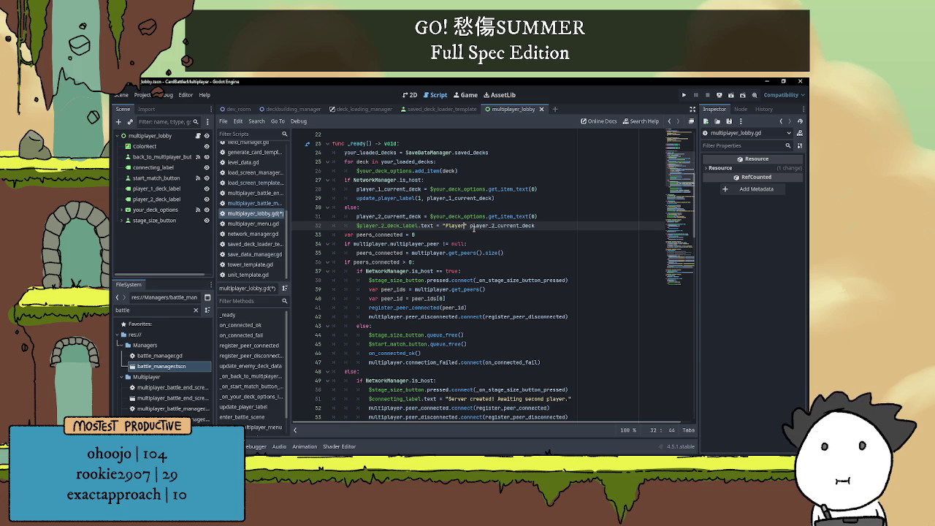
text( 2's de)
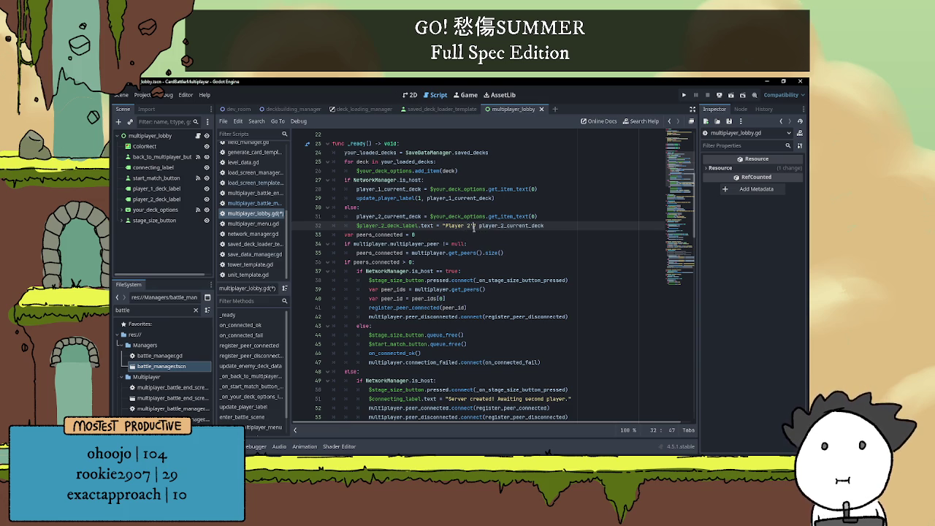
text(ck:)
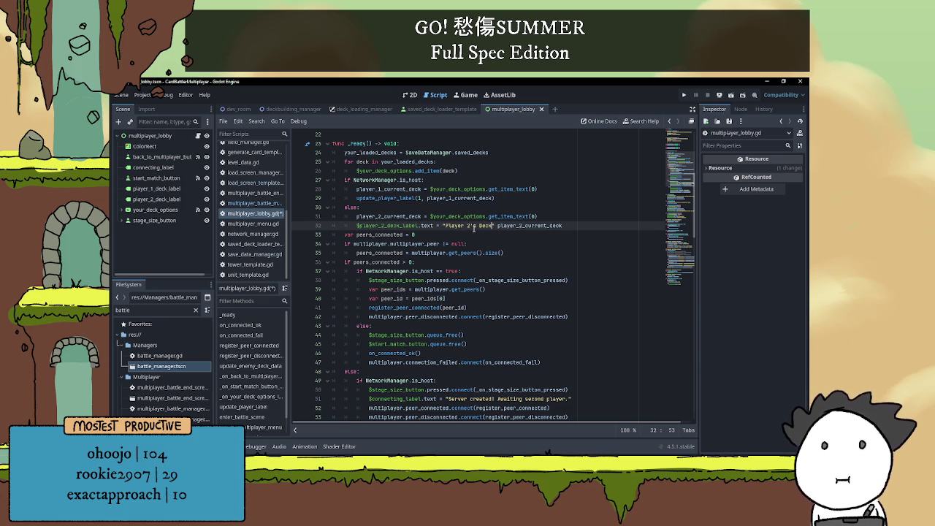
click(478, 233)
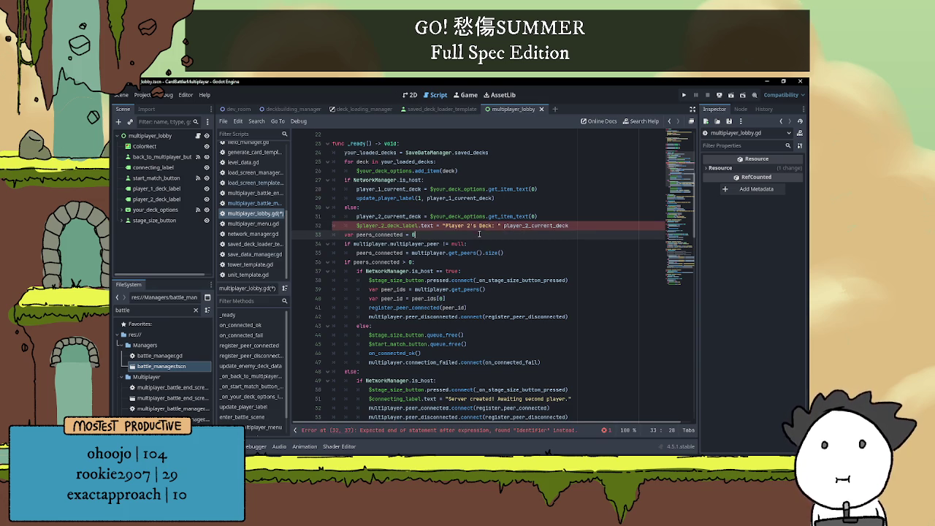
click(503, 225)
text(+)
key(Up)
key(Up)
key(Up)
key(ctrl+s)
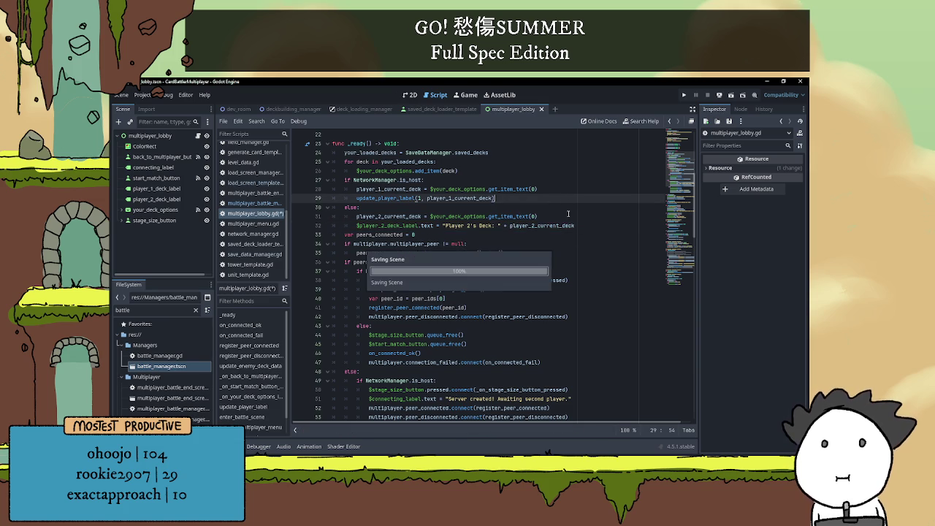
scroll(571, 226, down, 13)
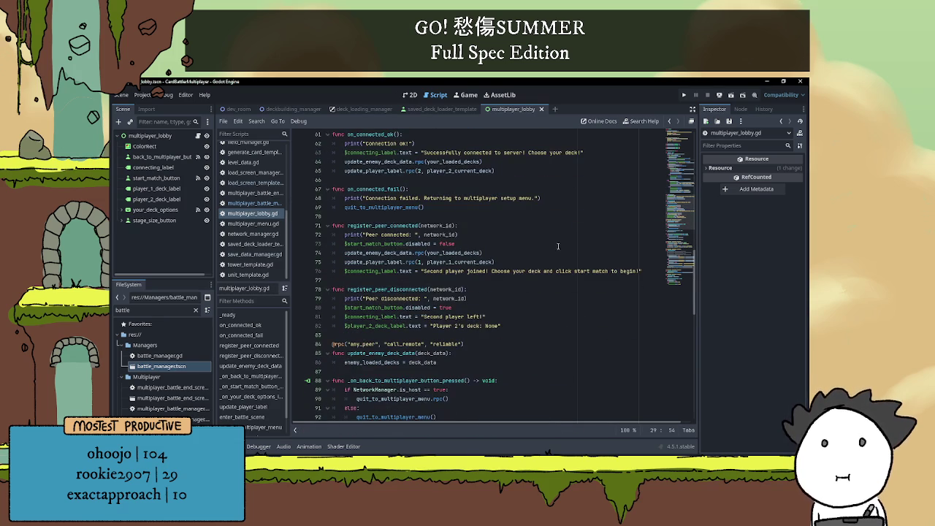
scroll(526, 271, up, 15)
Run the game, visit the deckbuilder and return, then join the battle as the client.
scroll(514, 259, down, 1)
click(479, 280)
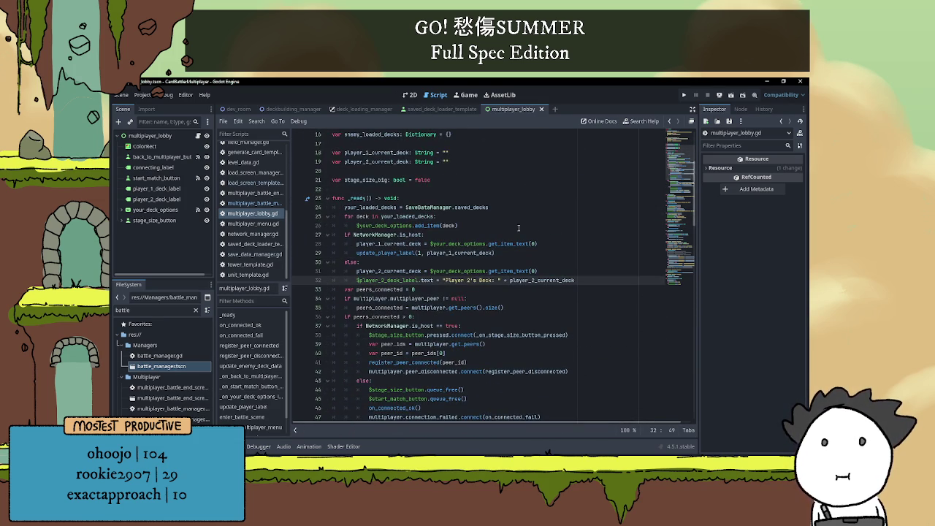
click(684, 95)
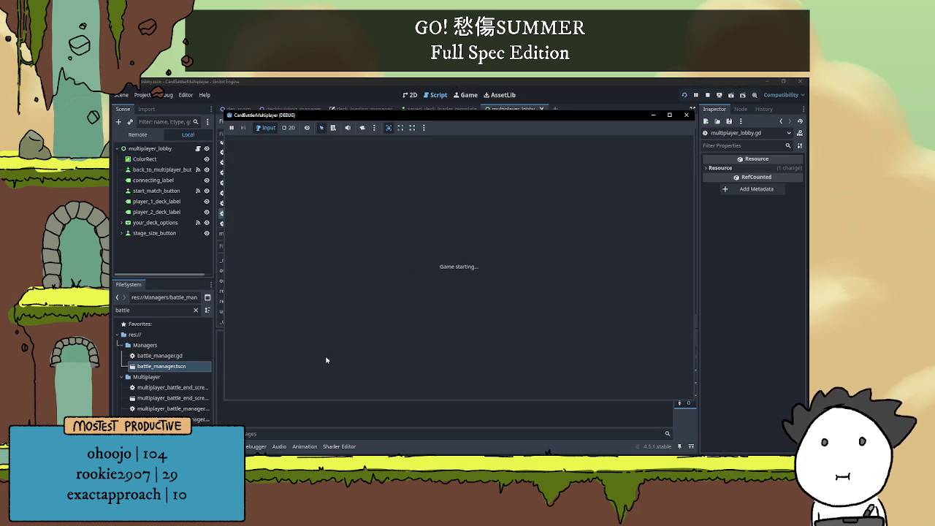
click(298, 377)
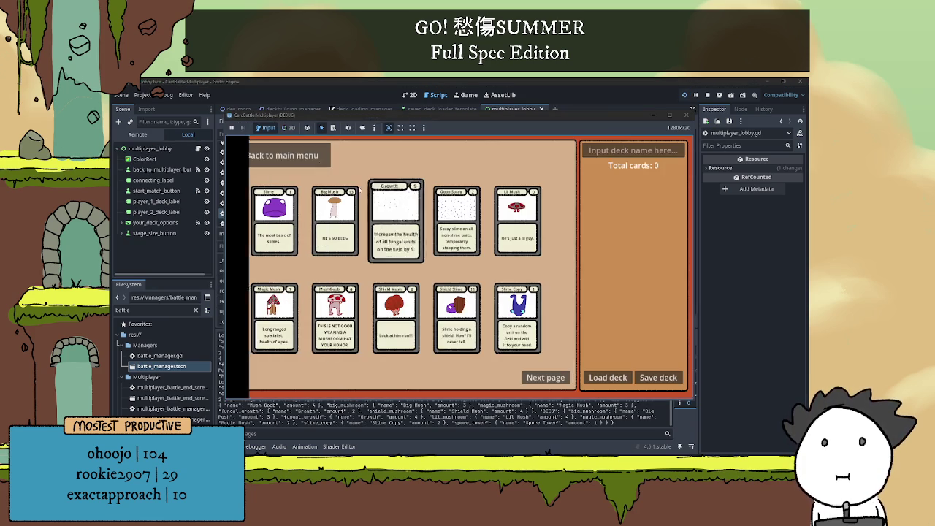
click(269, 155)
click(646, 377)
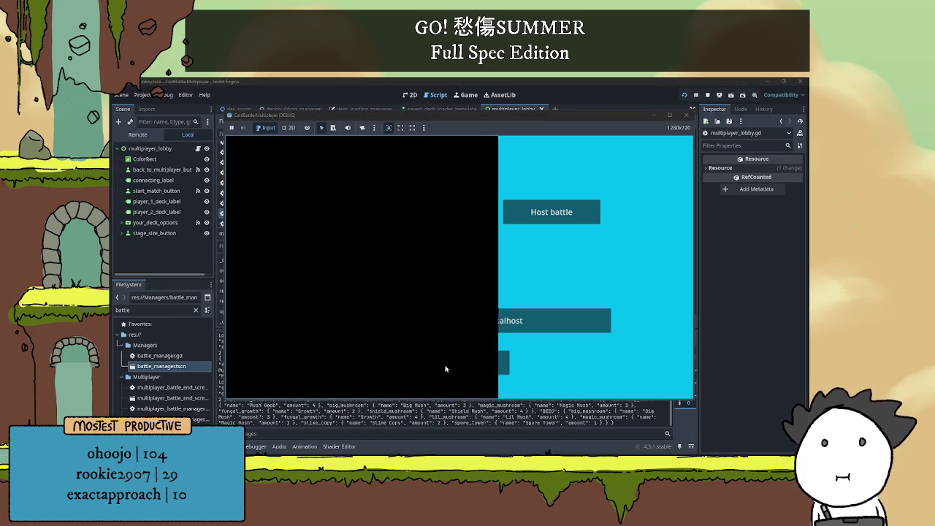
click(446, 370)
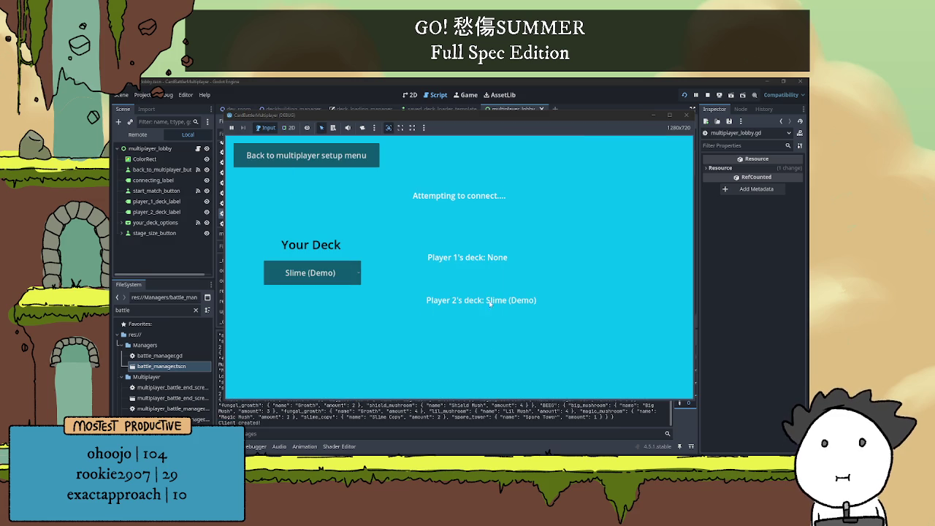
Switch the client's Your Deck choice to Fungi (Demo), then to BEEG.
click(329, 275)
click(330, 301)
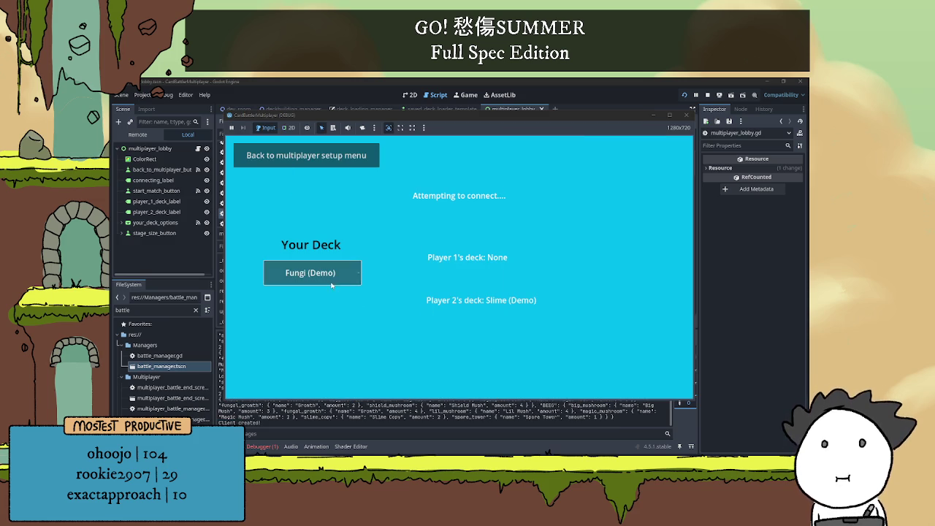
click(330, 285)
click(322, 302)
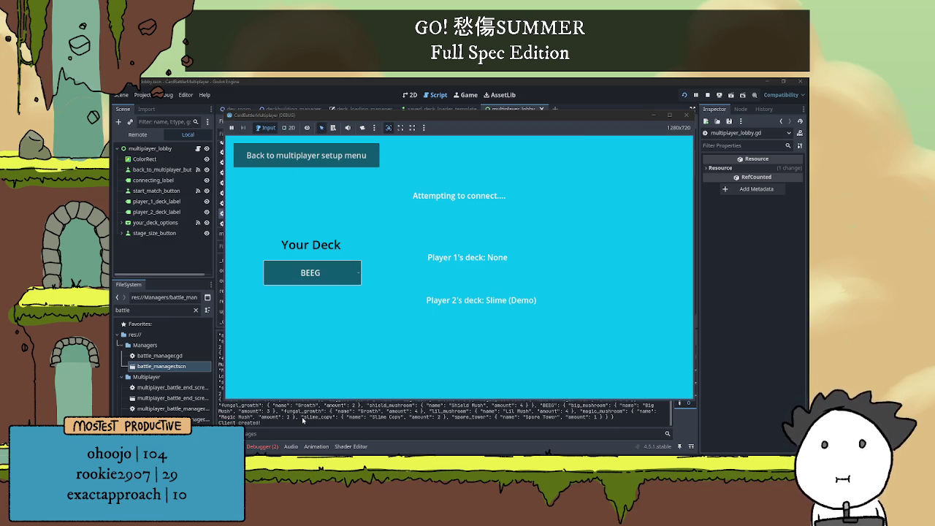
Show the Errors list for Session 1 in the editor's Debugger.
click(261, 446)
click(229, 335)
click(271, 347)
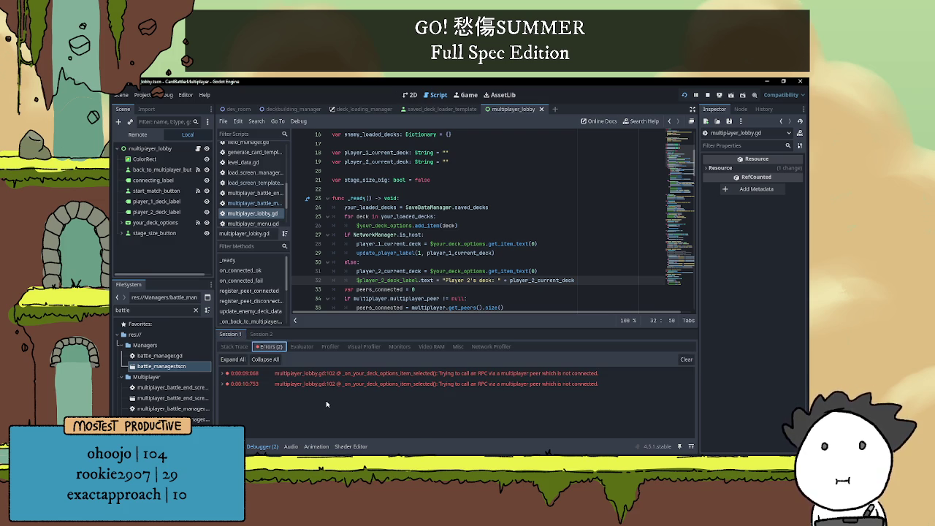
Stop the running game, hide the bottom panel, and put the caret on line 31.
click(707, 95)
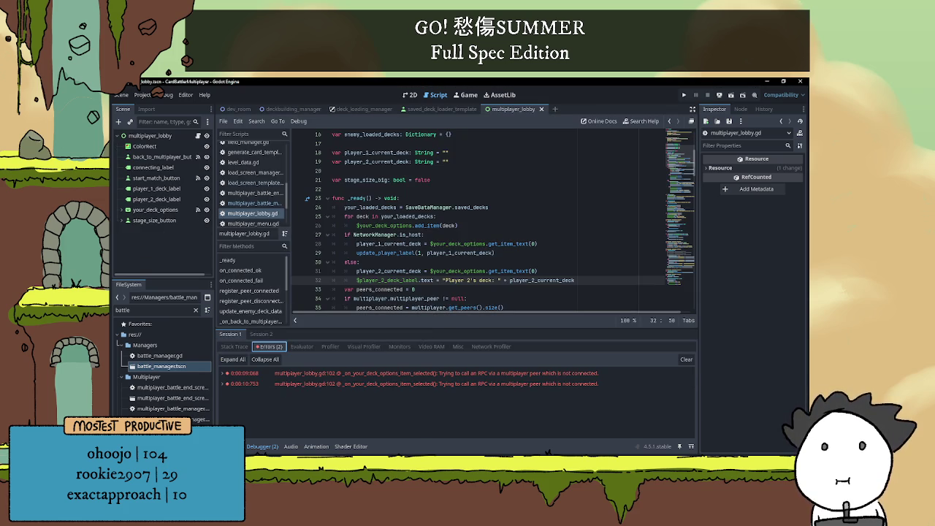
key(ctrl+j)
click(497, 254)
click(505, 263)
click(534, 271)
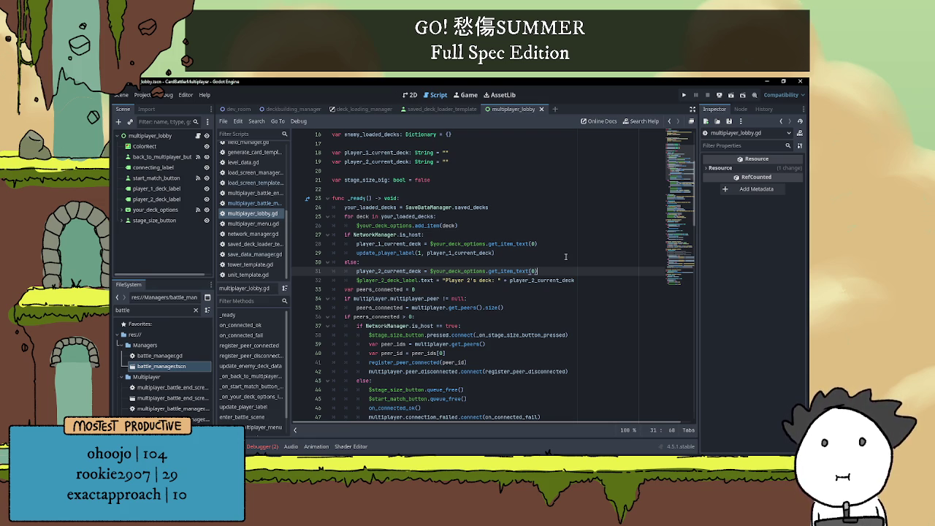
Review multiplayer_lobby.gd's connection logic, highlighting NetworkManager uses, then place the caret under else: in _ready.
scroll(565, 256, down, 2)
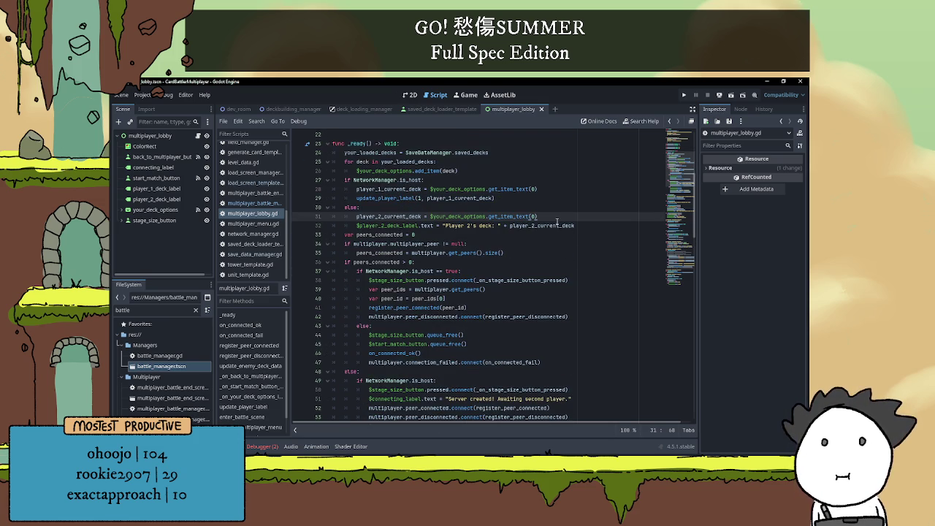
scroll(543, 237, up, 1)
scroll(416, 243, down, 2)
scroll(418, 242, down, 2)
scroll(418, 242, down, 1)
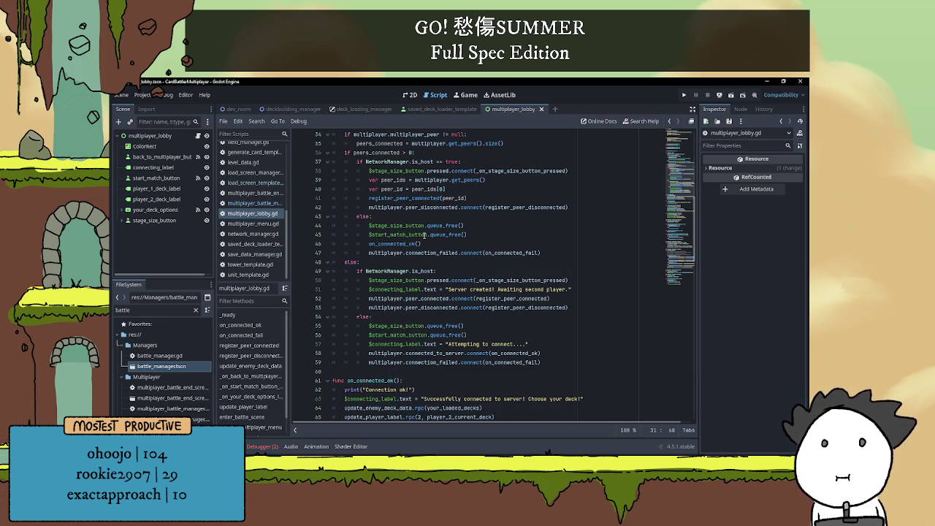
scroll(429, 250, up, 3)
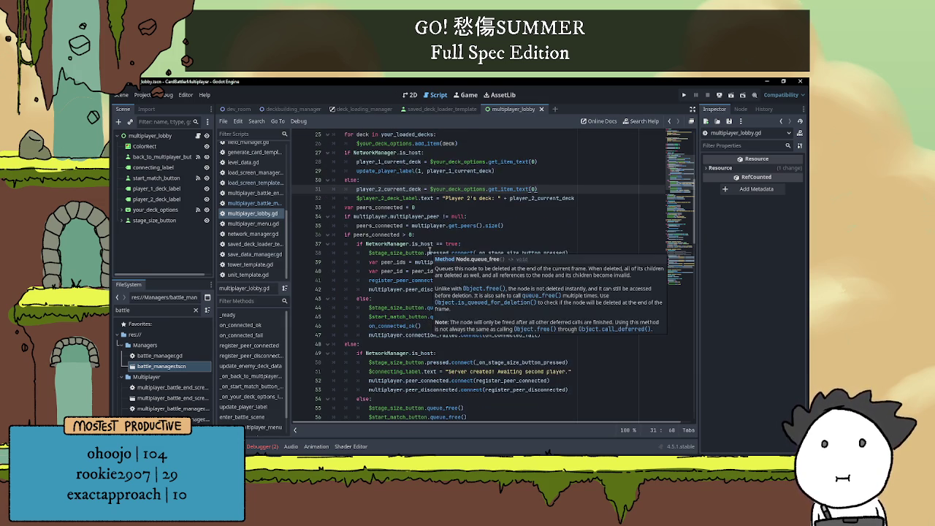
click(397, 152)
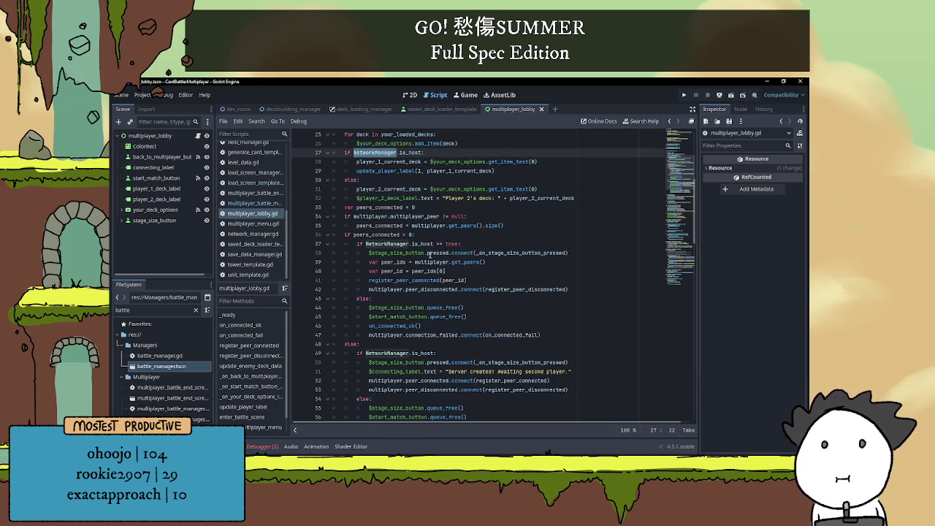
scroll(433, 255, down, 1)
scroll(435, 253, down, 1)
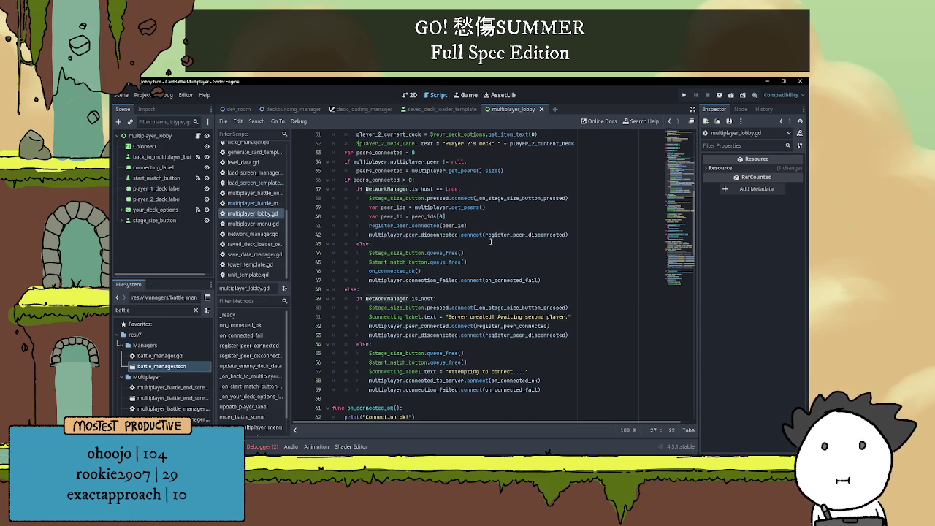
scroll(491, 241, down, 1)
scroll(491, 241, up, 2)
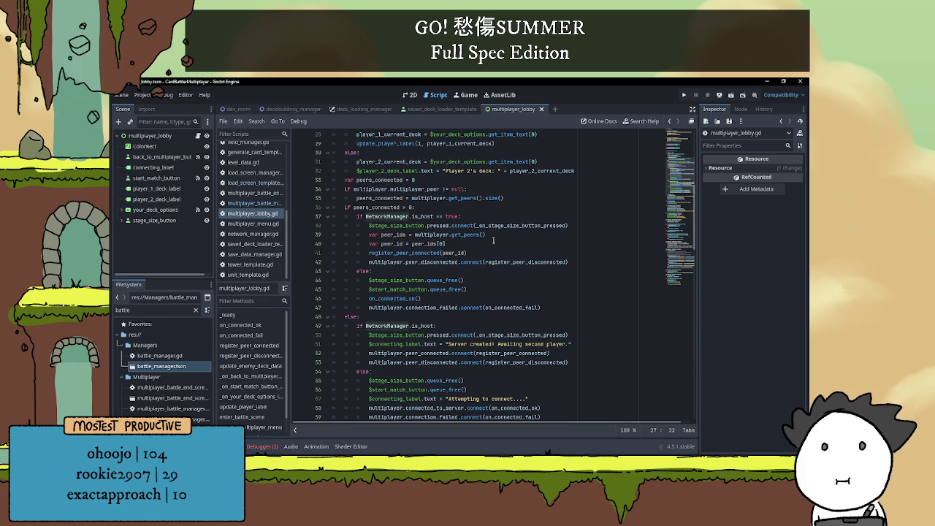
scroll(493, 237, up, 2)
scroll(493, 237, up, 2)
click(493, 235)
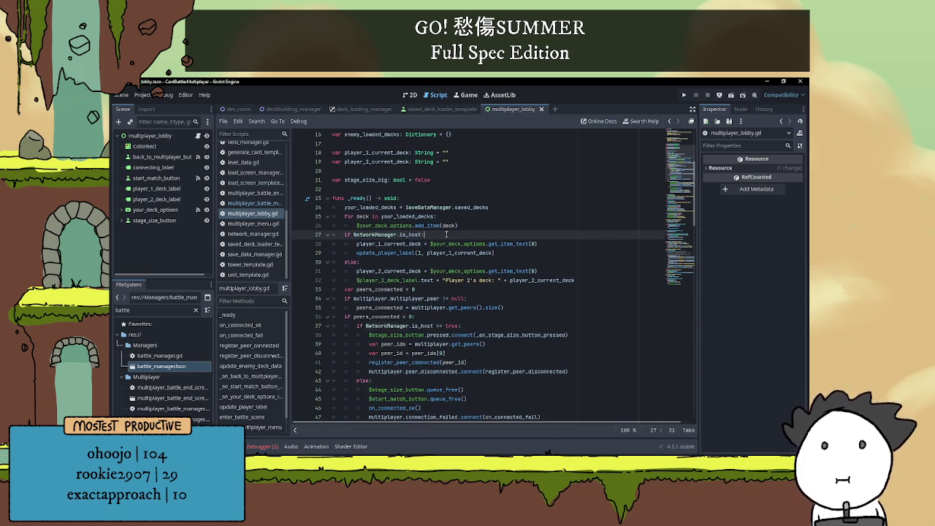
click(397, 262)
Add your_deck_options.disabled = true below the player 2 deck label line in _ready's else branch.
key(Return)
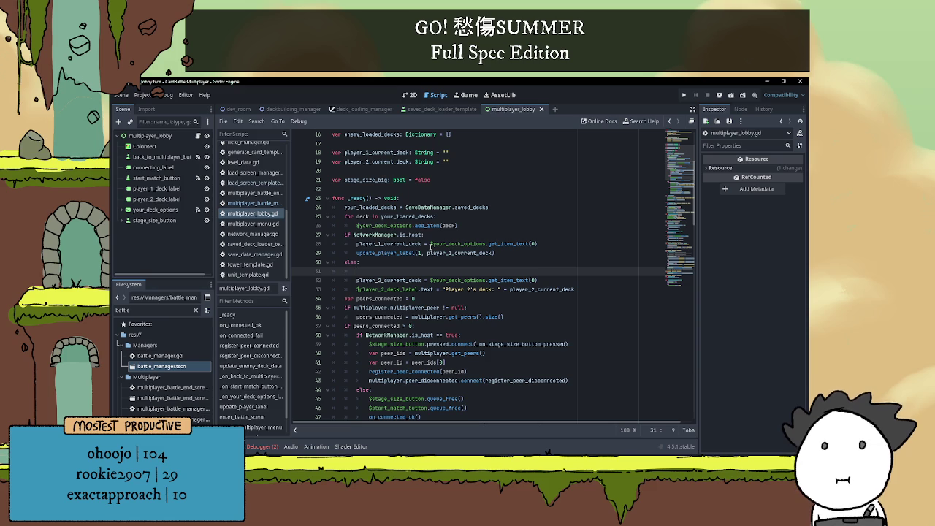
key(BackSpace)
key(BackSpace)
key(BackSpace)
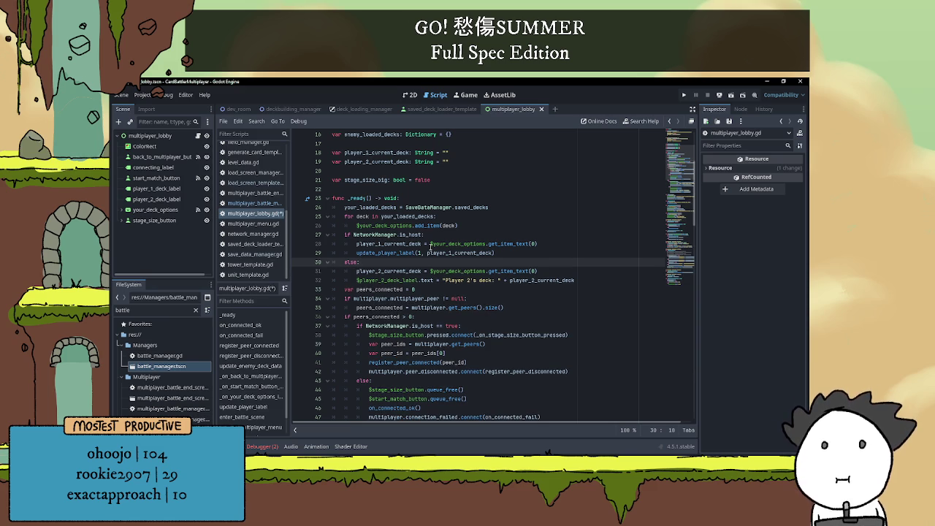
click(598, 279)
key(Return)
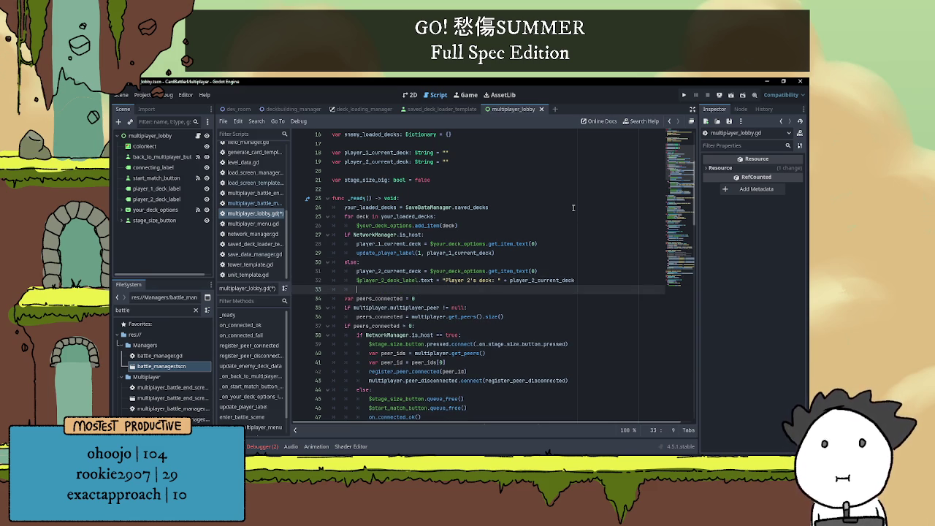
text($your_deck_options)
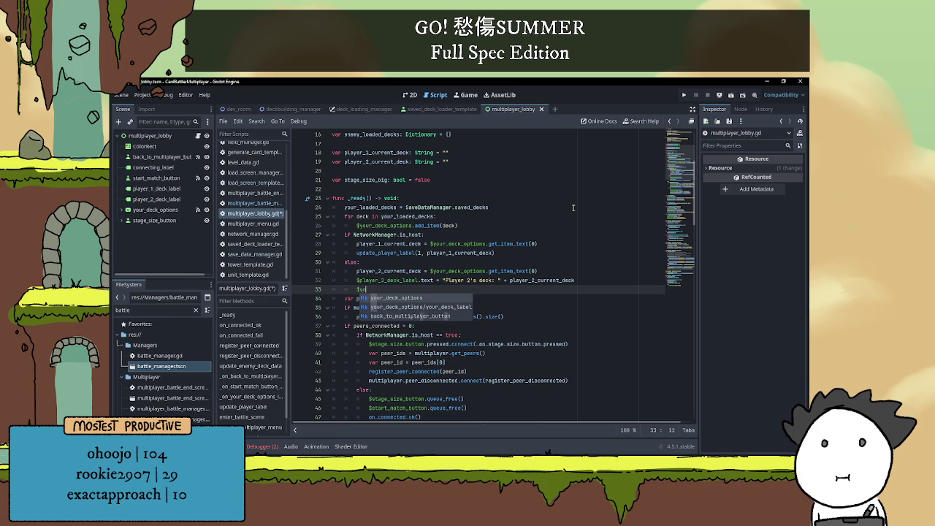
text(.d)
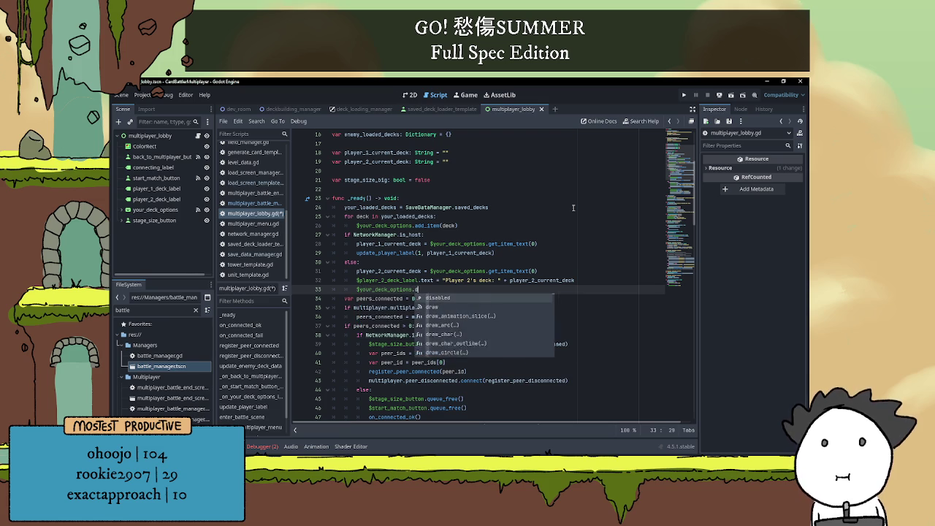
text(isabled = true)
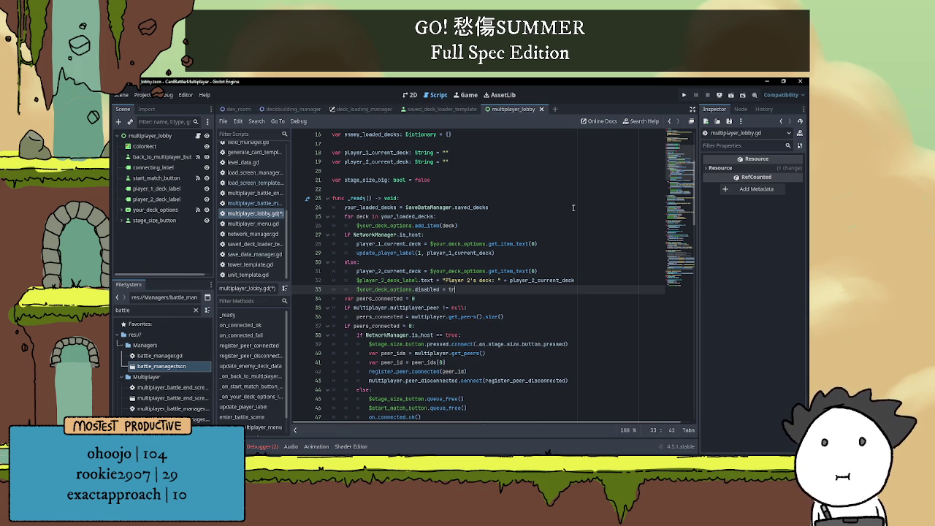
click(548, 282)
Add $your_deck_options.disabled = false after the connection-success message in on_connected_ok, then run the game.
scroll(529, 285, down, 10)
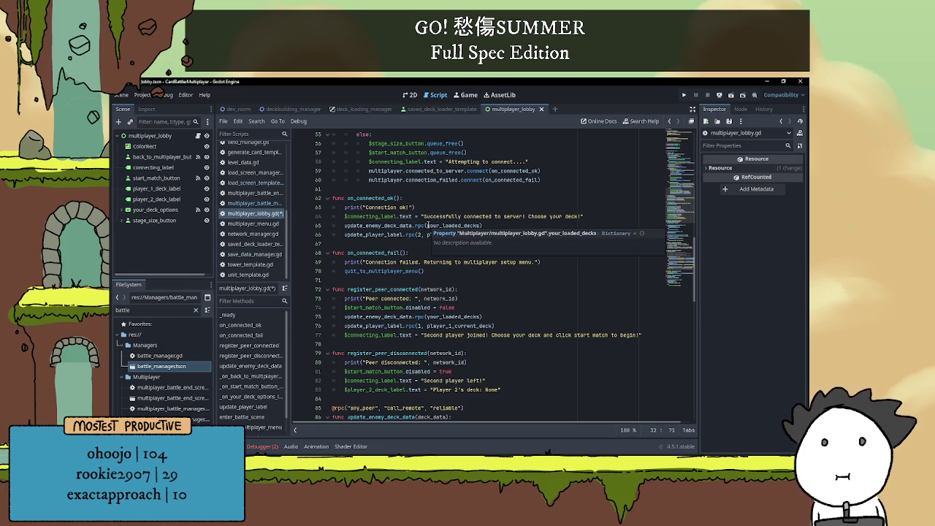
click(588, 214)
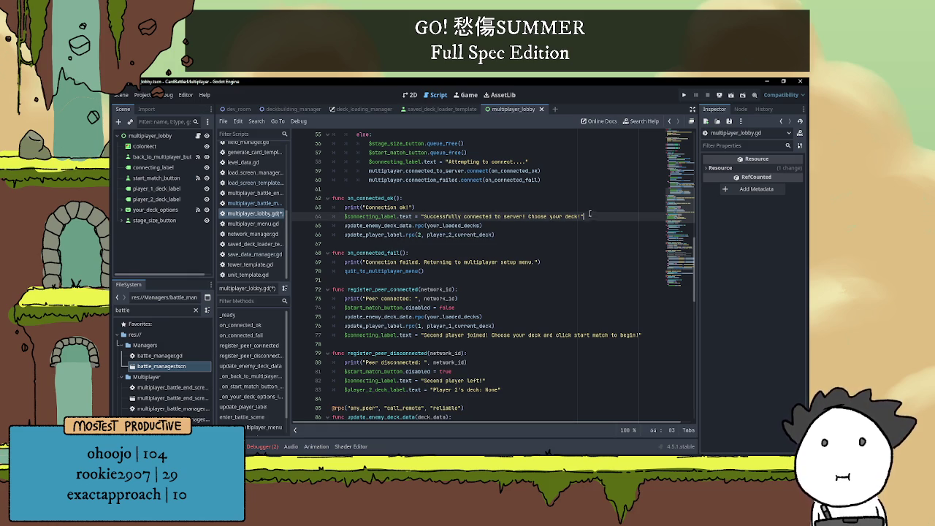
key(Return)
text($)
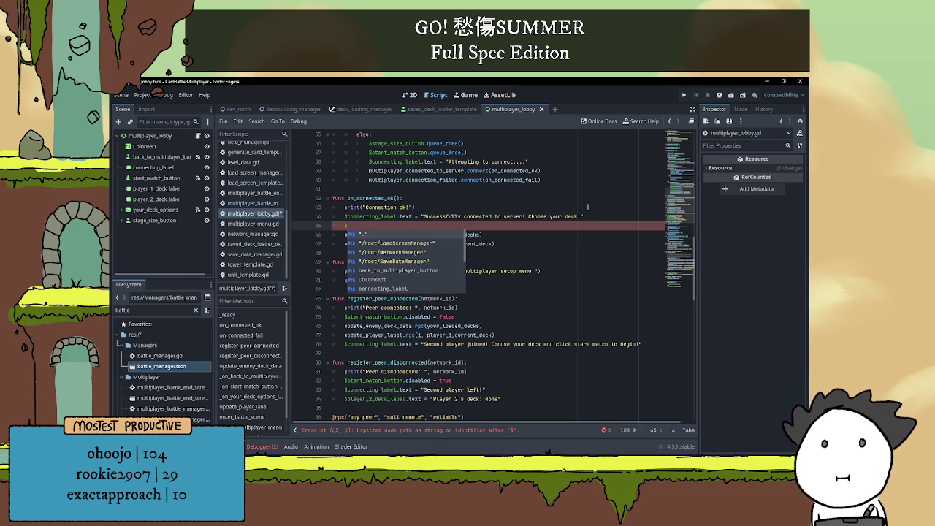
text(you)
key(Return)
text(.disa)
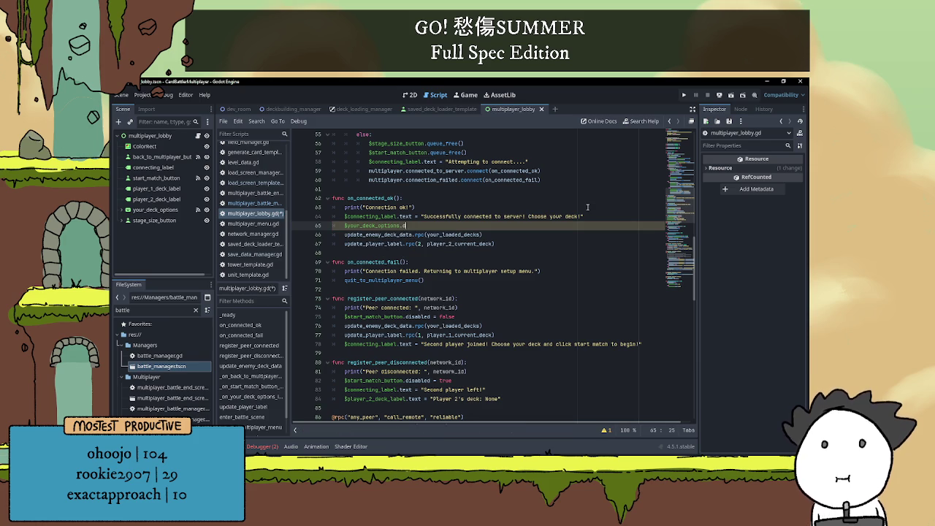
key(Return)
text(= false)
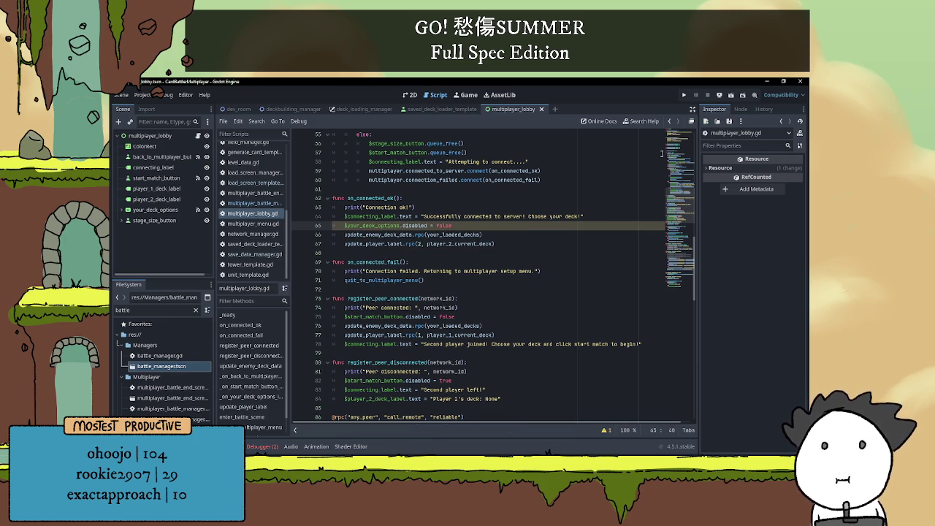
click(552, 240)
click(683, 95)
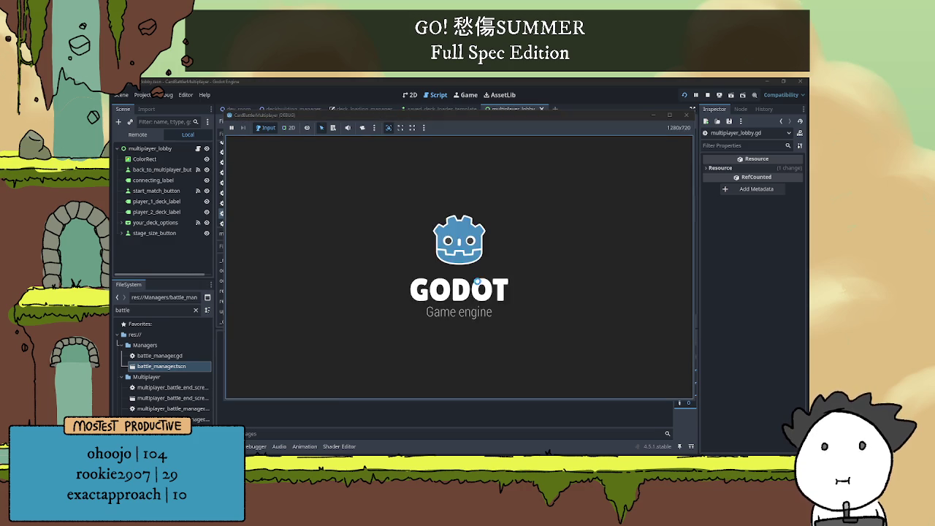
Try joining localhost from a single instance, back out, and stop the game with F8.
click(647, 376)
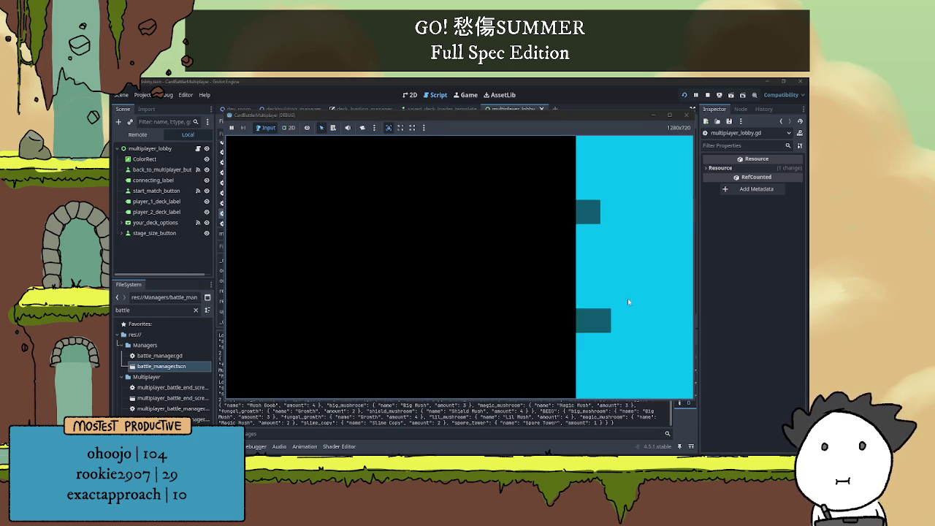
click(482, 366)
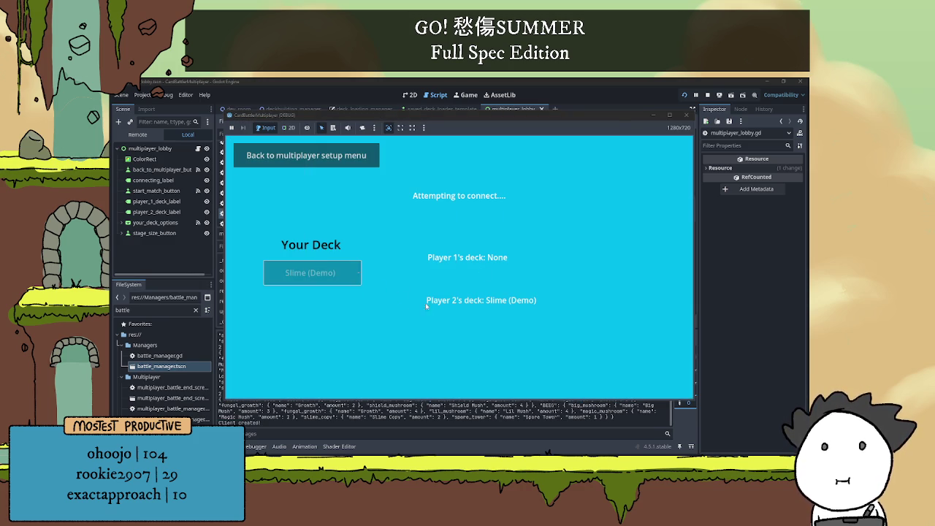
click(307, 154)
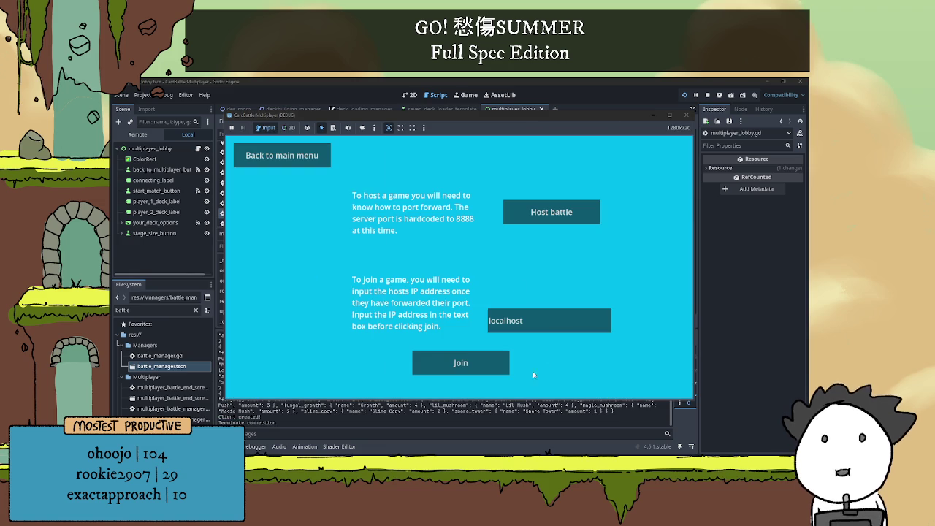
key(F8)
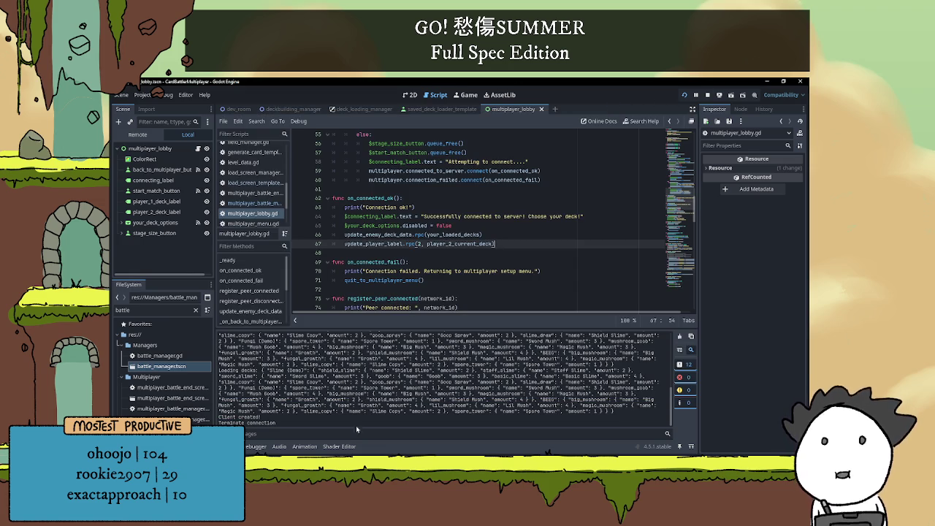
Rerun with F5, host a battle in one instance, and join it from the second.
key(F5)
click(645, 376)
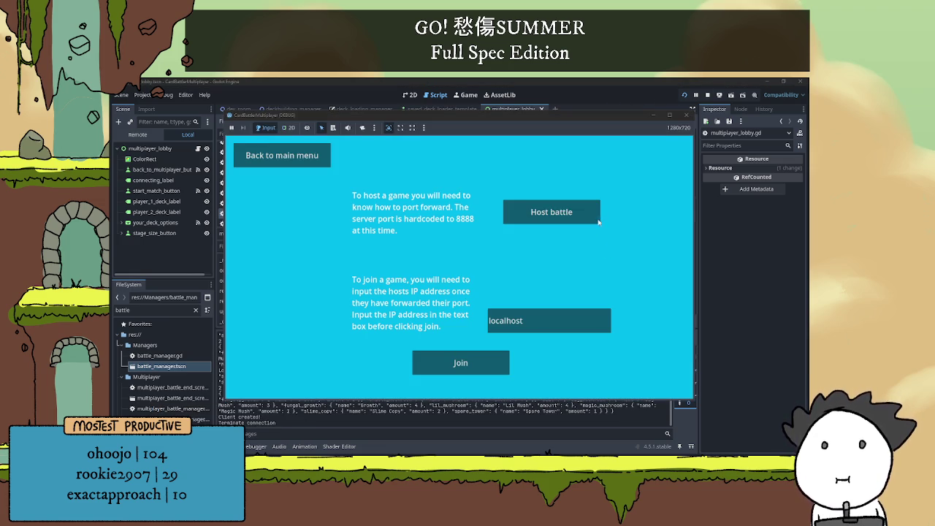
click(581, 211)
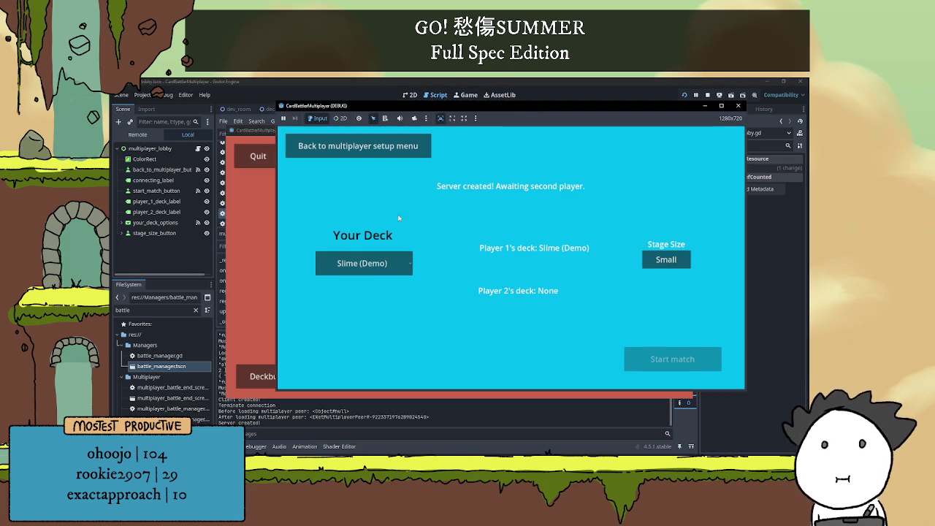
click(253, 255)
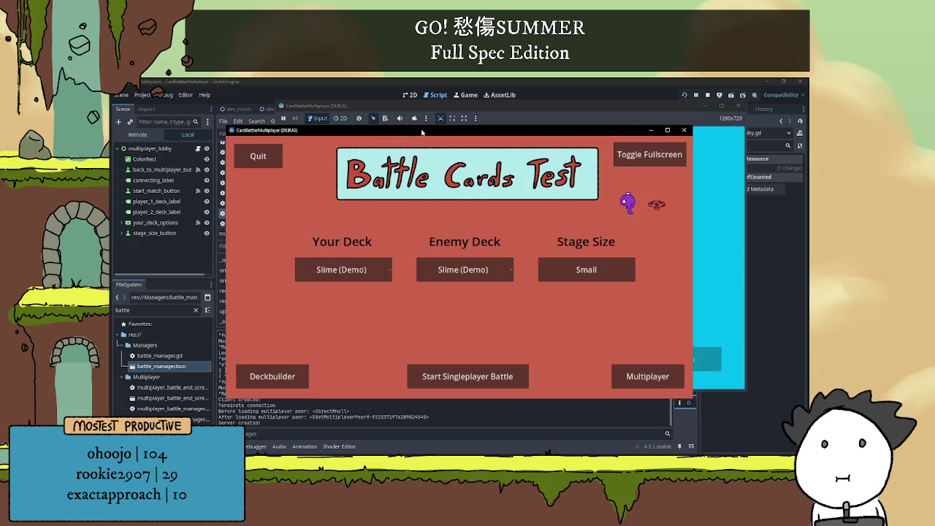
click(548, 379)
click(395, 356)
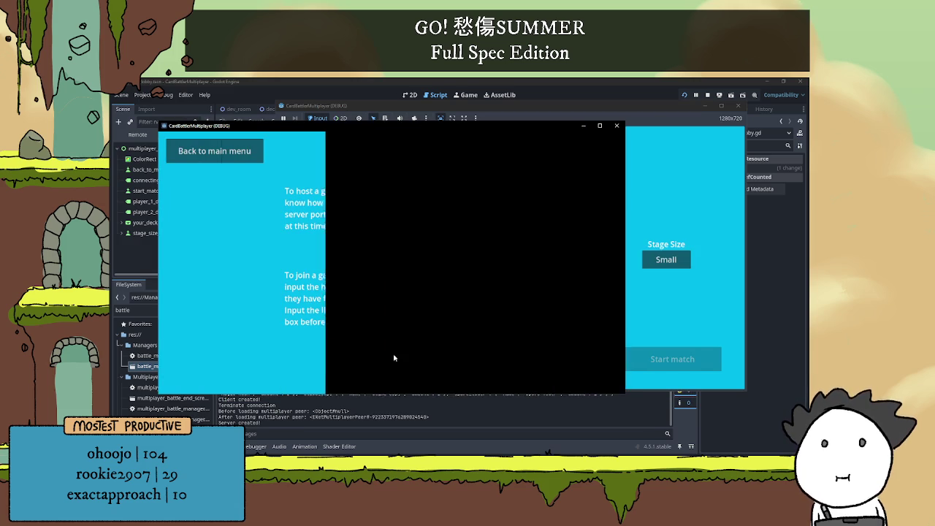
Cycle the client's deck choices, settle on Fungi (Demo), and stop both instances.
click(271, 263)
click(244, 292)
click(244, 268)
click(245, 285)
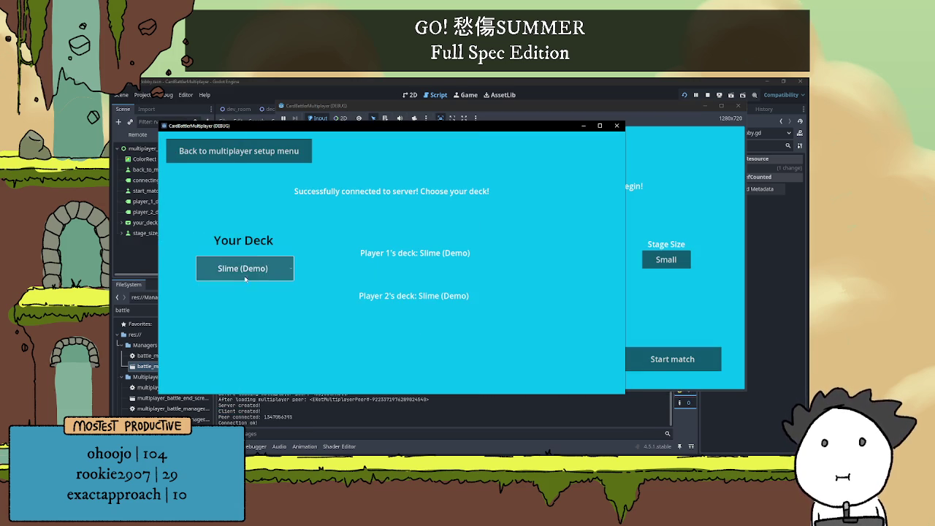
click(244, 268)
click(246, 291)
click(244, 268)
click(241, 312)
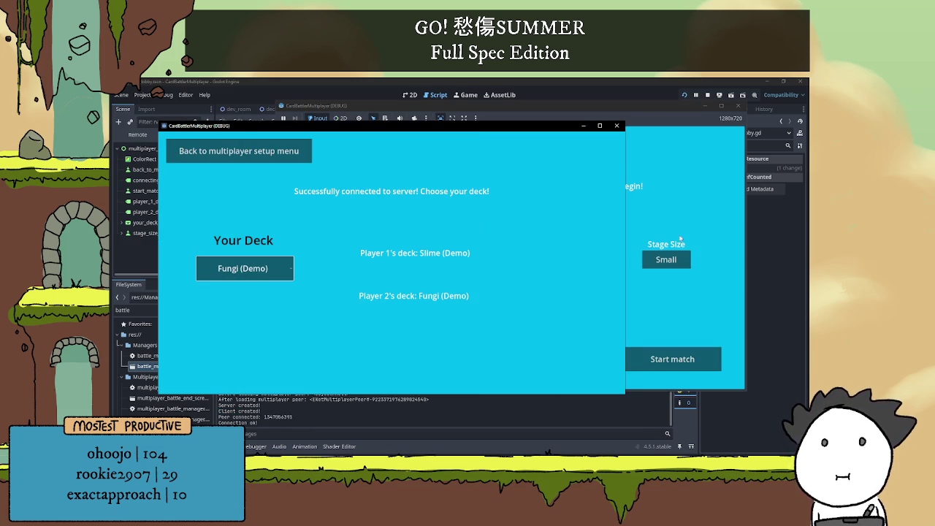
click(707, 95)
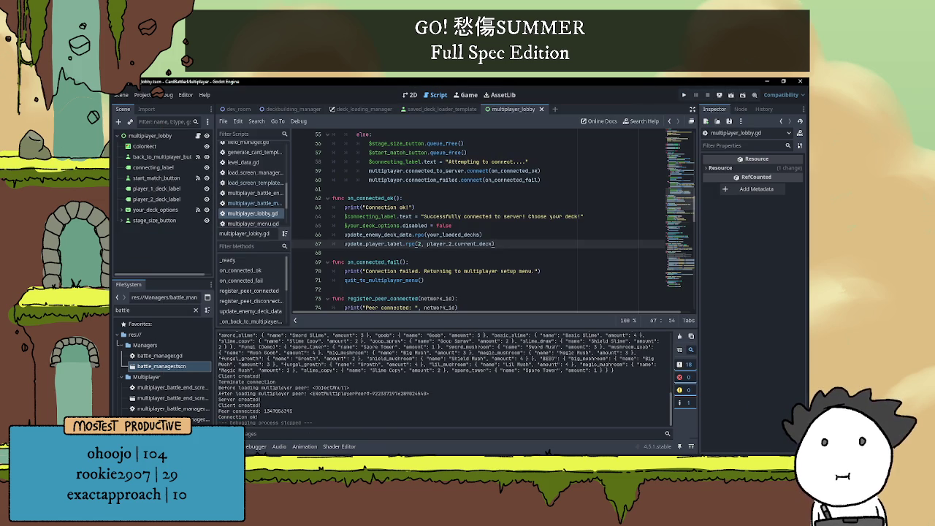
click(233, 446)
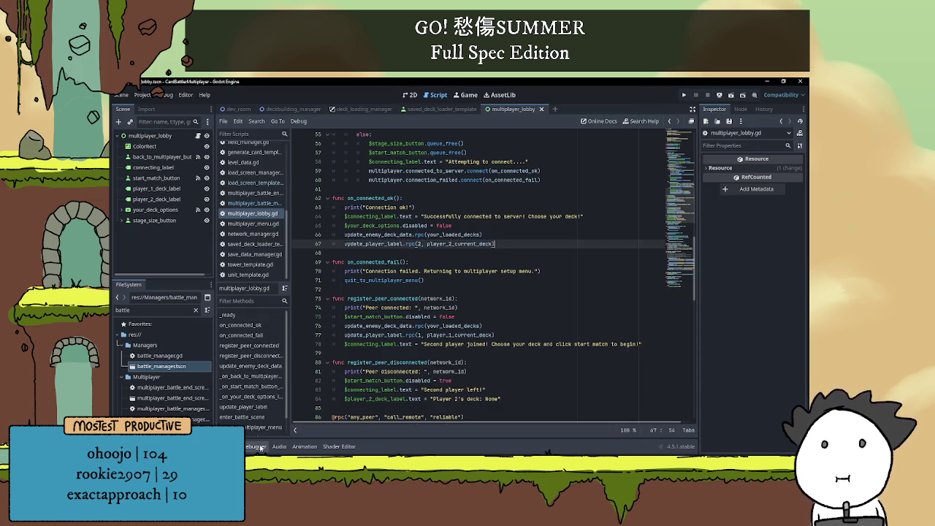
click(437, 251)
scroll(441, 249, down, 3)
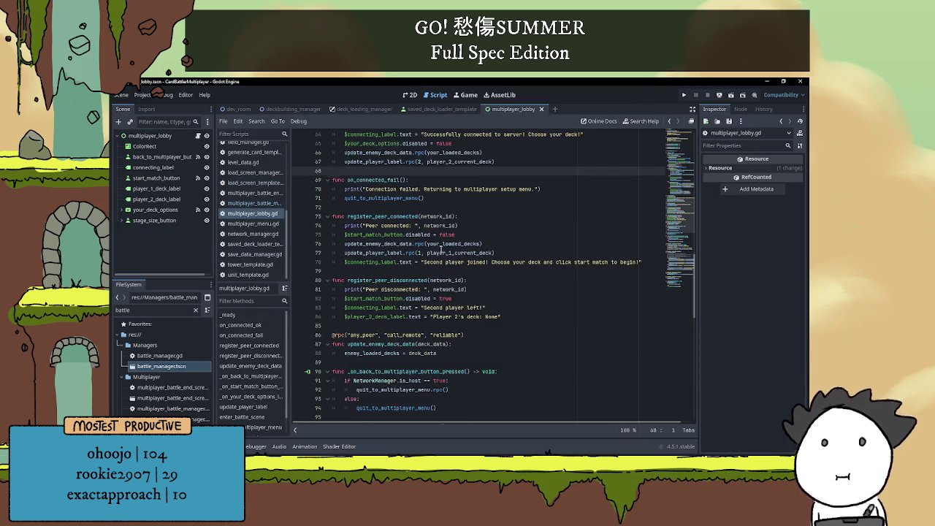
click(684, 96)
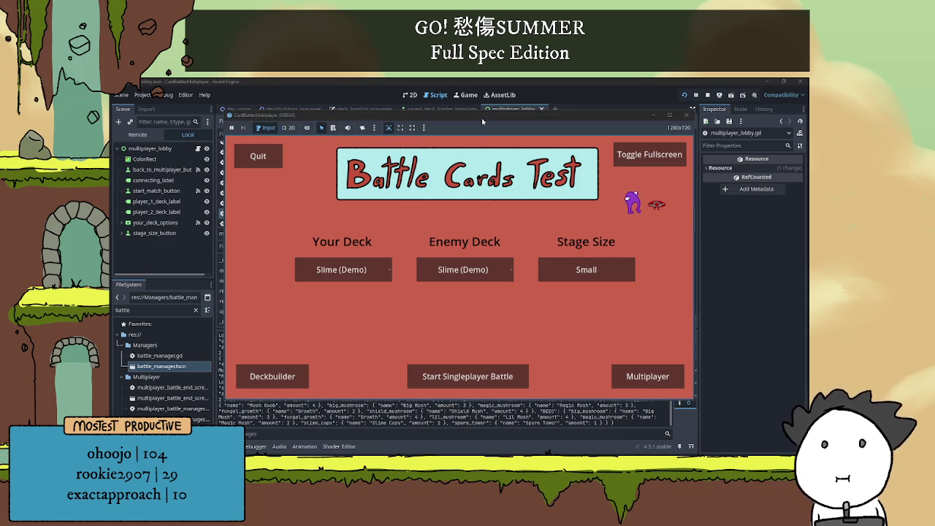
click(690, 370)
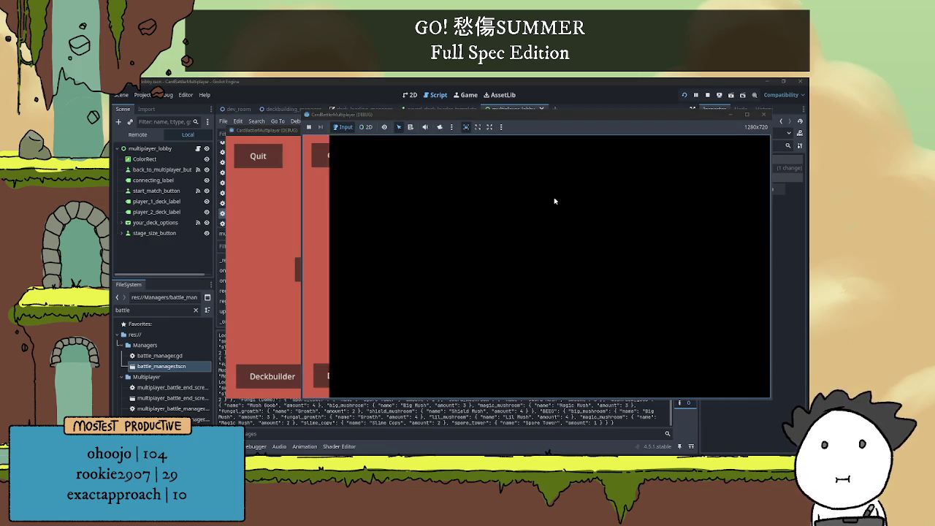
click(593, 218)
click(387, 273)
click(382, 301)
click(270, 255)
click(620, 376)
click(374, 340)
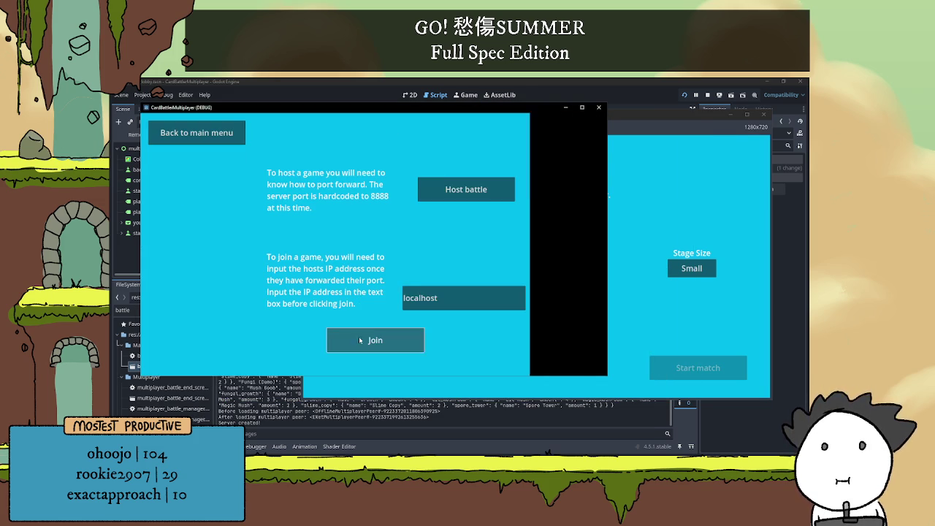
key(alt+Tab)
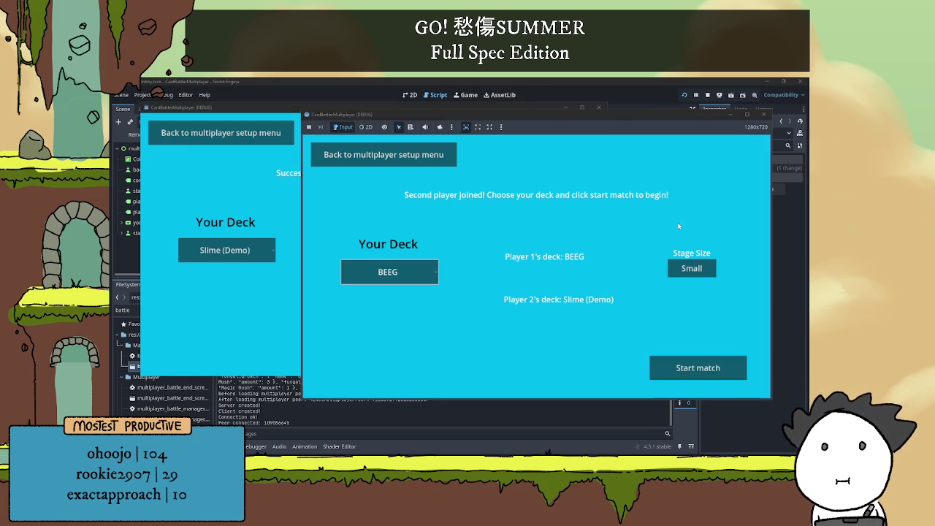
key(alt+Tab)
key(alt+Tab)
click(707, 95)
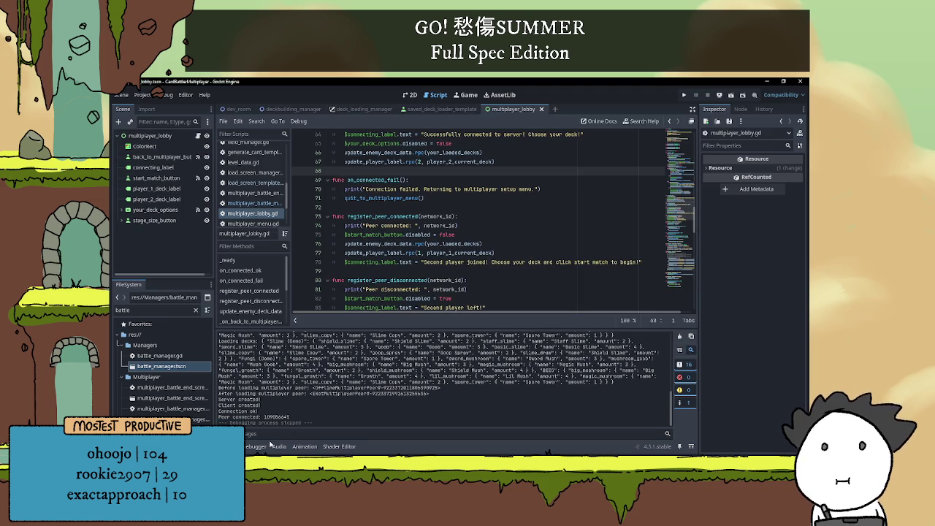
click(227, 446)
Delete the 'Loading into…', 'OR' and 'Could add…' deck-loading paragraphs from the Notepad to-do list.
scroll(399, 291, down, 2)
key(alt+Tab)
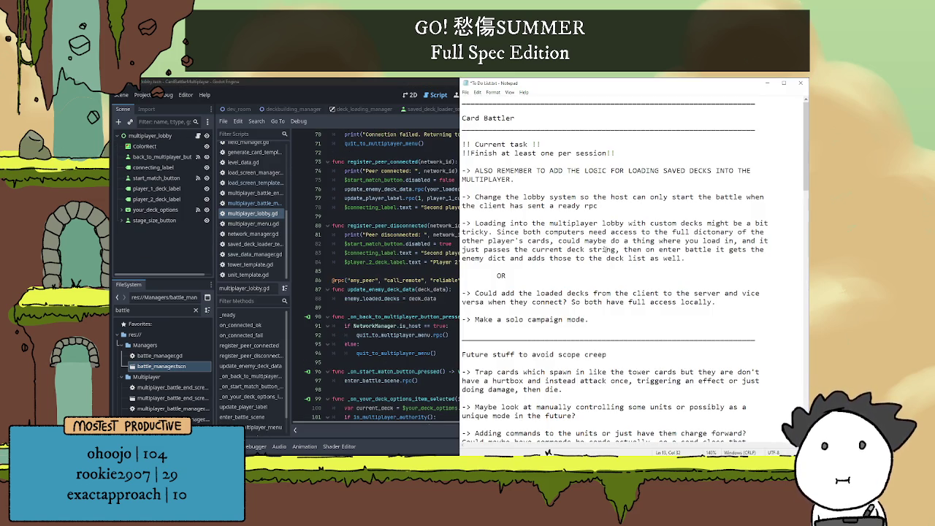
mouse_move(722, 304)
mouse_down()
mouse_move(463, 292)
mouse_move(432, 215)
mouse_up()
key(BackSpace)
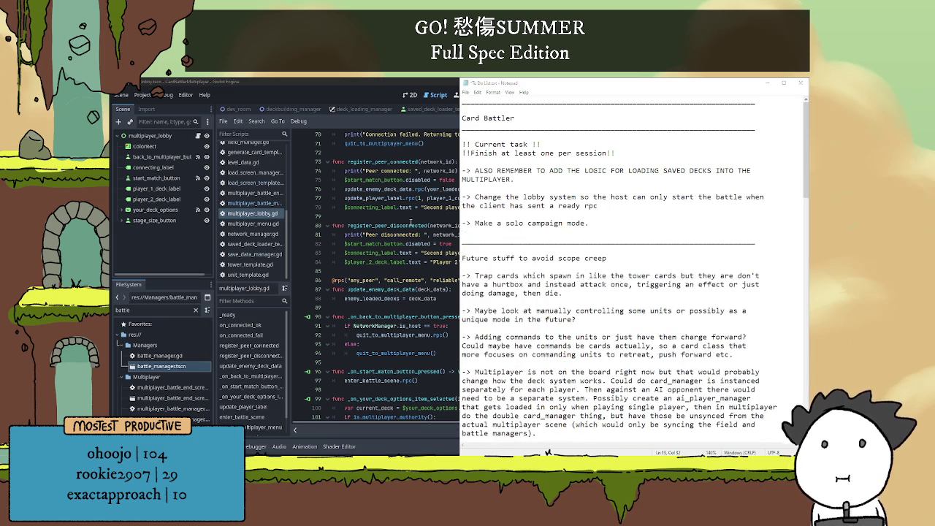
click(409, 225)
Cut the stage_size_button and start_match_button queue_free lines 45–46 from the connected client branch.
scroll(425, 234, up, 12)
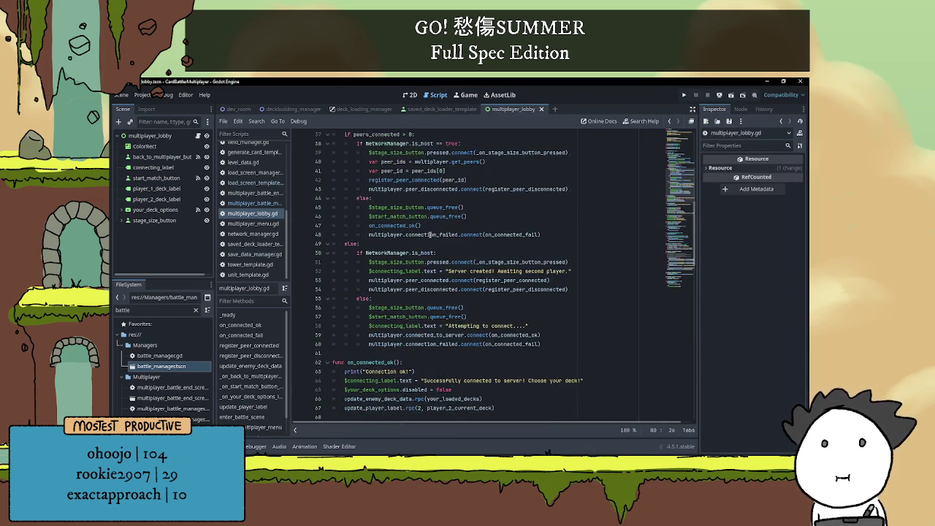
scroll(430, 235, down, 2)
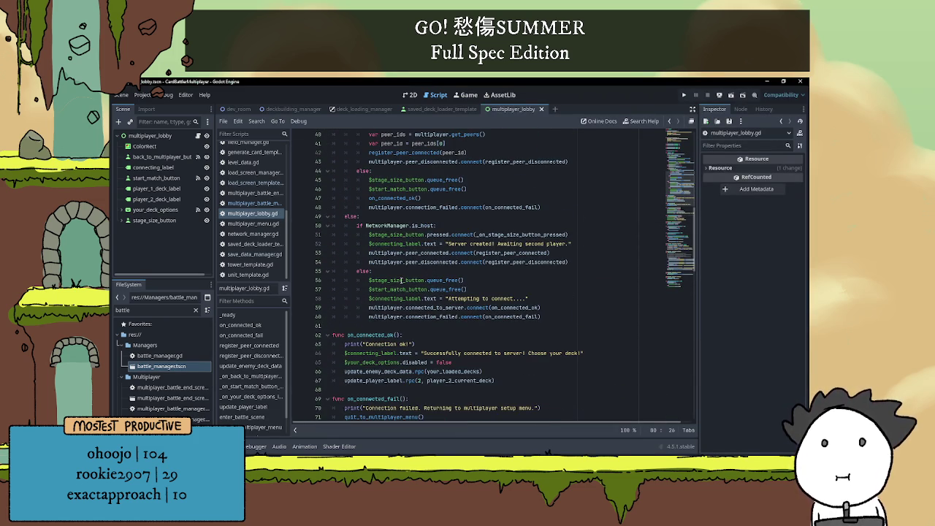
scroll(439, 271, up, 1)
scroll(438, 274, up, 1)
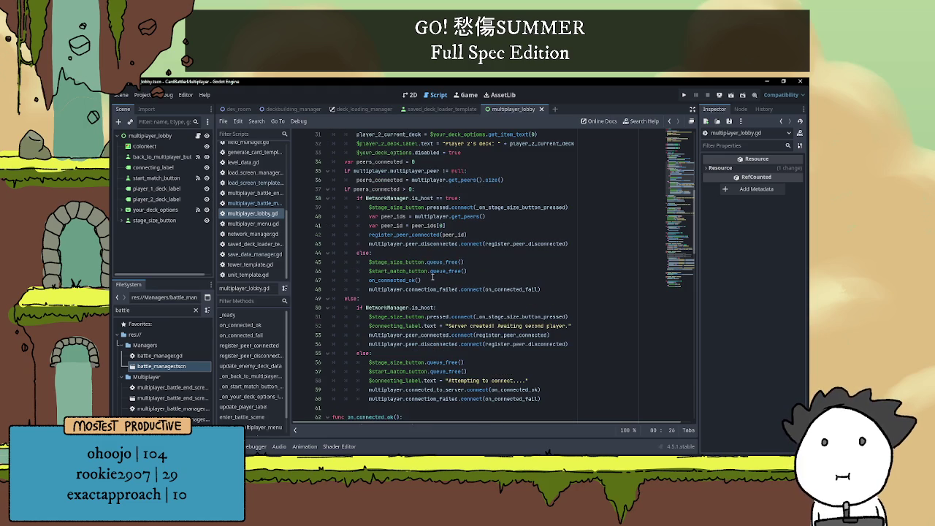
double_click(382, 262)
double_click(420, 371)
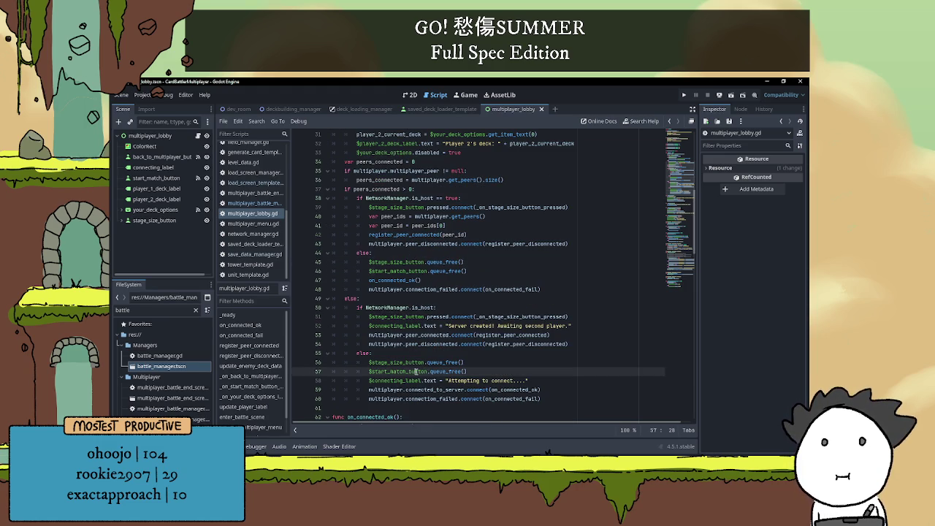
click(477, 272)
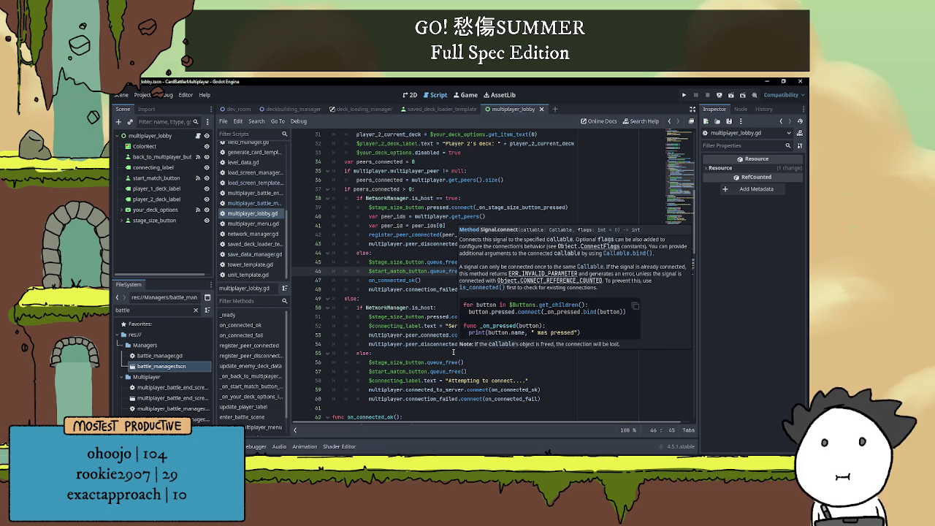
mouse_move(433, 267)
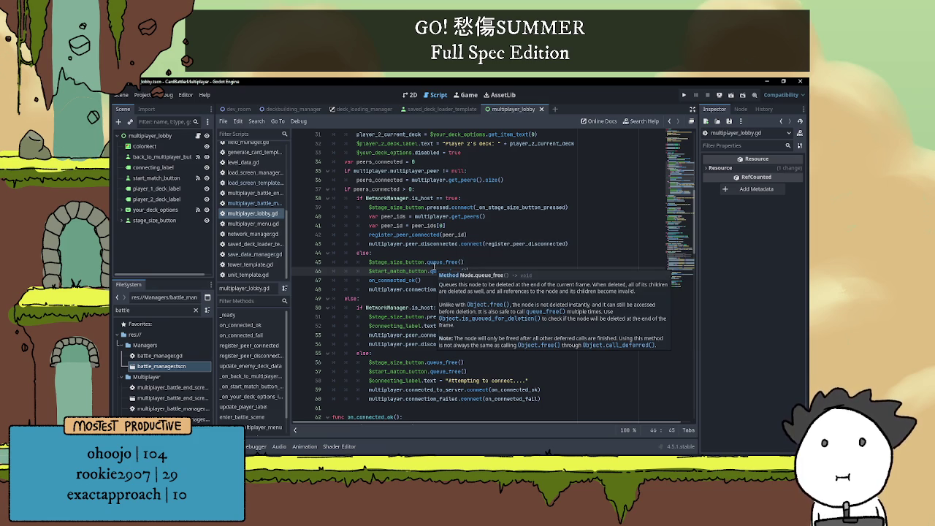
click(467, 252)
drag(478, 268, 303, 261)
key(ctrl+c)
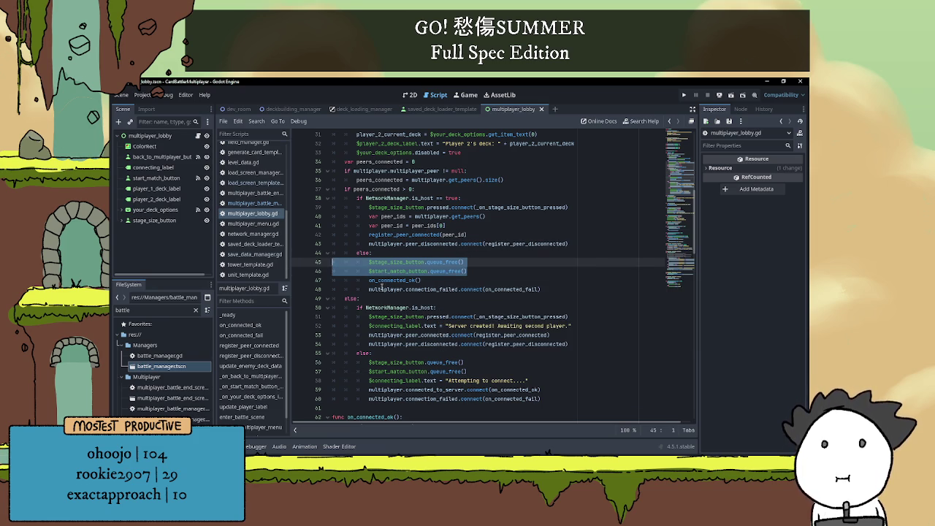
key(BackSpace)
key(BackSpace)
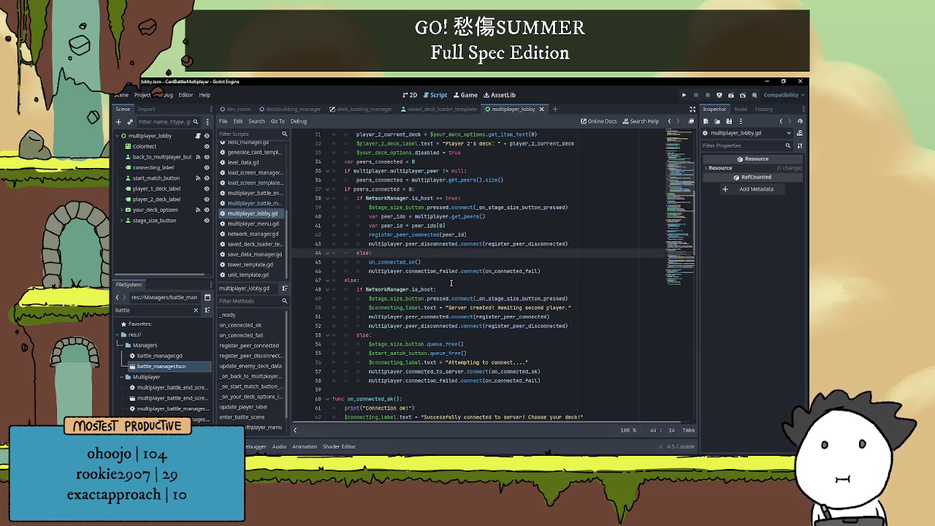
Paste the two queue_free lines under the else branch in _ready and fix their indentation.
scroll(451, 282, up, 1)
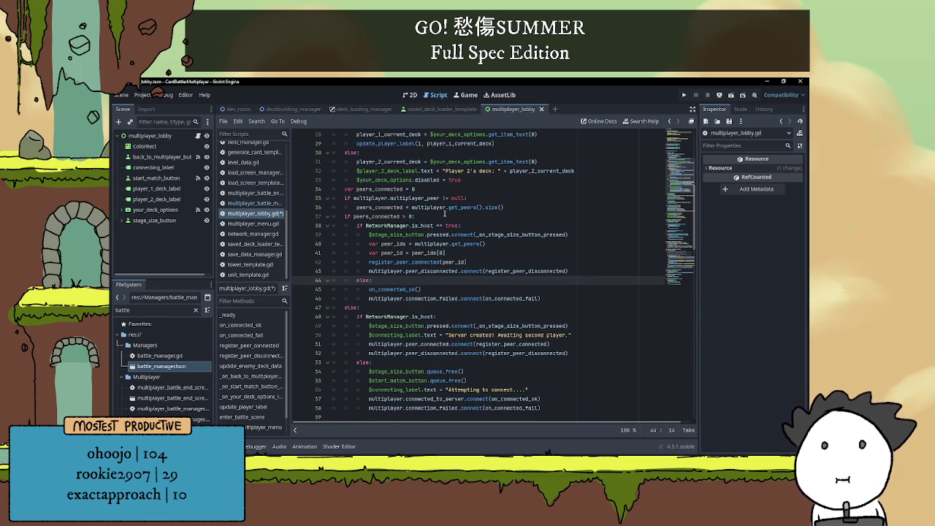
scroll(484, 212, up, 2)
click(441, 179)
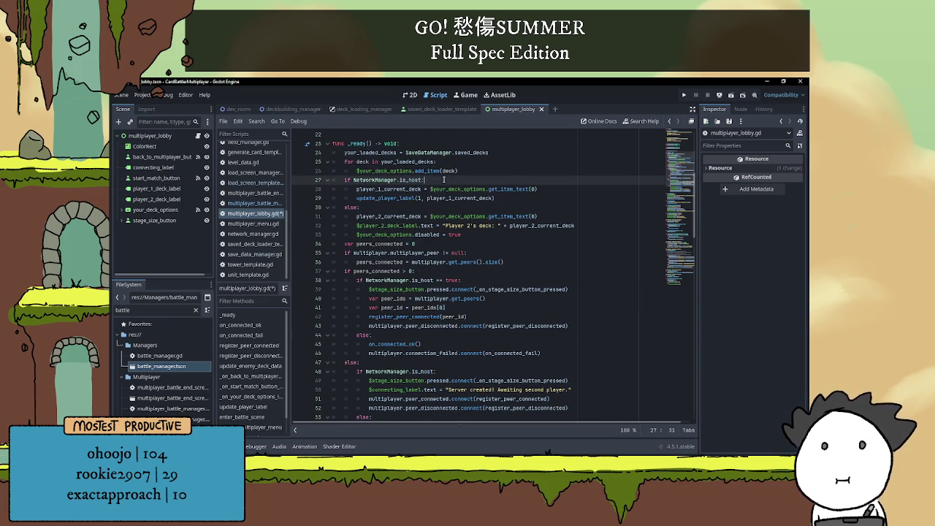
click(586, 227)
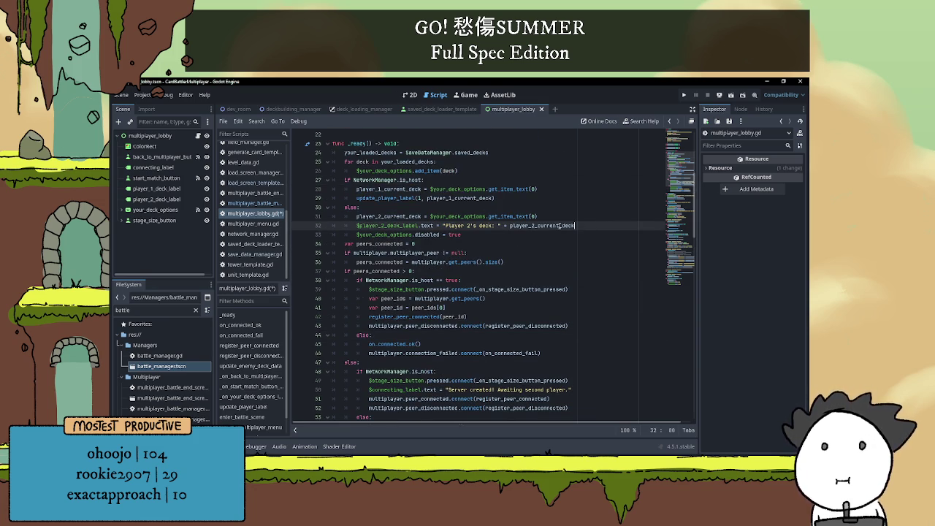
click(485, 234)
key(Return)
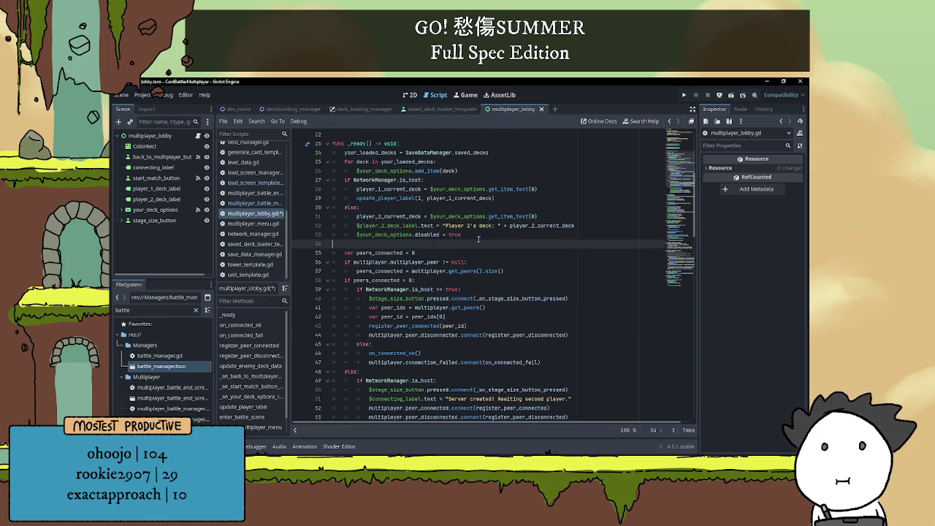
key(ctrl+v)
click(352, 246)
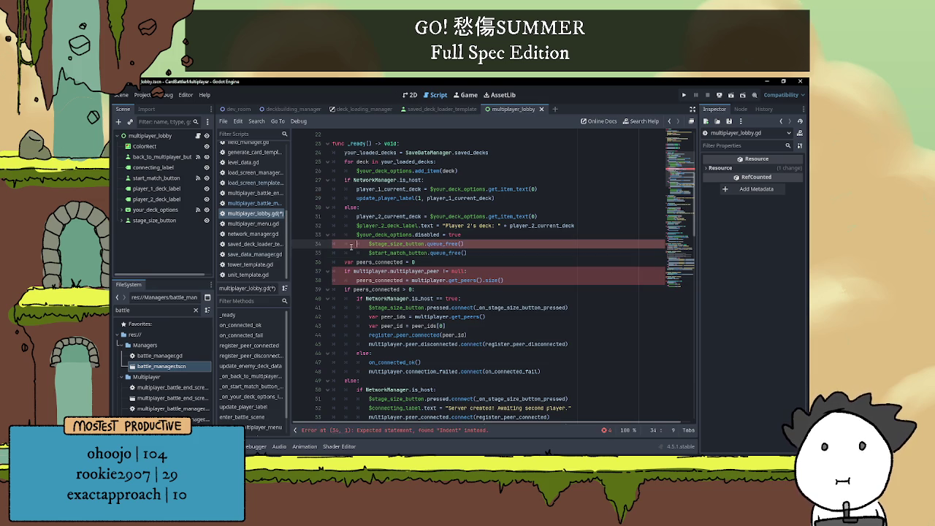
key(BackSpace)
key(Down)
key(BackSpace)
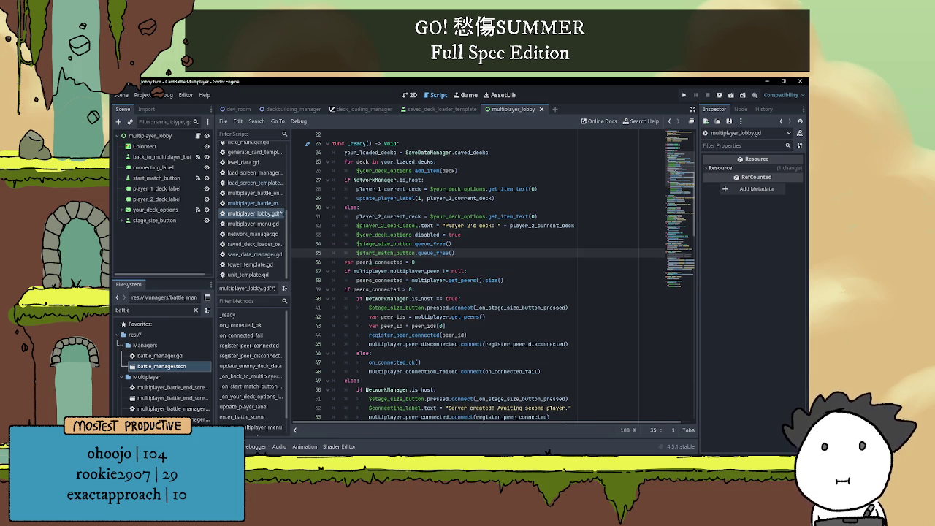
Delete the duplicate queue_free lines 56–57 further down the script.
scroll(425, 271, down, 1)
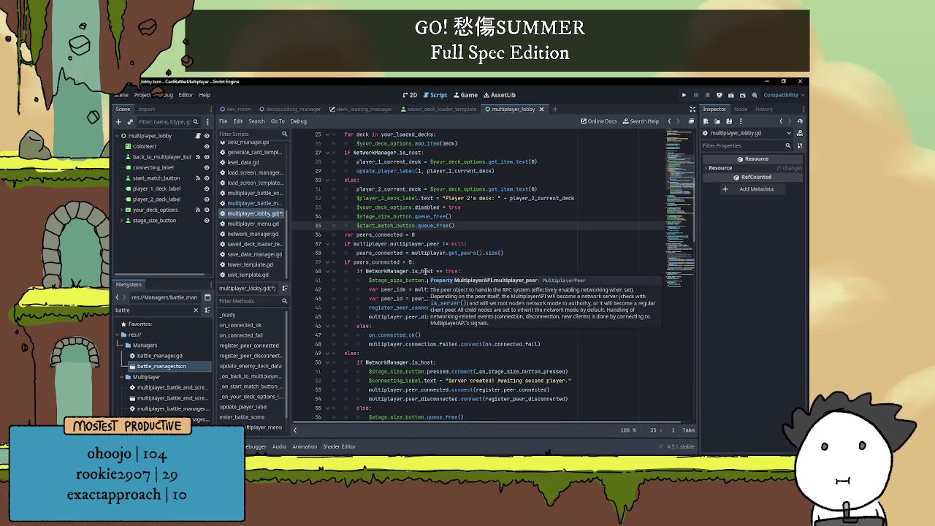
scroll(425, 271, down, 3)
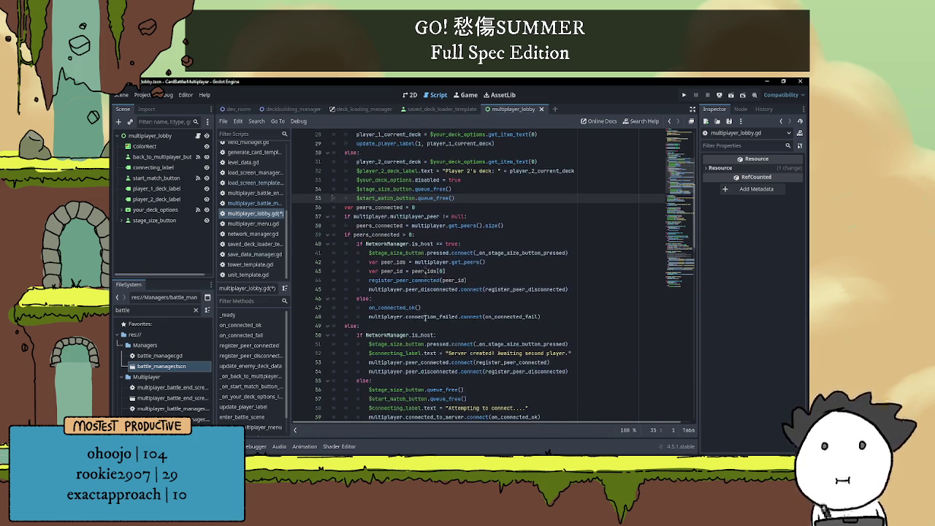
drag(479, 343, 304, 336)
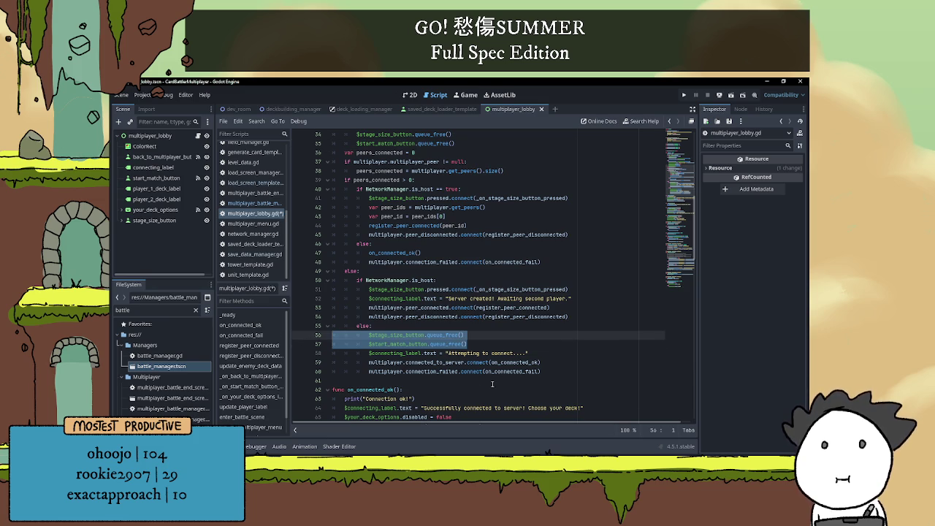
key(BackSpace)
key(BackSpace)
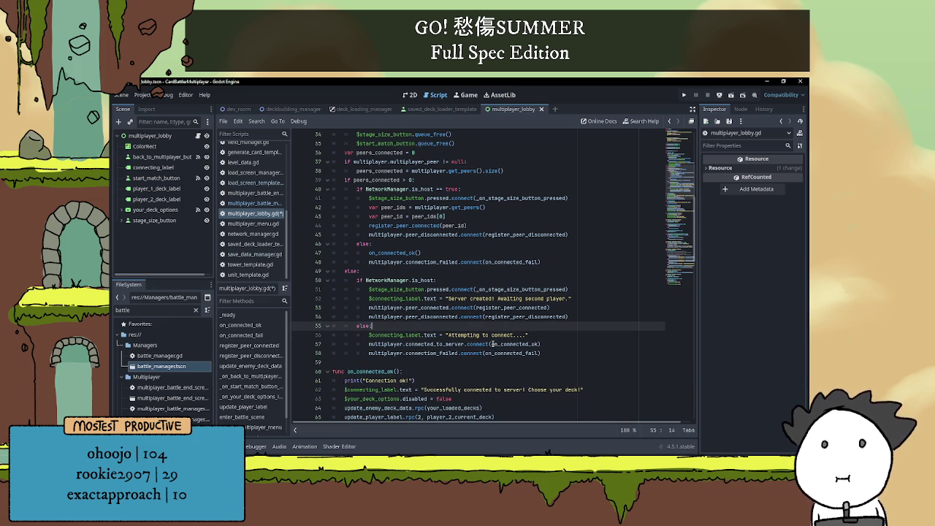
scroll(522, 319, up, 4)
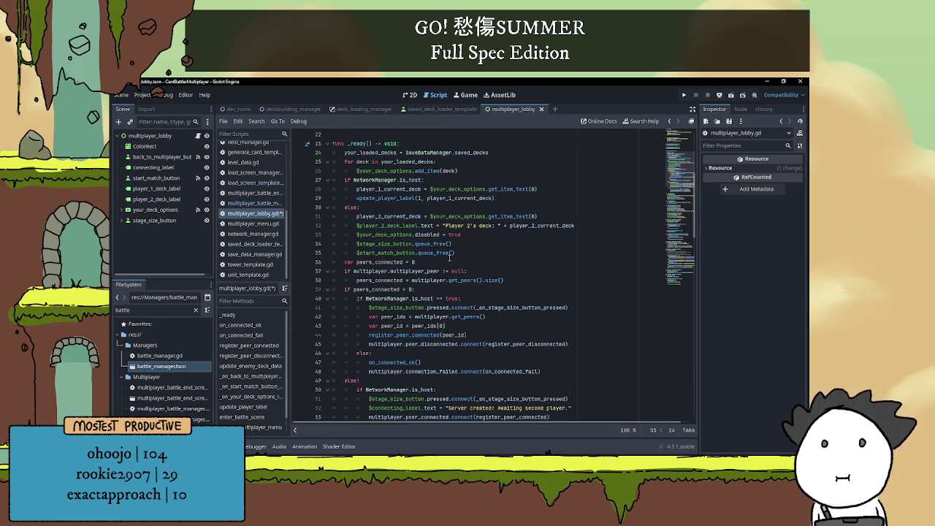
click(421, 244)
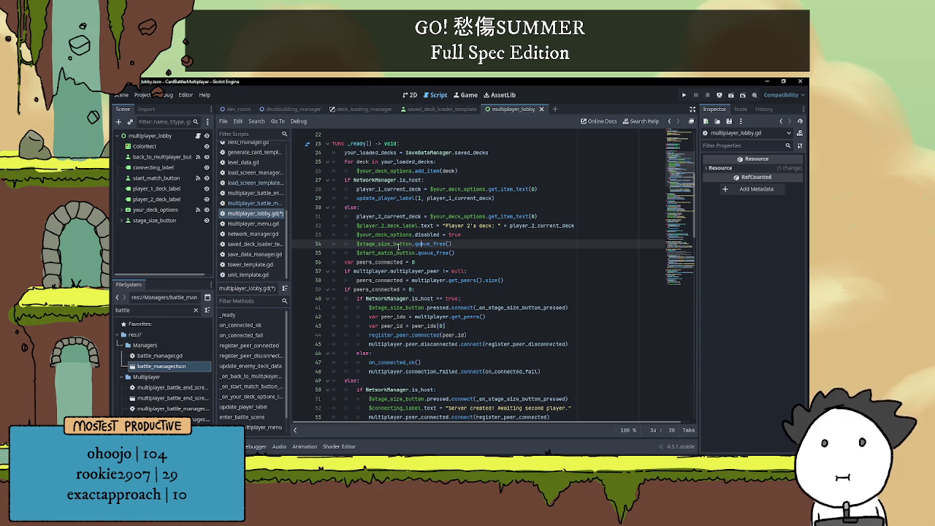
Replace queue_free on line 35 with a text assignment giving the button a 'click when ready' label.
click(428, 253)
double_click(439, 253)
mouse_move(441, 250)
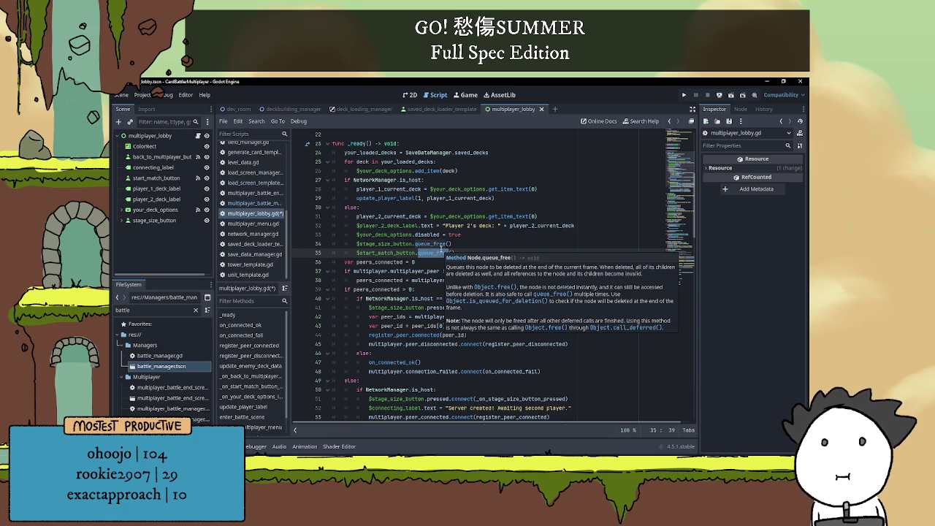
key(BackSpace)
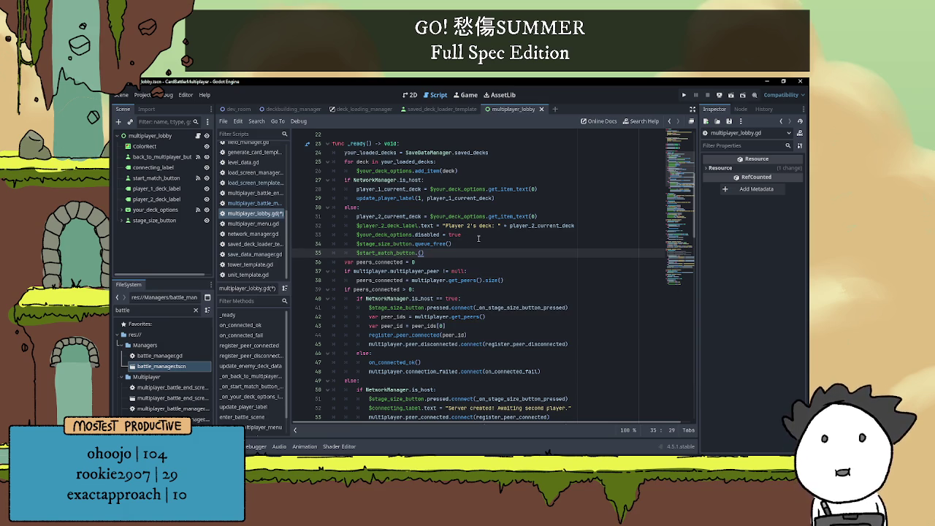
key(Delete)
key(Delete)
text(tex)
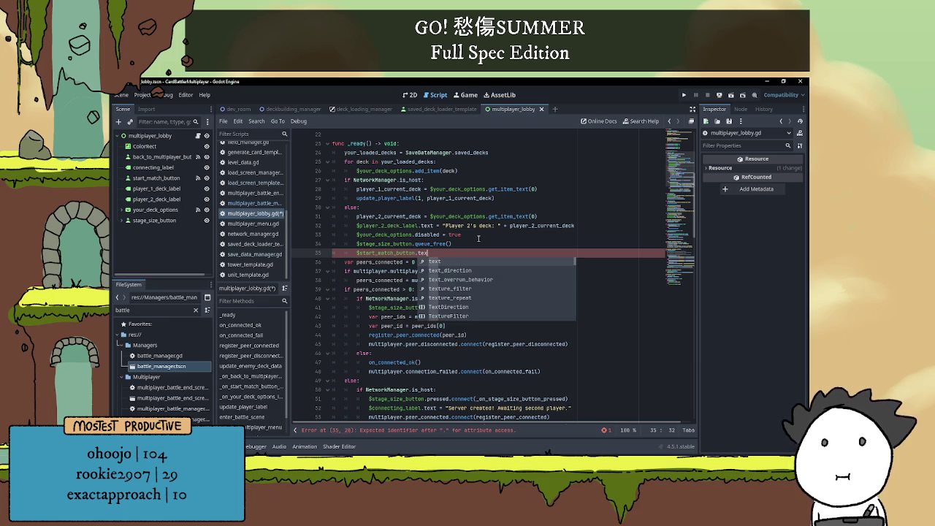
text(t = ")
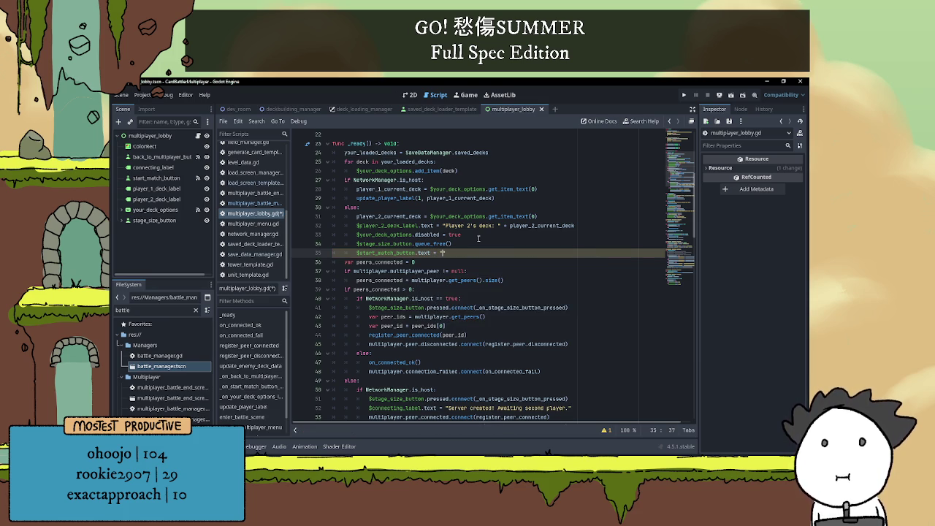
text(Ready)
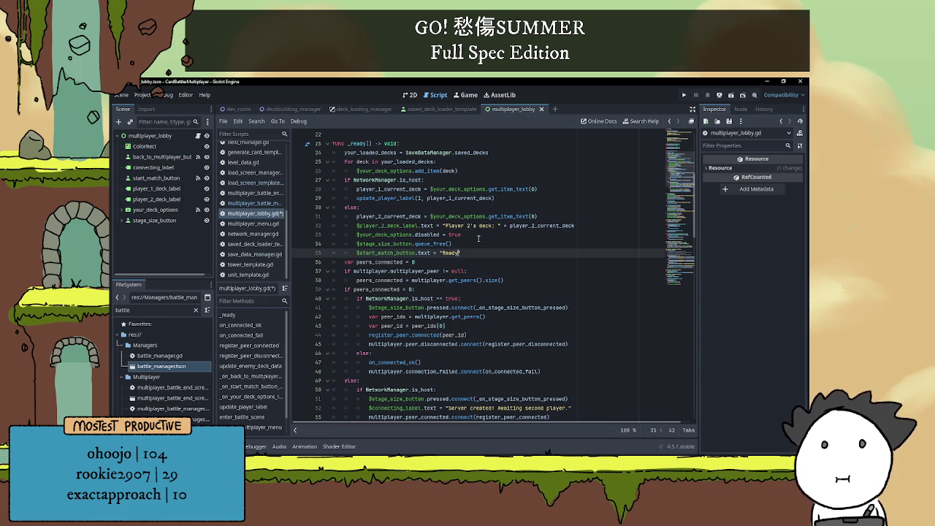
key(Left)
key(Left)
key(Left)
key(BackSpace)
text(Click r)
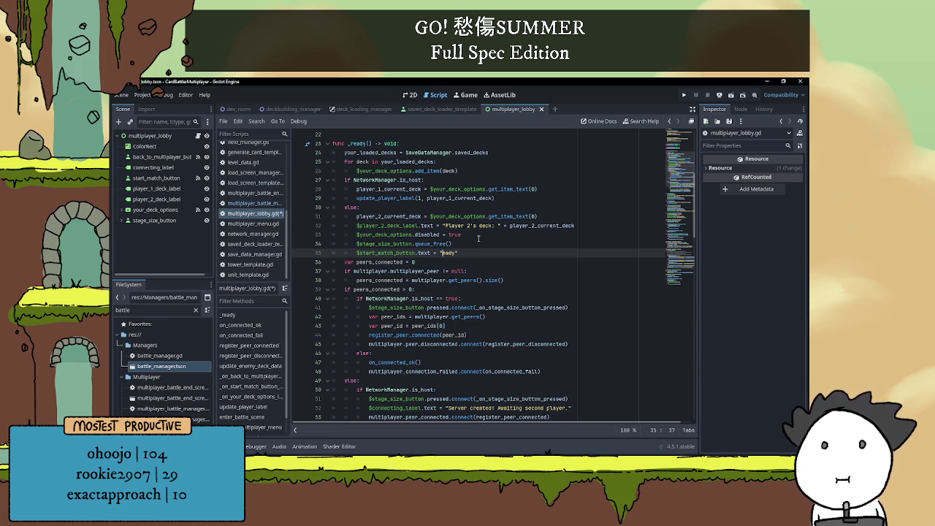
text(when r)
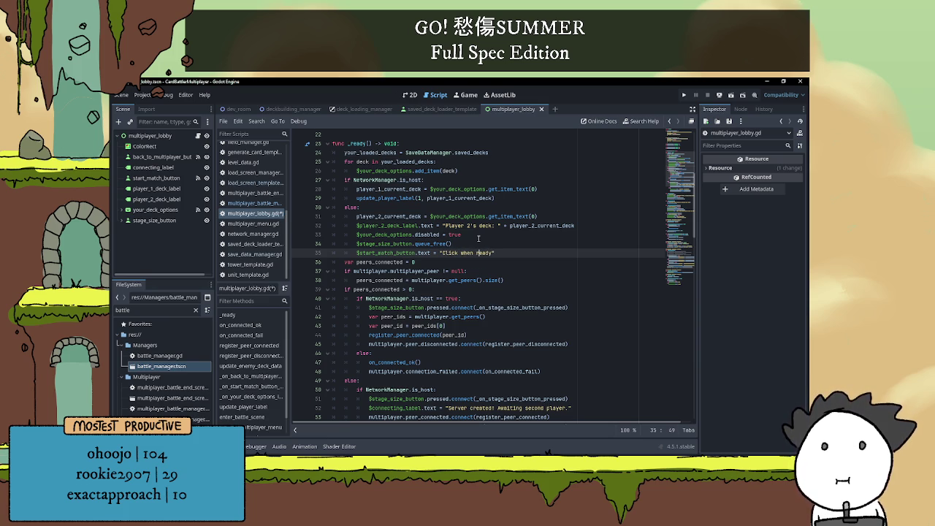
click(511, 255)
key(Left)
text(!)
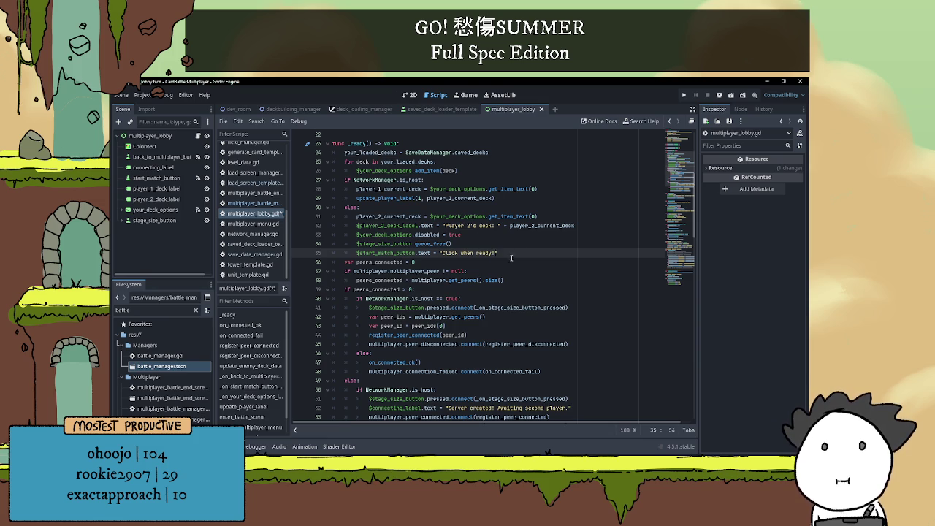
Add $start_match_button.disabled = true to the host branch of _ready and save.
scroll(477, 213, up, 1)
click(520, 225)
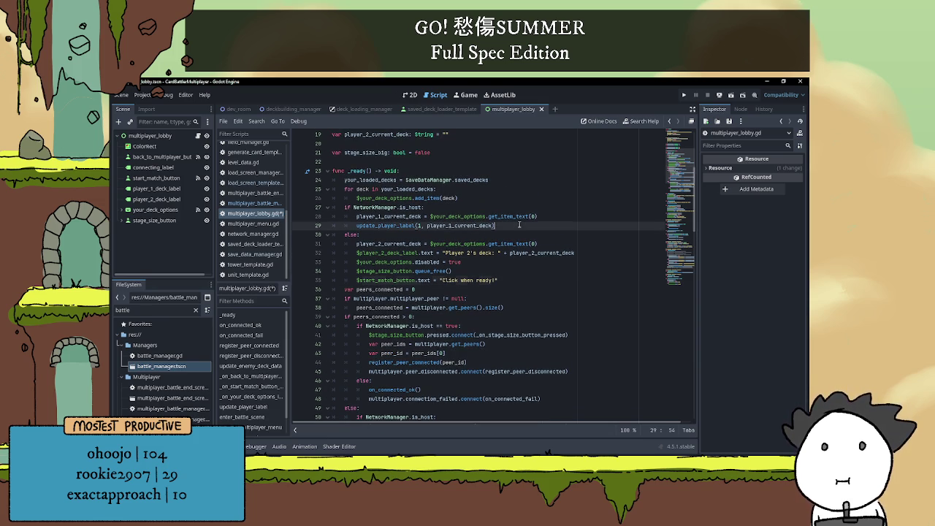
key(Return)
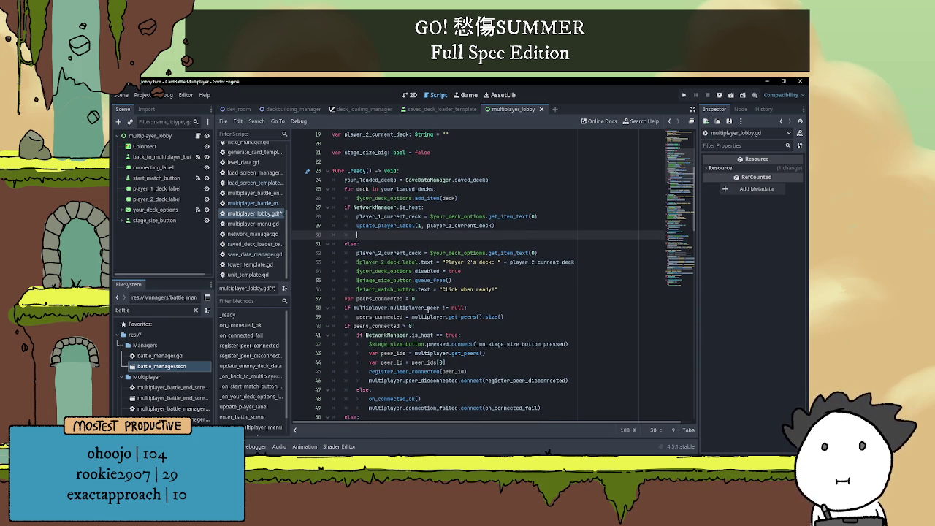
text($start)
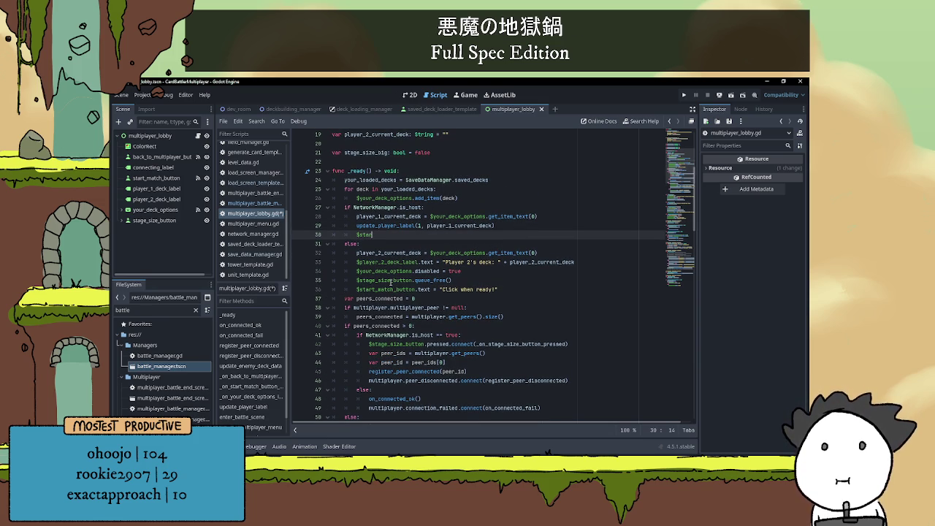
key(Return)
text(.)
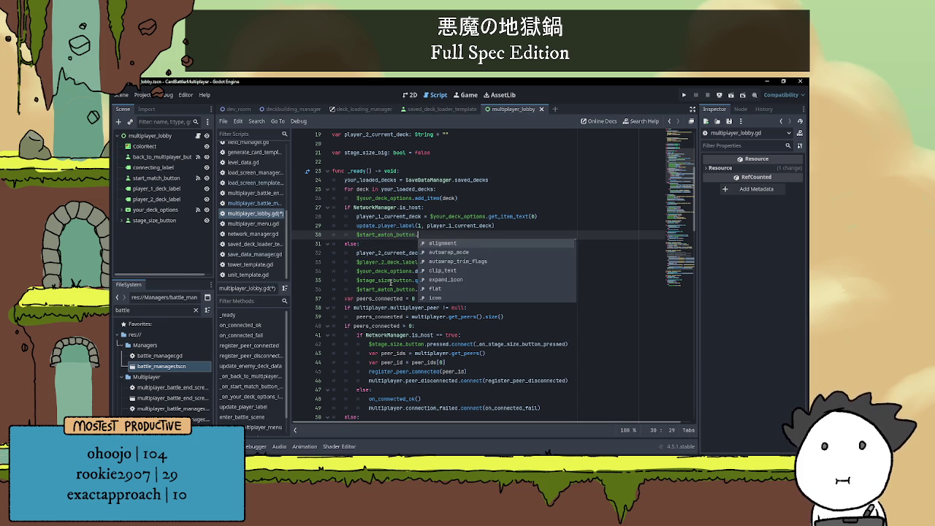
text(d)
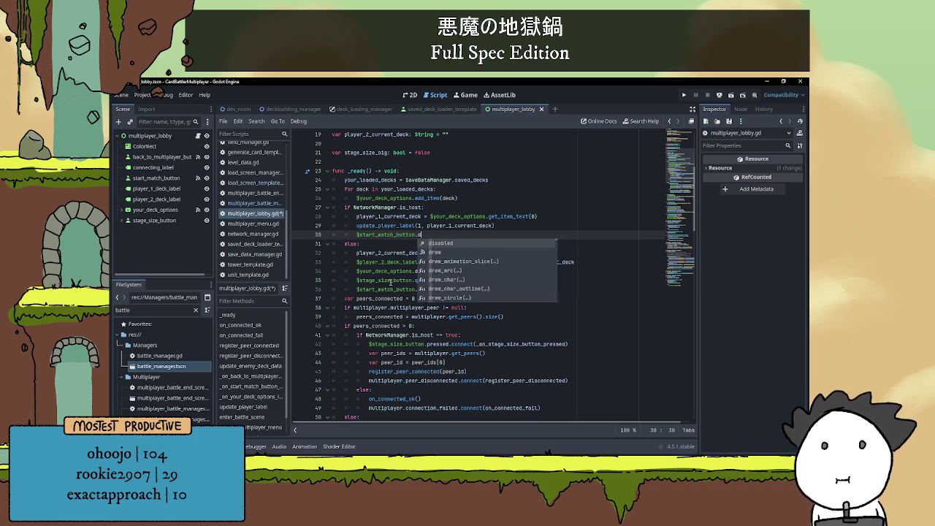
text(isabled = false)
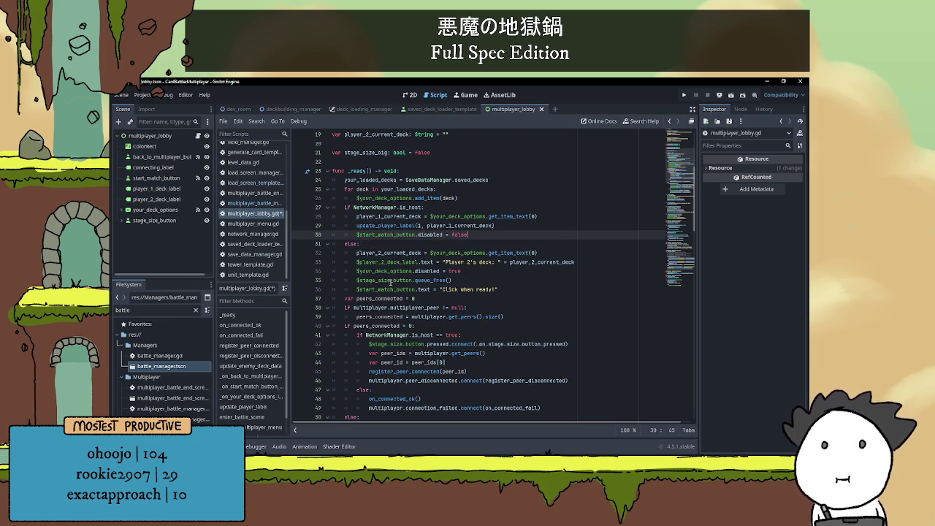
key(BackSpace)
key(BackSpace)
key(BackSpace)
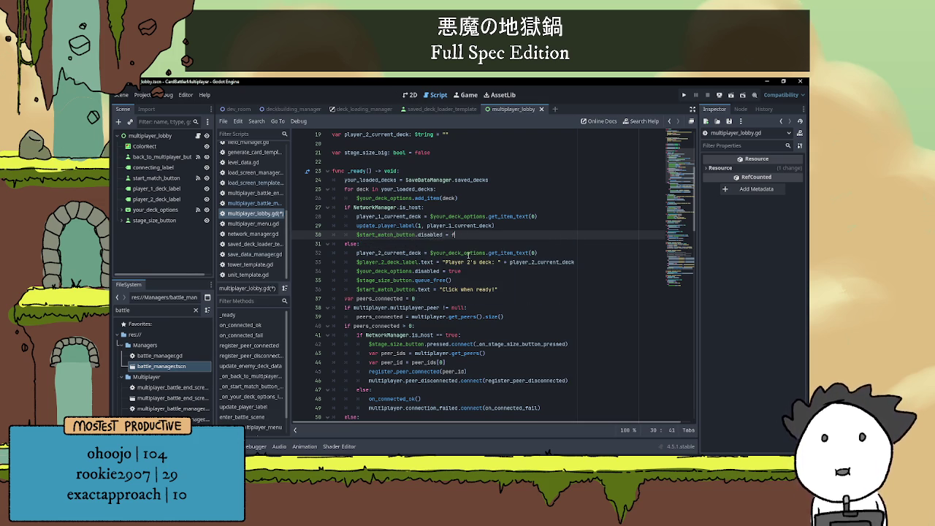
text(true)
key(ctrl+s)
Open start_match_button's pressed() handler from its signals in the Node tab.
scroll(486, 247, down, 3)
click(520, 270)
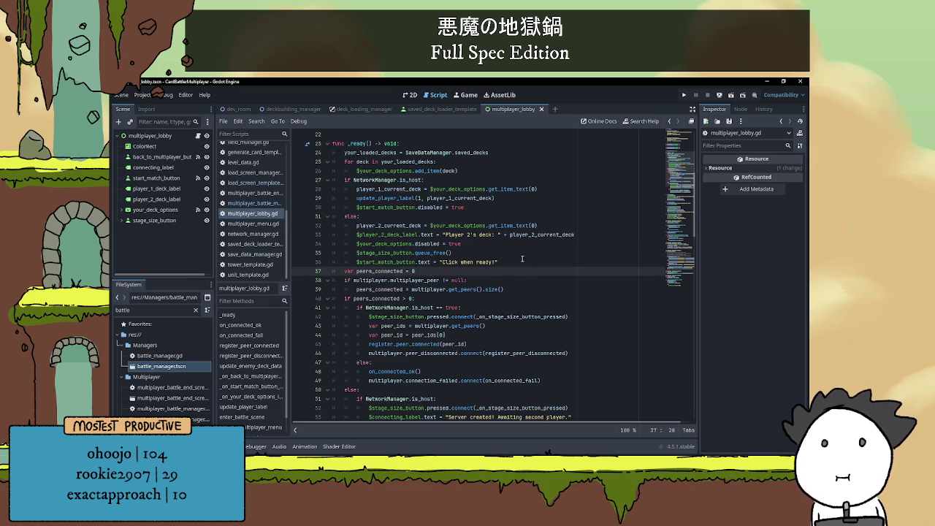
click(522, 260)
scroll(516, 255, down, 4)
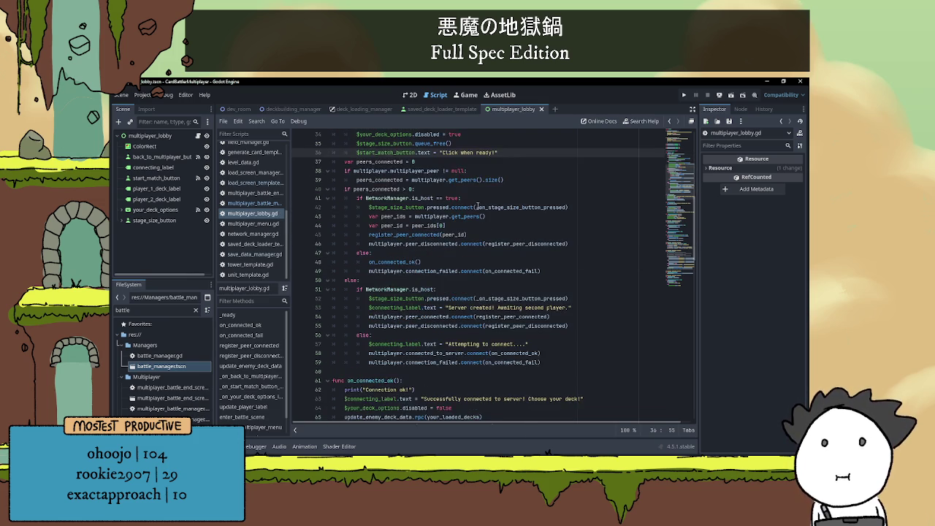
scroll(415, 258, down, 1)
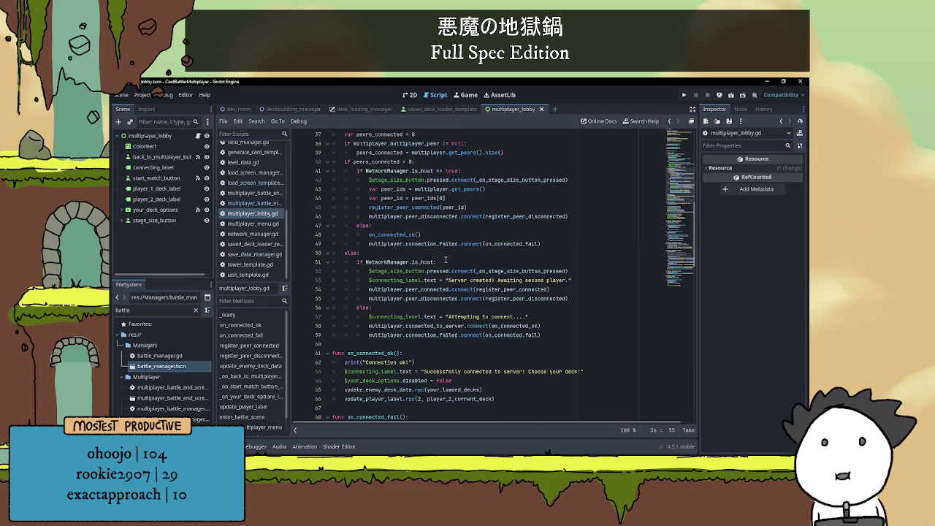
scroll(438, 258, down, 4)
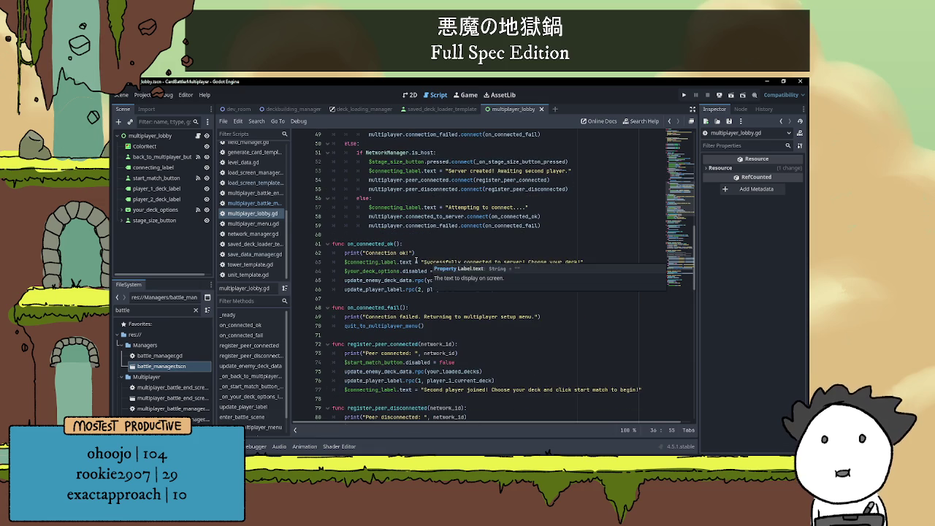
scroll(416, 259, down, 4)
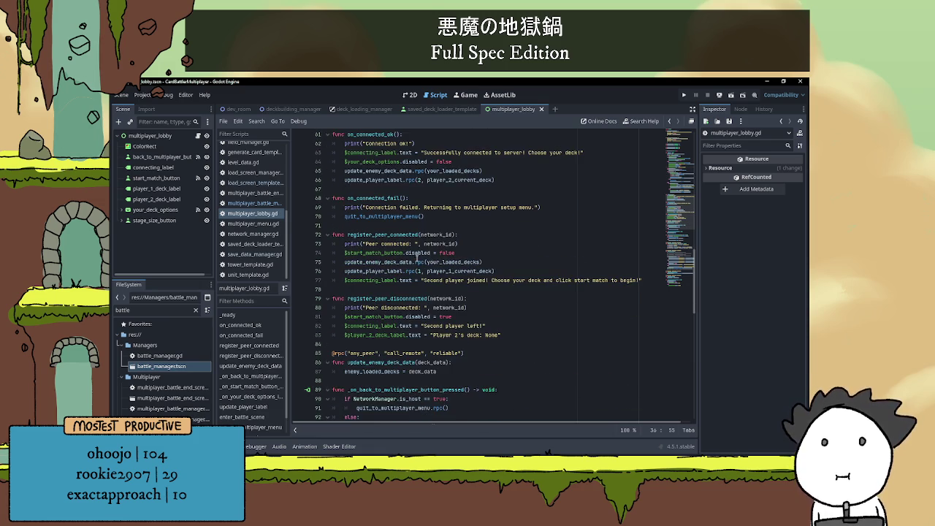
click(155, 210)
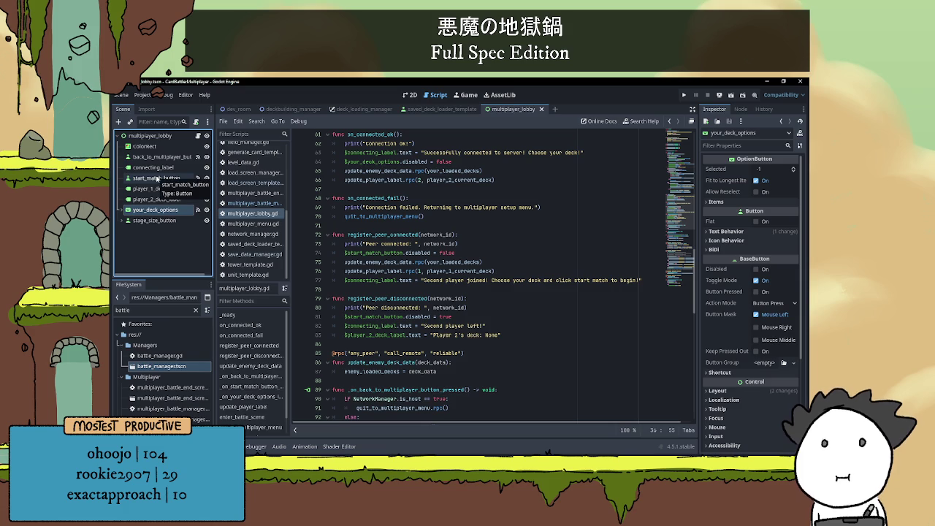
click(156, 178)
click(740, 109)
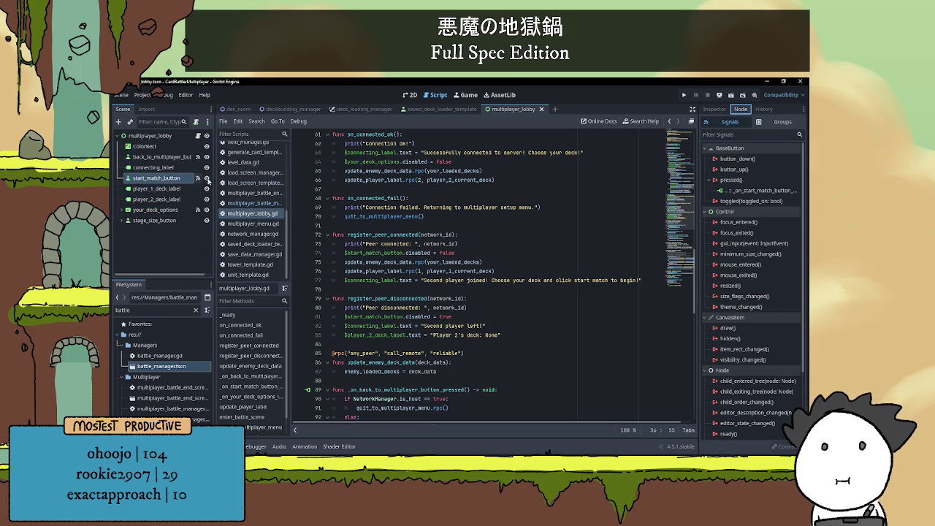
double_click(759, 190)
scroll(418, 278, down, 4)
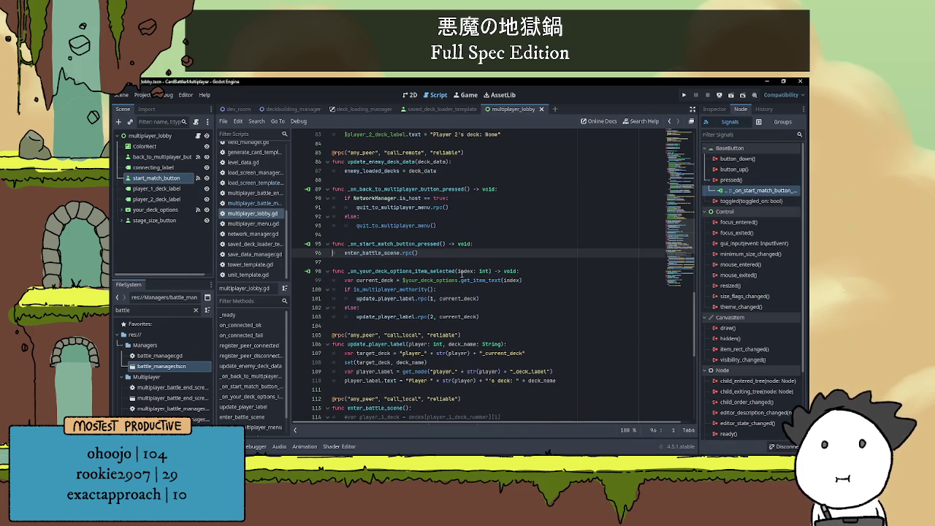
Wrap enter_battle_scene.rpc() in an 'if NetworkManager.is_host == true:' check.
click(497, 247)
key(Return)
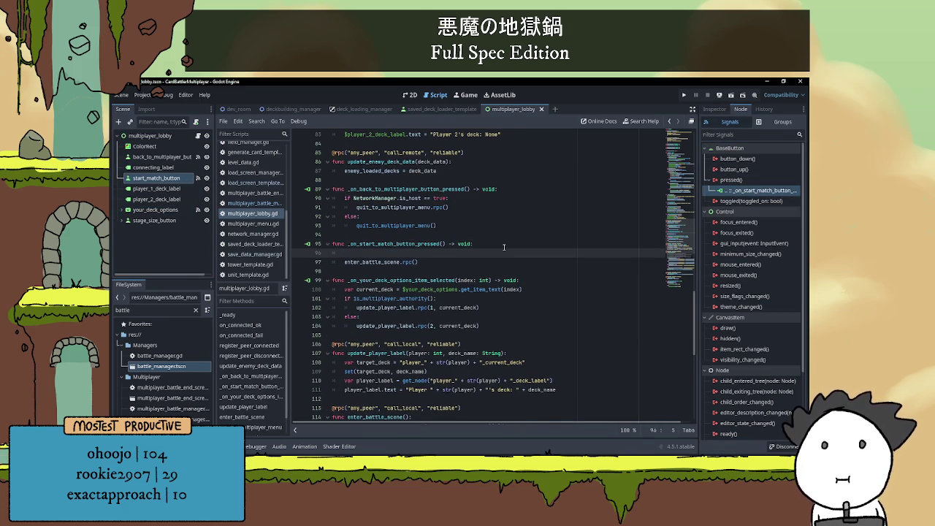
text(if )
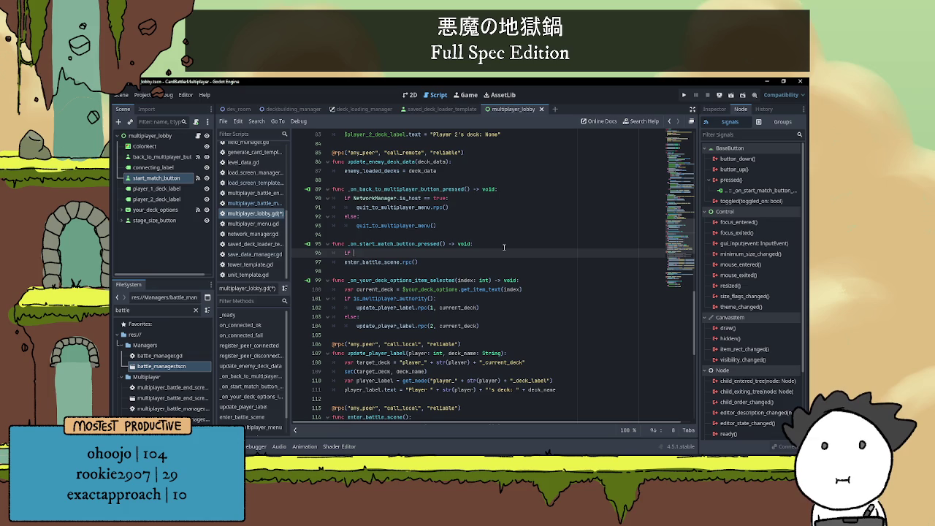
text(not)
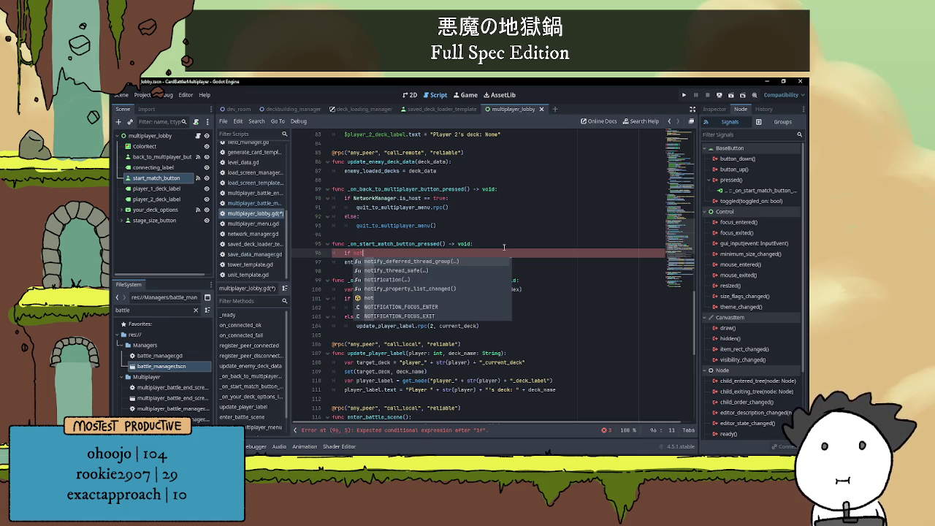
key(BackSpace)
key(BackSpace)
key(BackSpace)
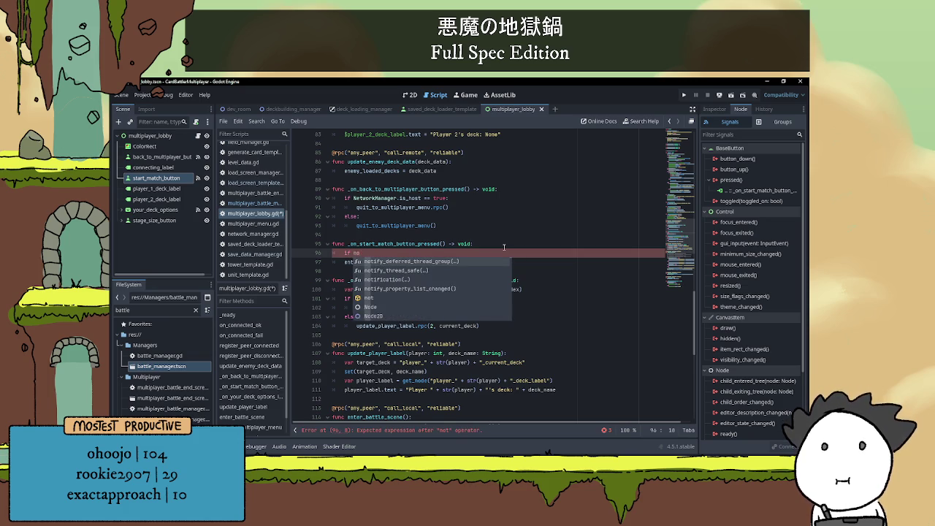
text(i)
key(BackSpace)
text(Netw)
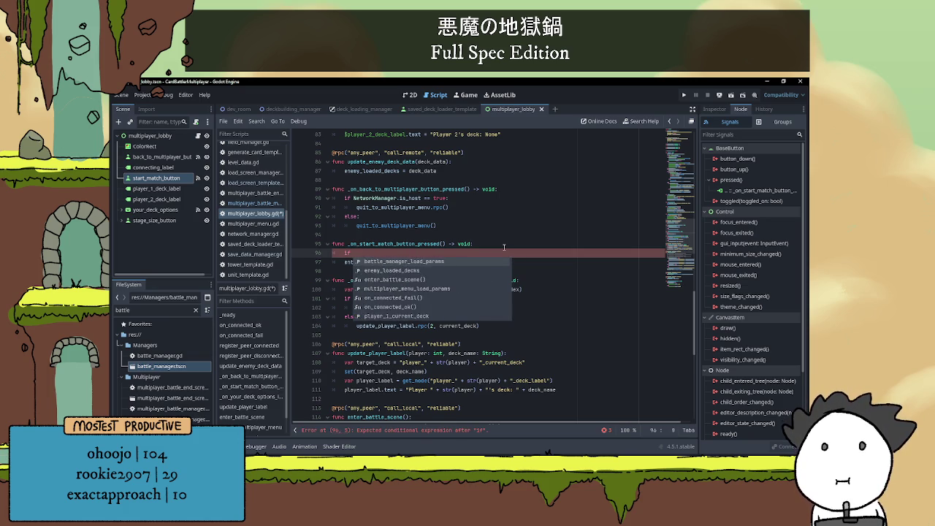
key(Return)
text(.is_)
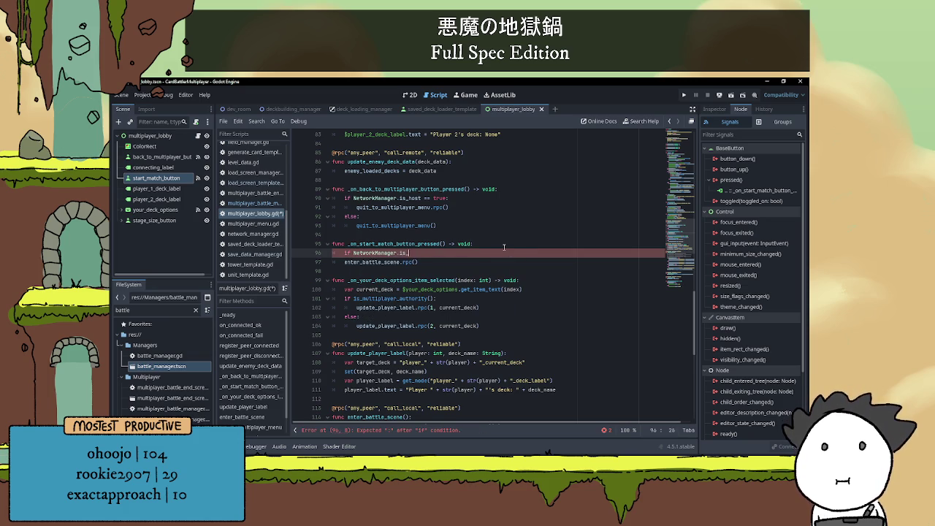
text(host:)
key(BackSpace)
text(== true:)
key(Down)
key(Home)
key(Tab)
key(End)
Add an 'else: pass' branch to the start match handler.
key(Return)
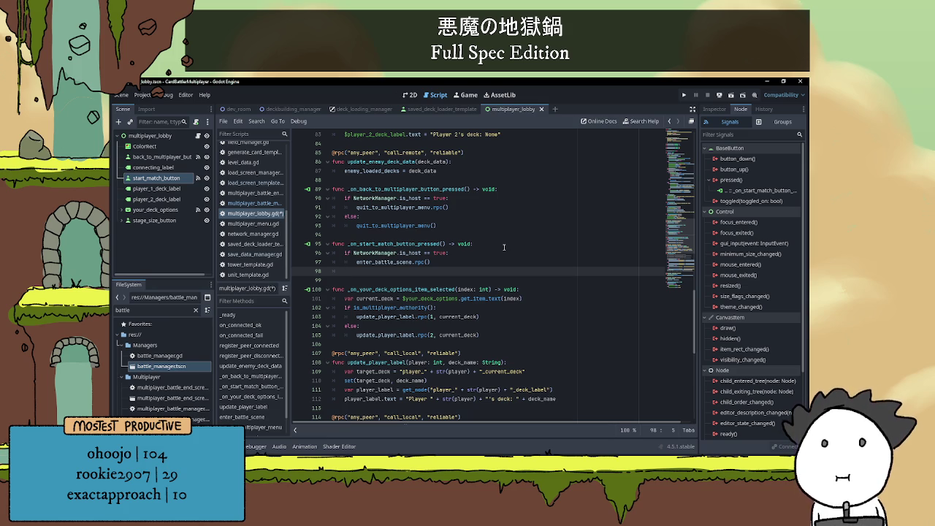
text(else:)
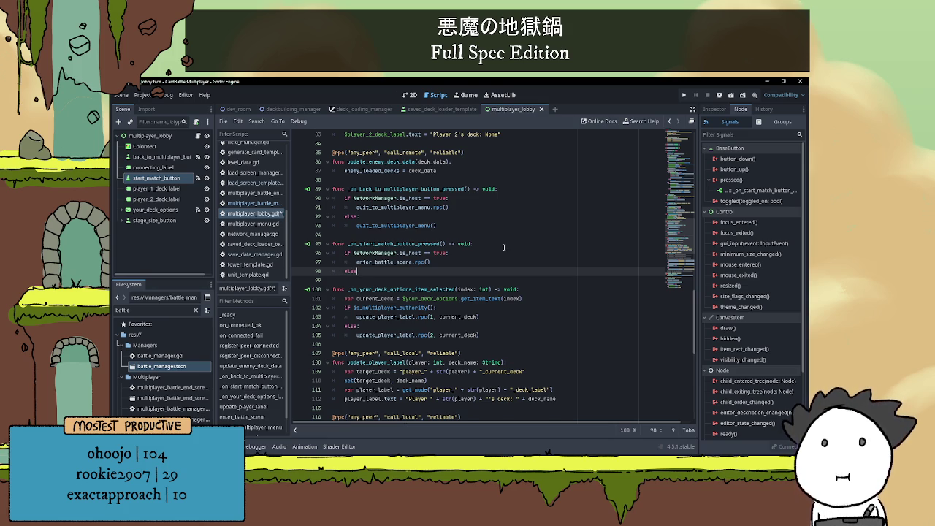
key(Return)
text(pass)
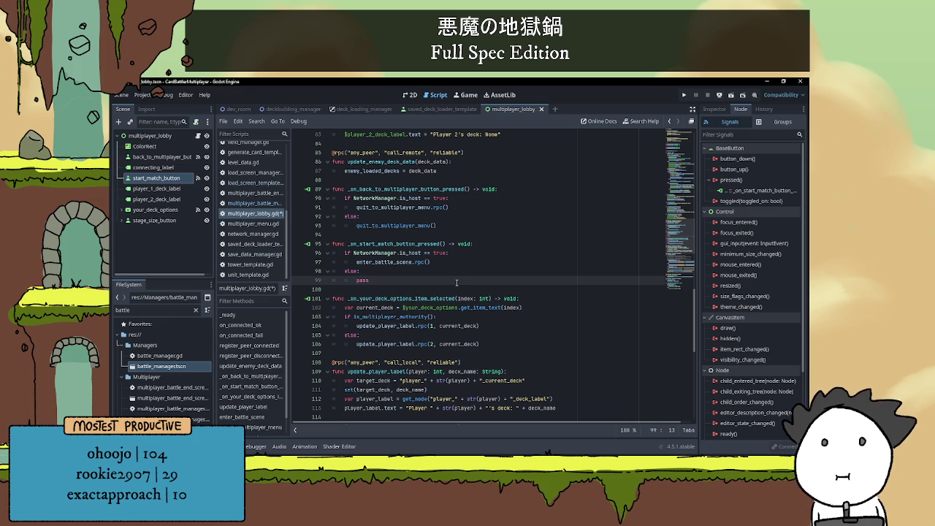
scroll(456, 282, up, 4)
click(389, 292)
key(Return)
key(Return)
text(@rpc("an)
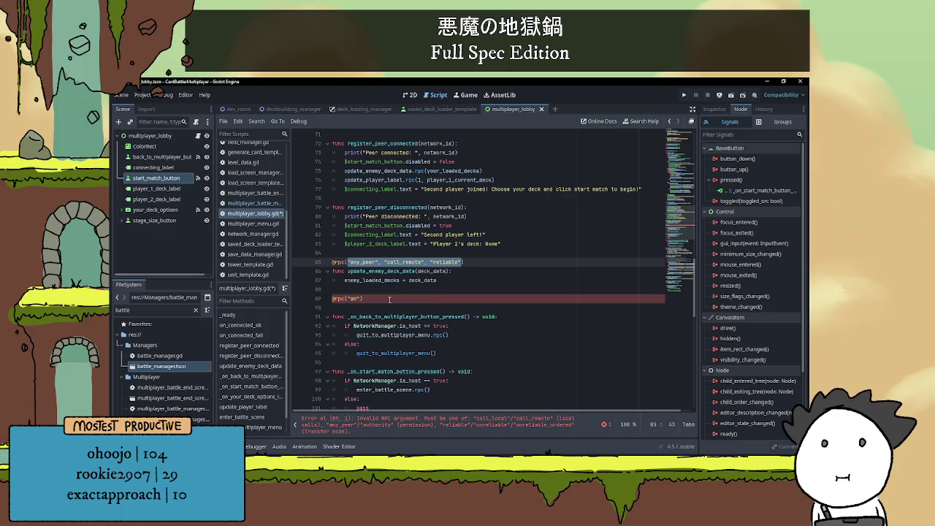
drag(360, 299, 348, 299)
text("any_peer", "call_remote", "reliable")
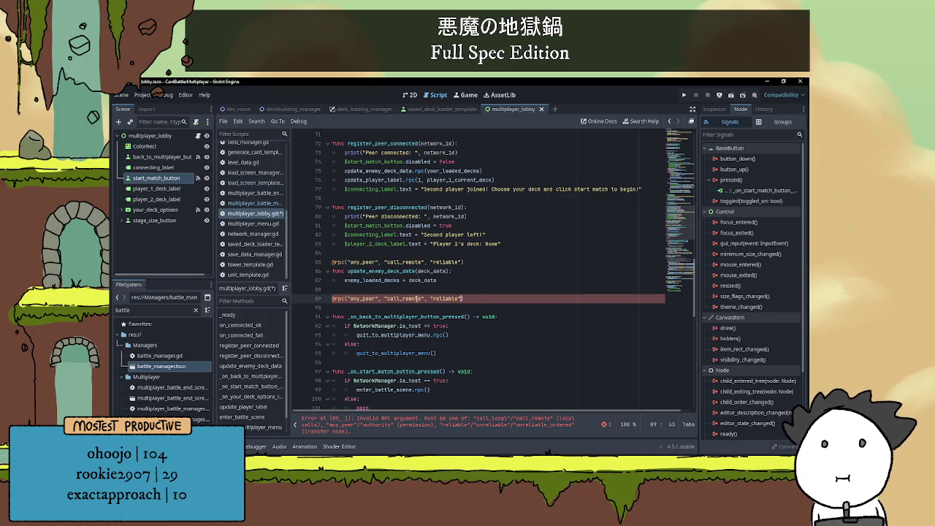
key(Return)
scroll(438, 307, down, 3)
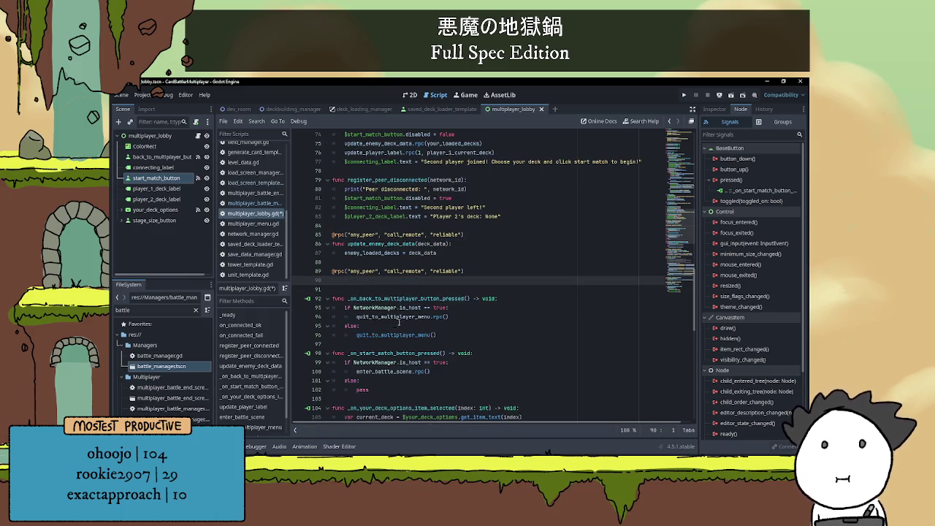
text(func)
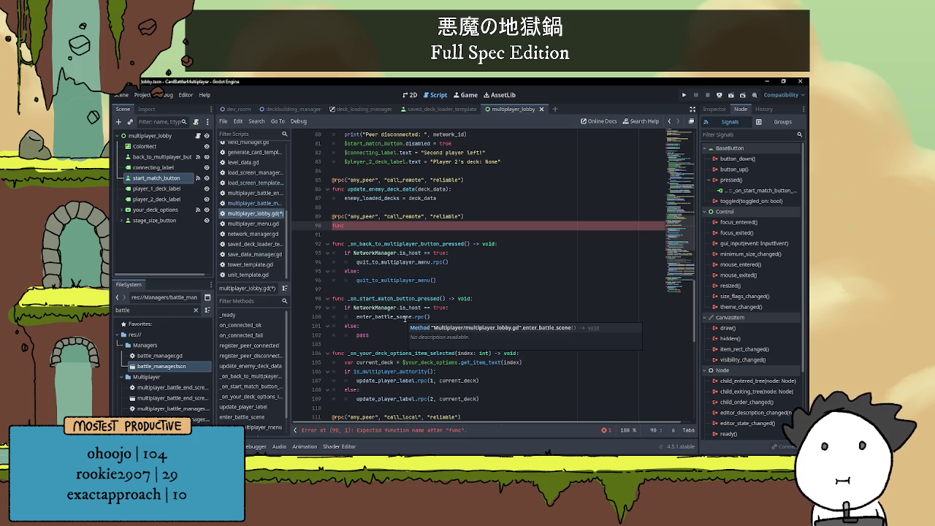
text(send)
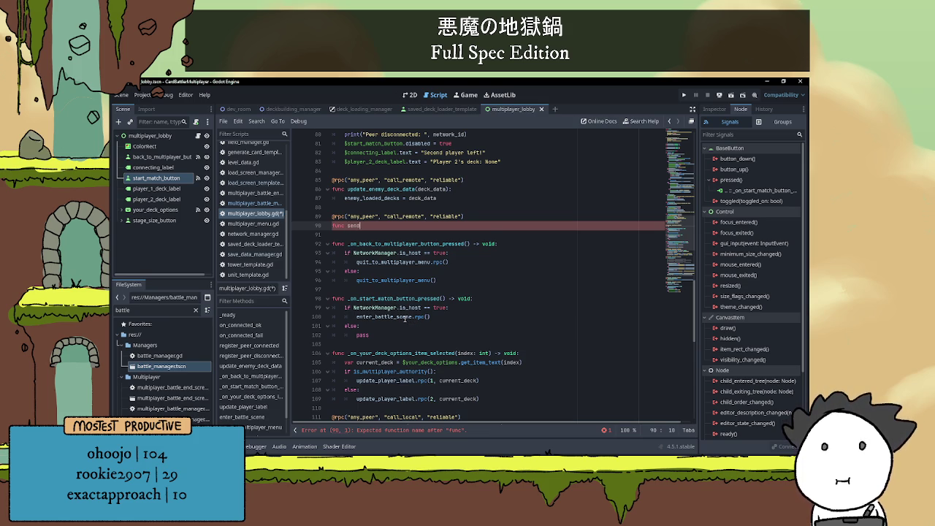
text(_ready)
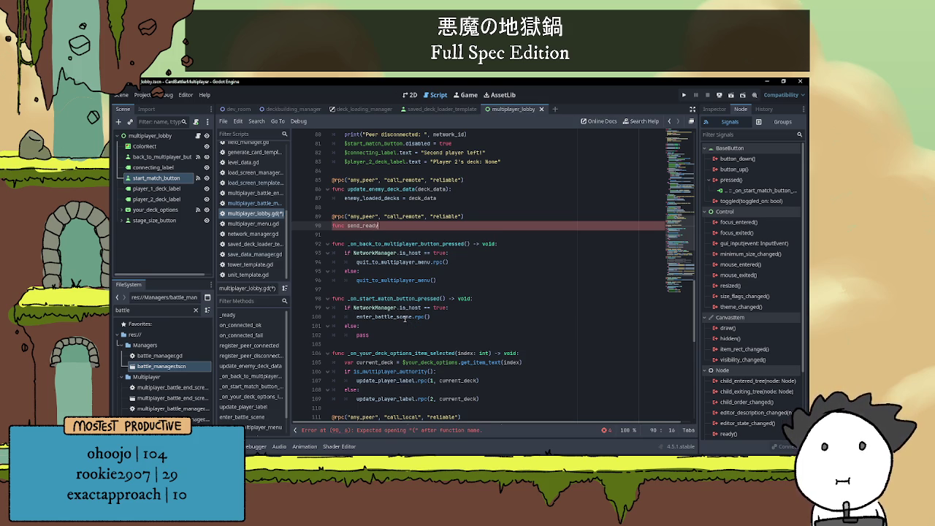
text(_)
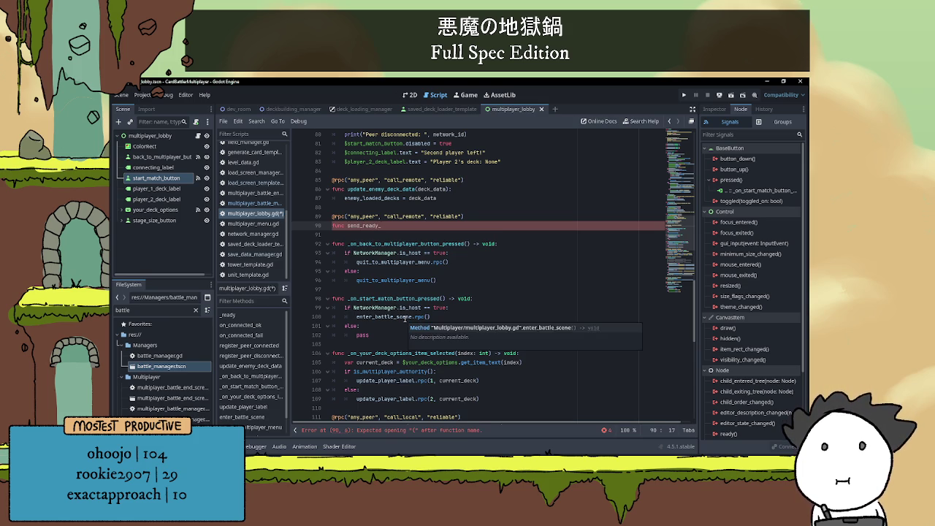
text(to)
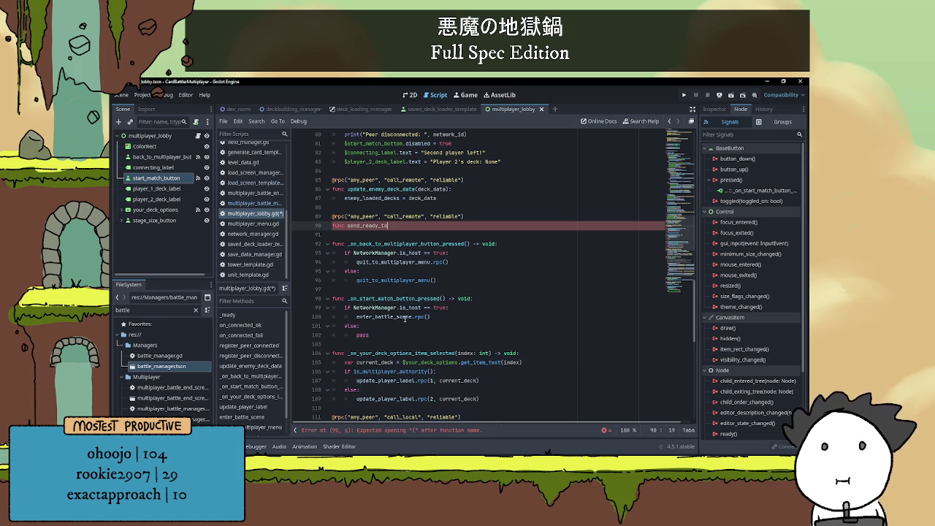
text(_host)
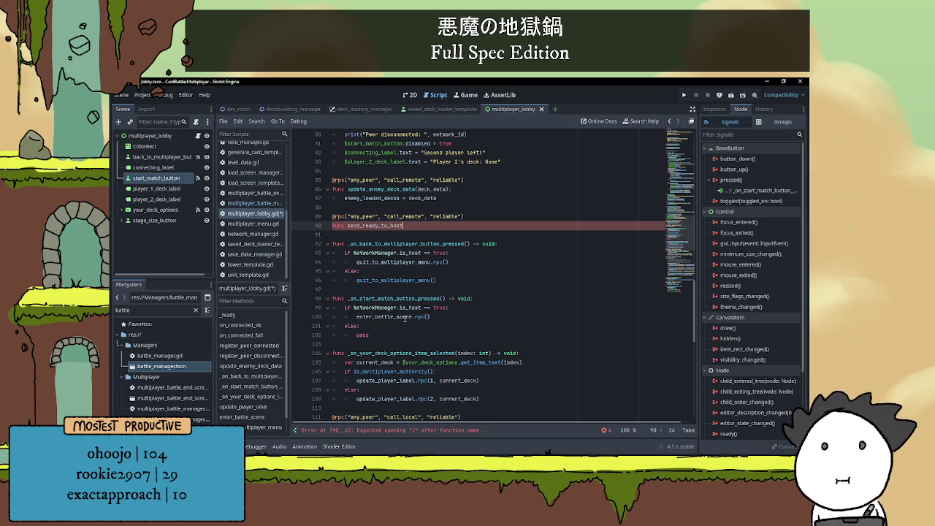
text(():)
key(Return)
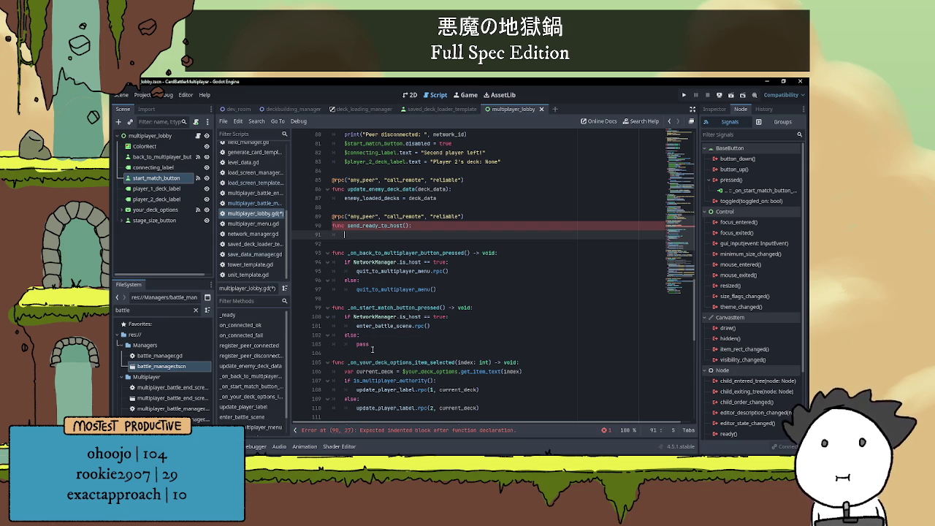
double_click(357, 344)
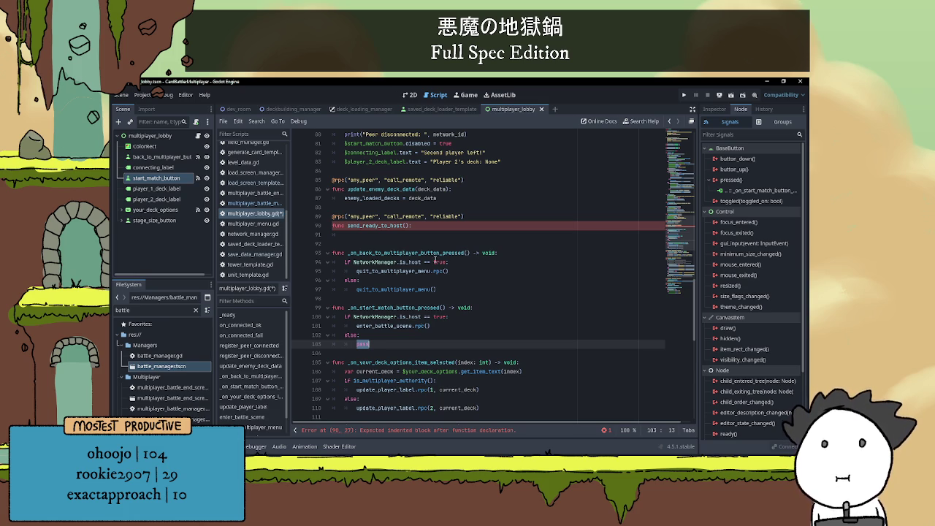
click(390, 343)
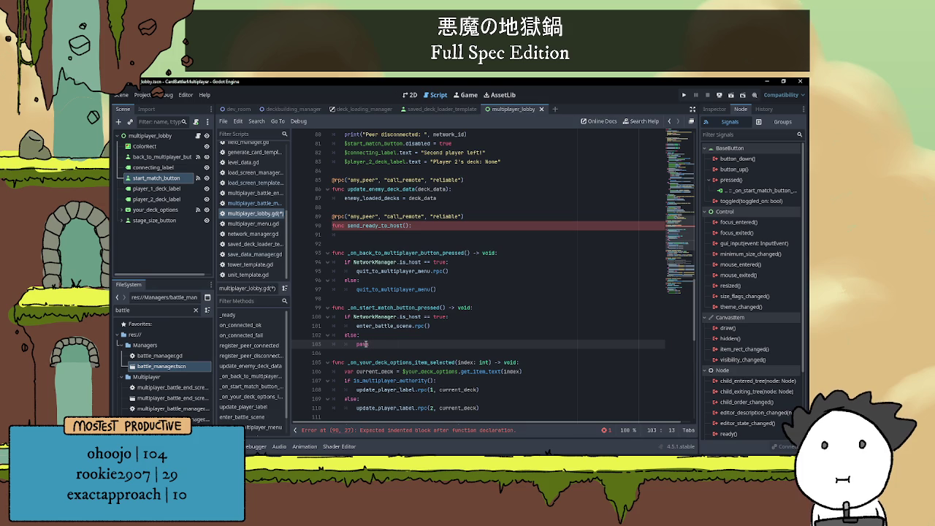
click(366, 238)
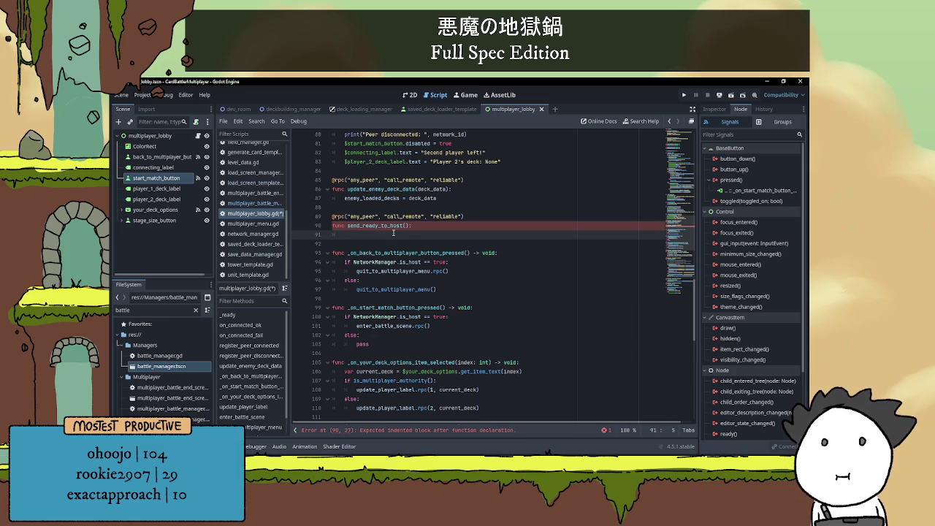
text($)
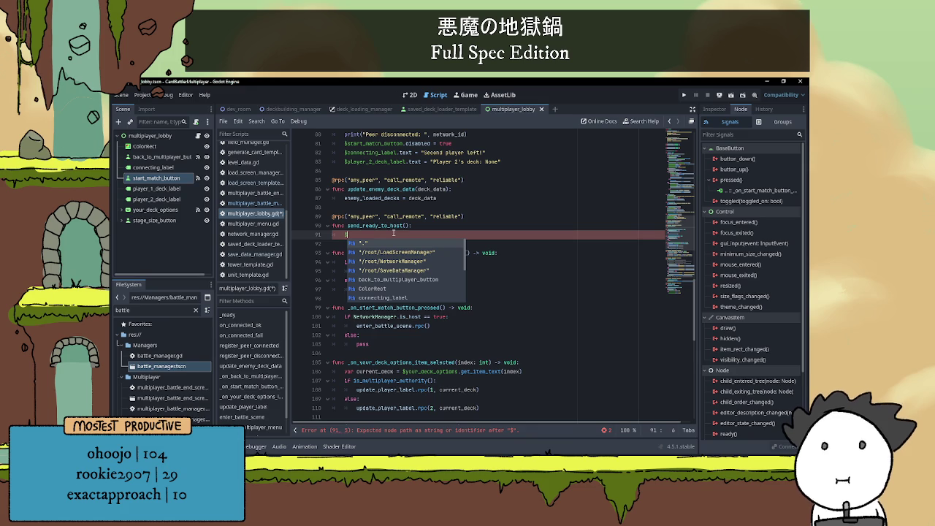
Set start_match_button.disabled = false in send_ready_to_host and disabled = true in the client branch.
text(start)
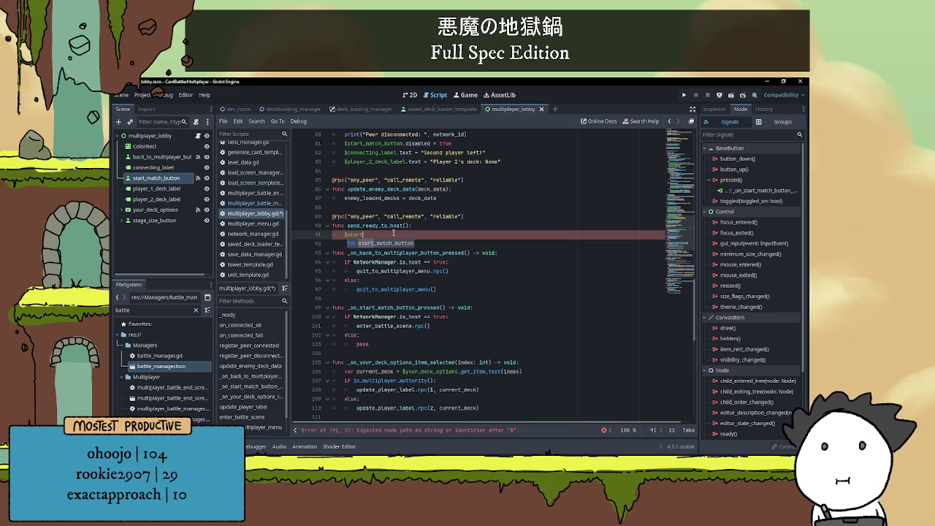
text(_match_button.disabled )
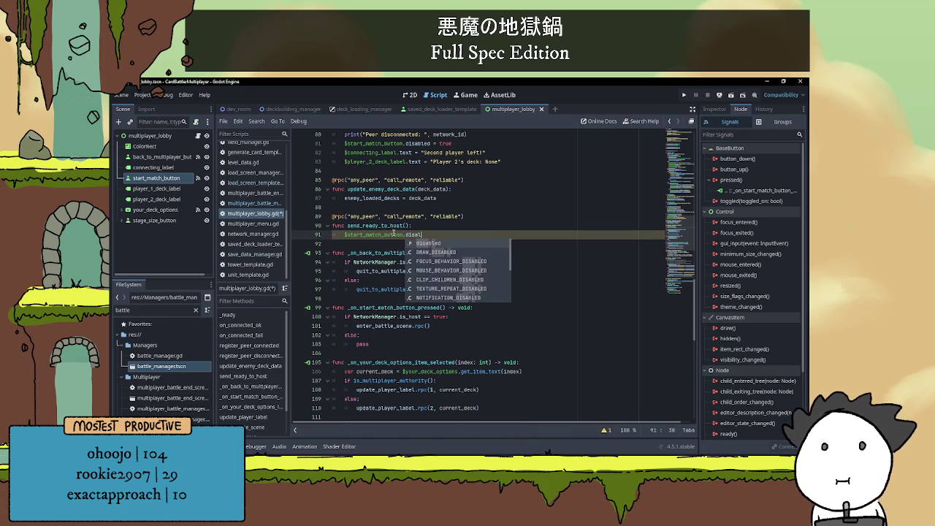
text(= false)
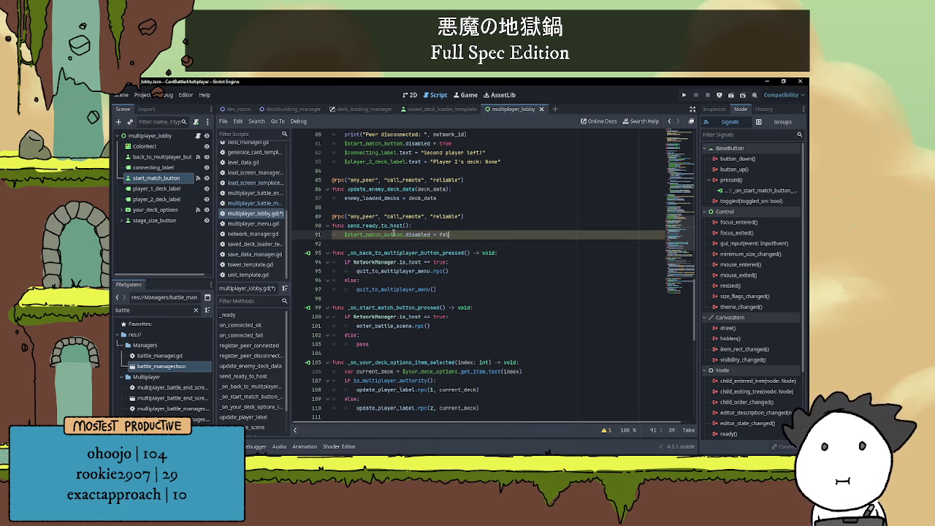
double_click(361, 344)
text($start)
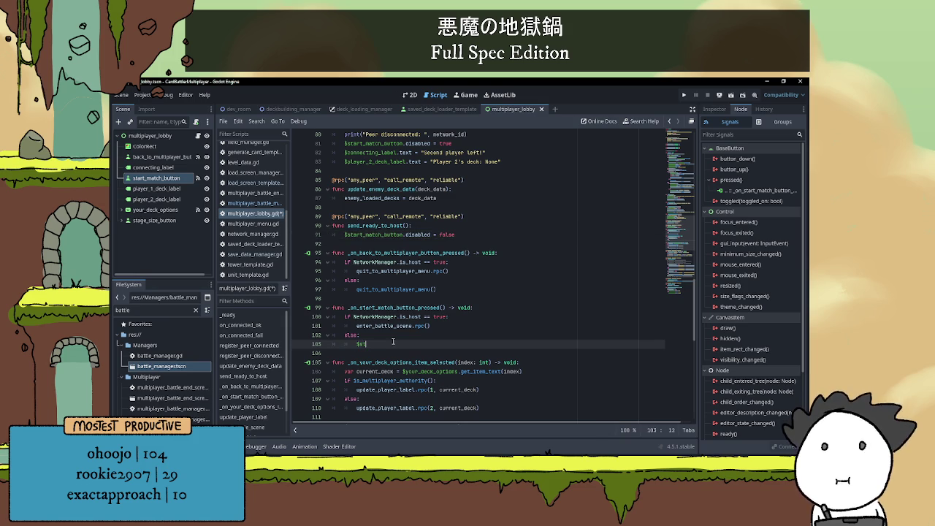
key(Return)
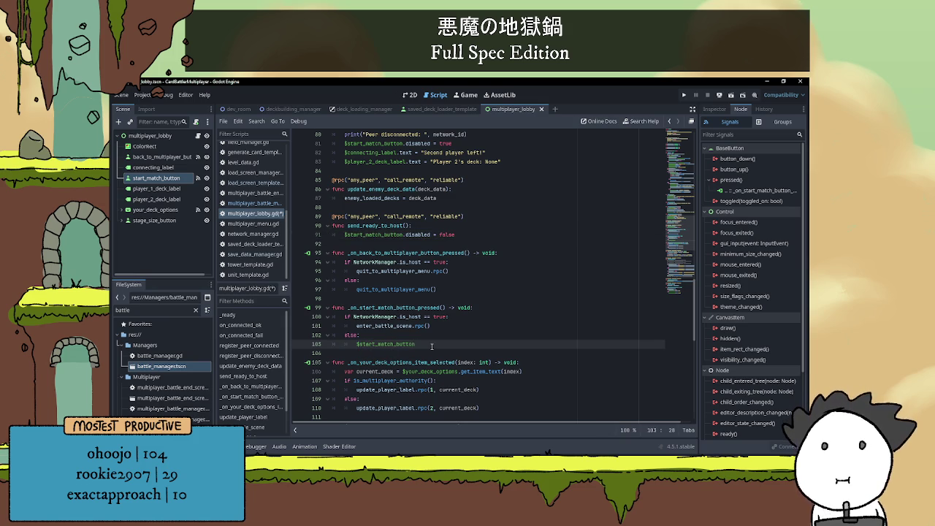
text(.disa)
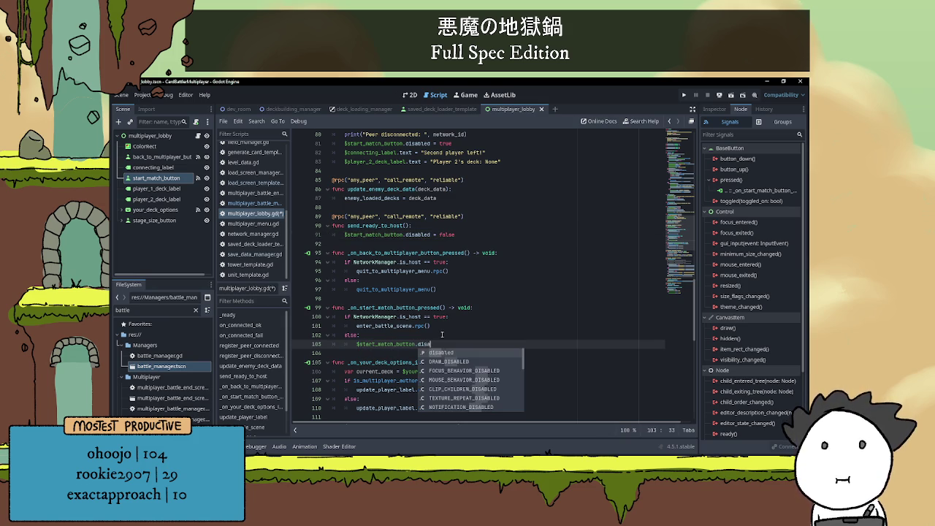
key(Return)
text(= false)
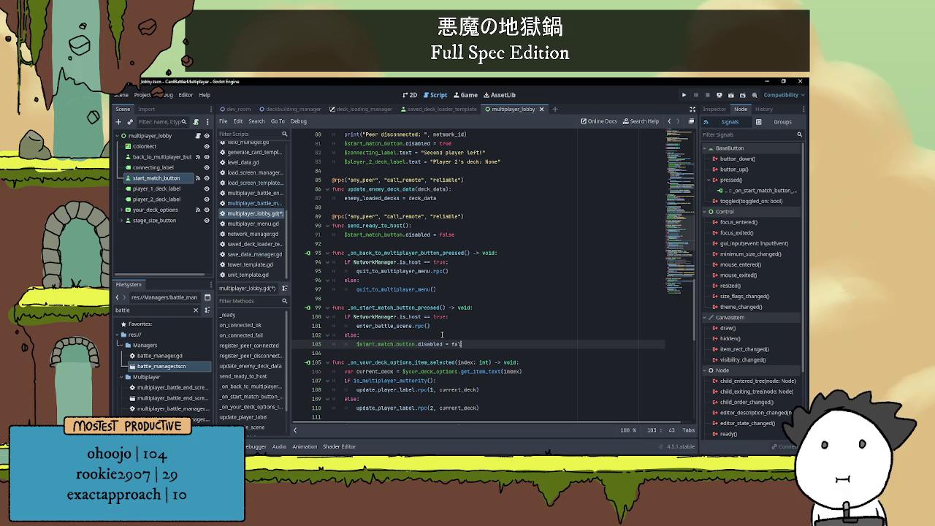
double_click(459, 342)
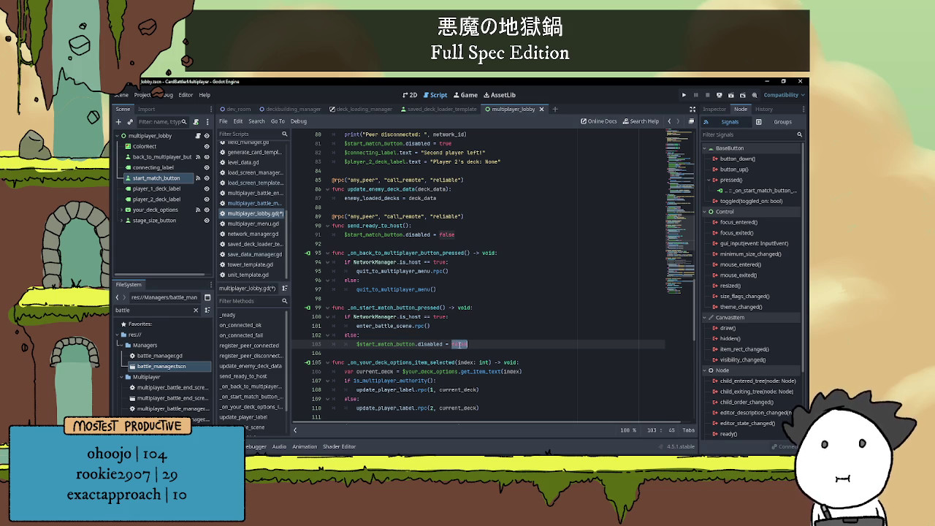
text(true)
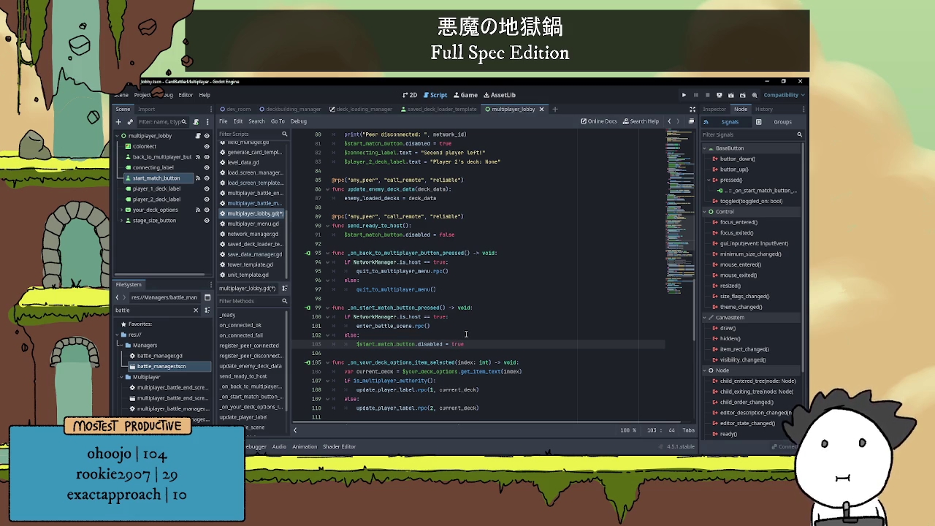
Call send_ready_to_host.rpc() after disabling the button in the client branch.
key(Return)
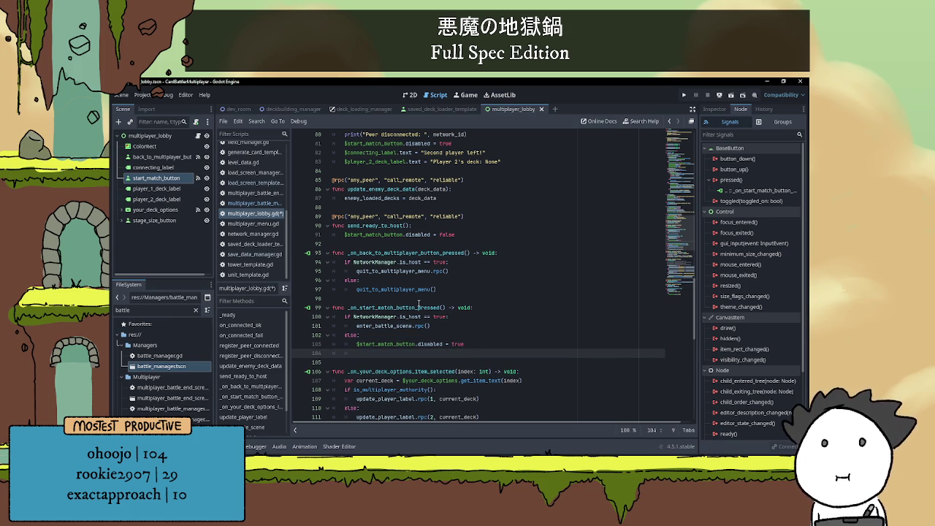
text(send)
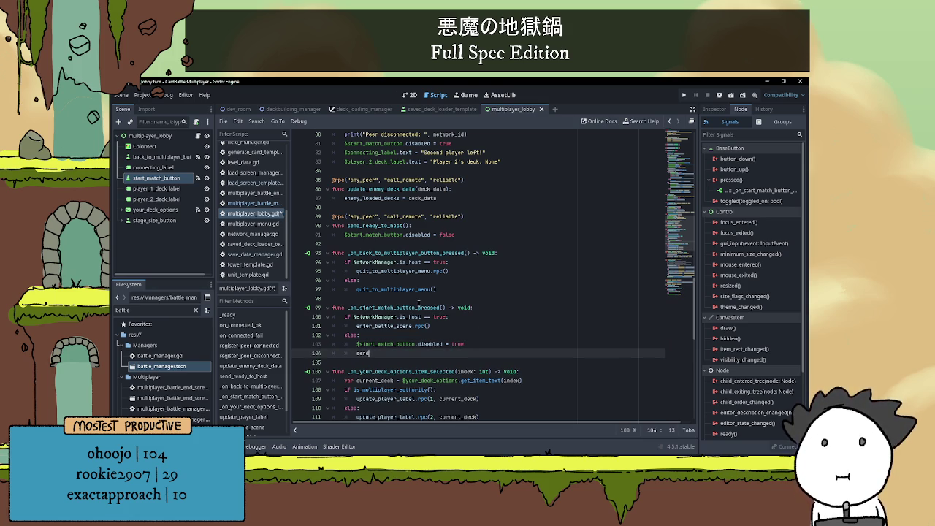
key(Return)
key(Left)
key(Left)
text(.rpc)
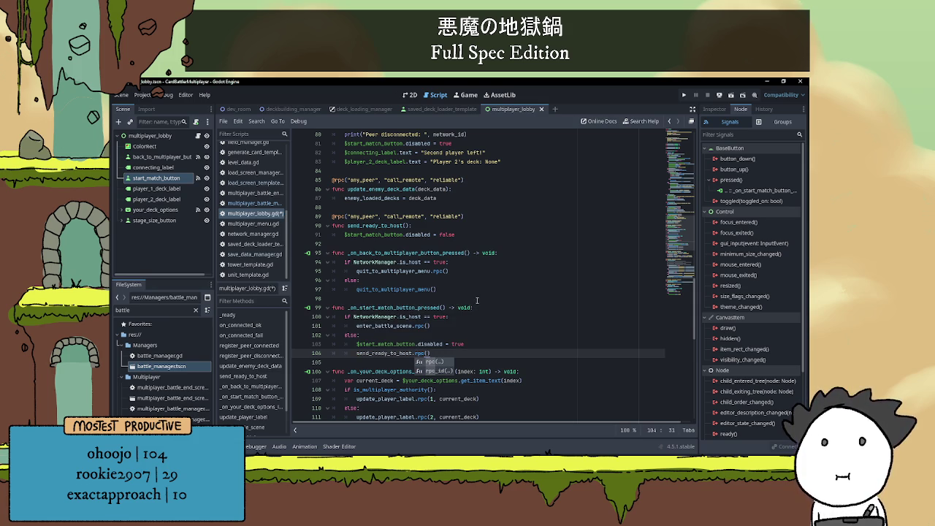
click(500, 292)
click(479, 316)
scroll(480, 335, up, 2)
click(480, 334)
scroll(482, 333, up, 2)
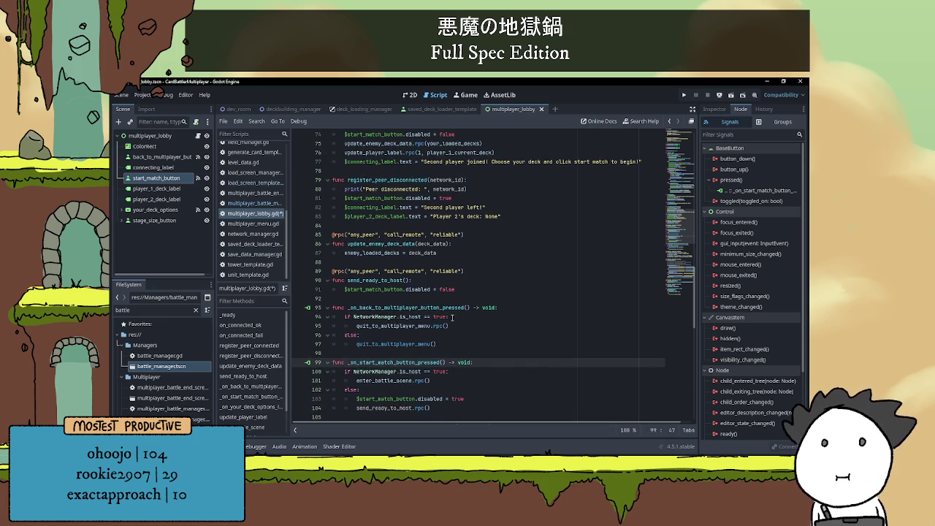
scroll(471, 290, up, 2)
scroll(473, 286, up, 4)
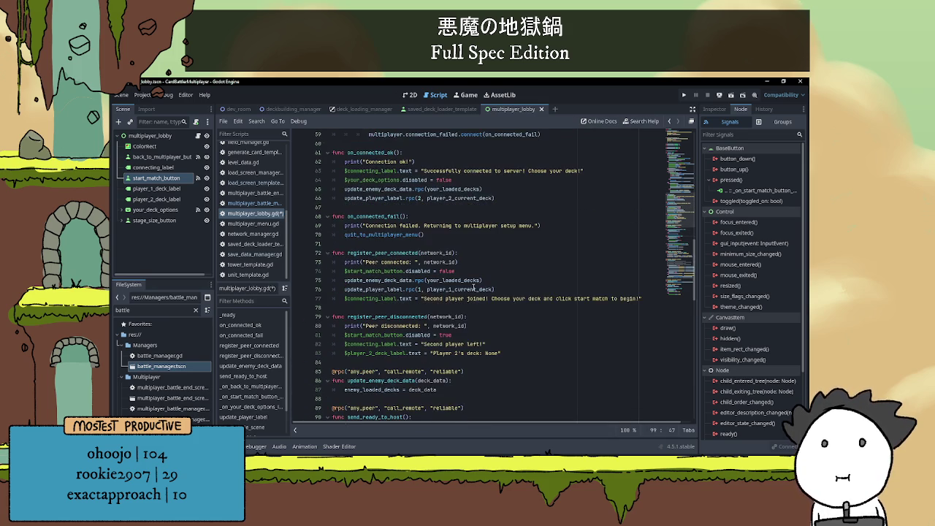
scroll(458, 316, up, 6)
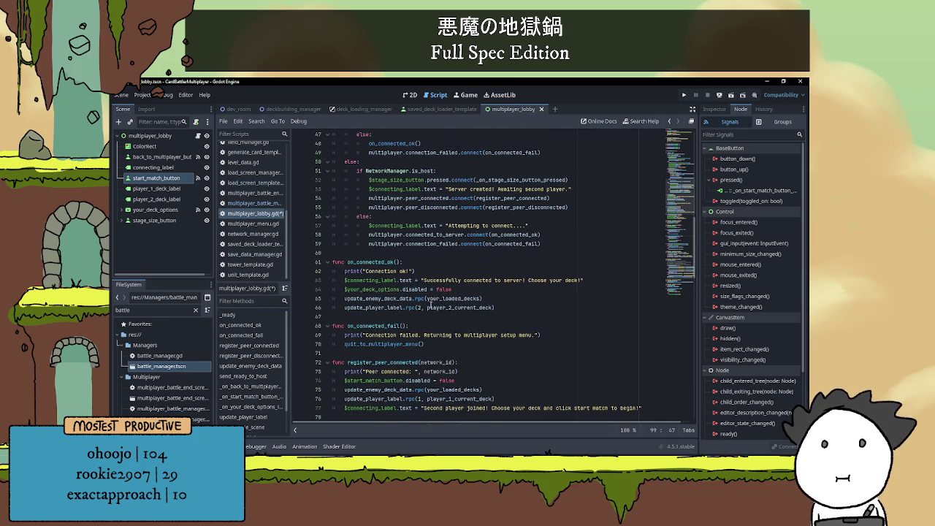
Comment out $start_match_button.disabled = false on line 74, save, and run the game.
scroll(434, 310, up, 2)
scroll(433, 309, up, 1)
scroll(442, 304, up, 6)
scroll(443, 303, down, 10)
scroll(433, 300, down, 1)
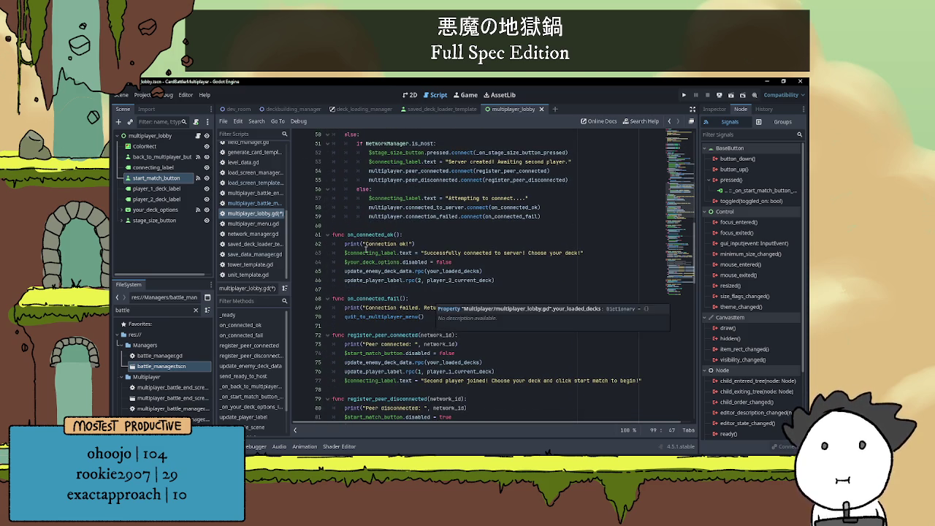
click(365, 234)
click(469, 261)
scroll(468, 269, down, 1)
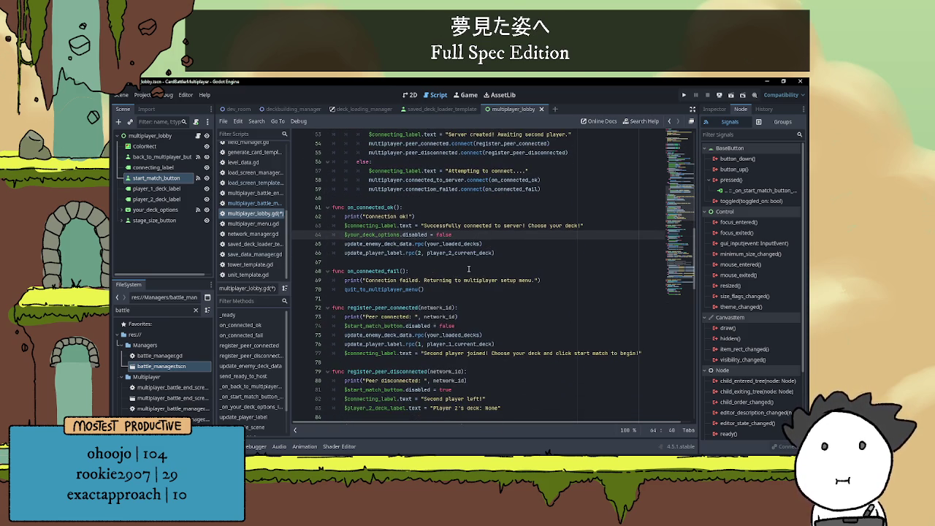
scroll(389, 293, down, 1)
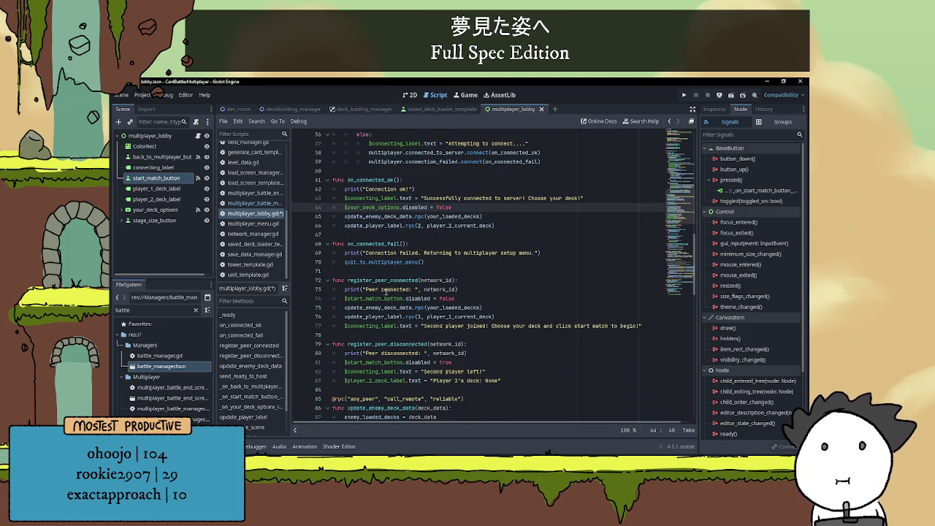
click(345, 299)
text(#)
key(End)
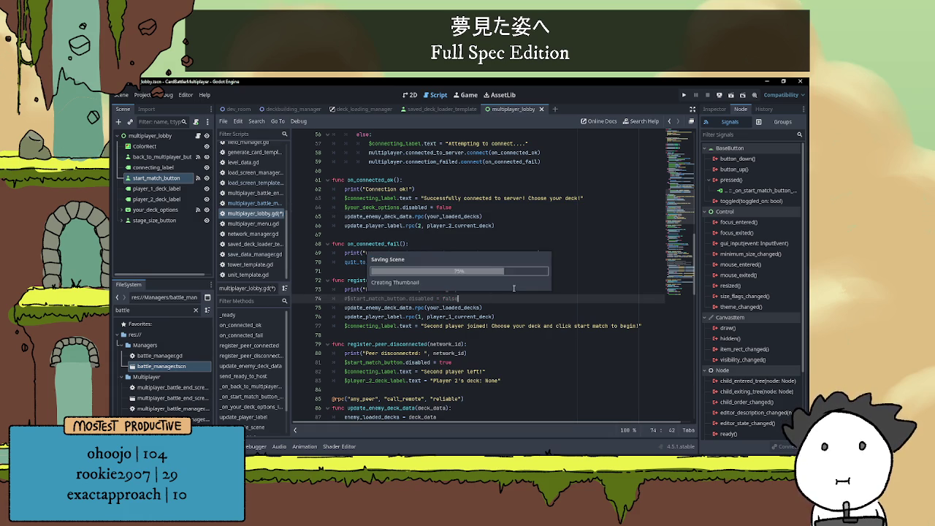
key(ctrl+s)
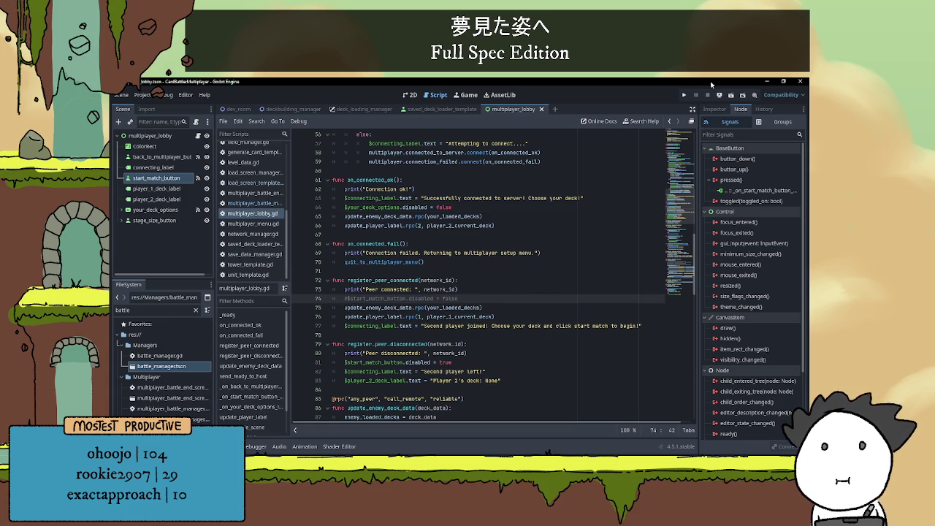
click(683, 95)
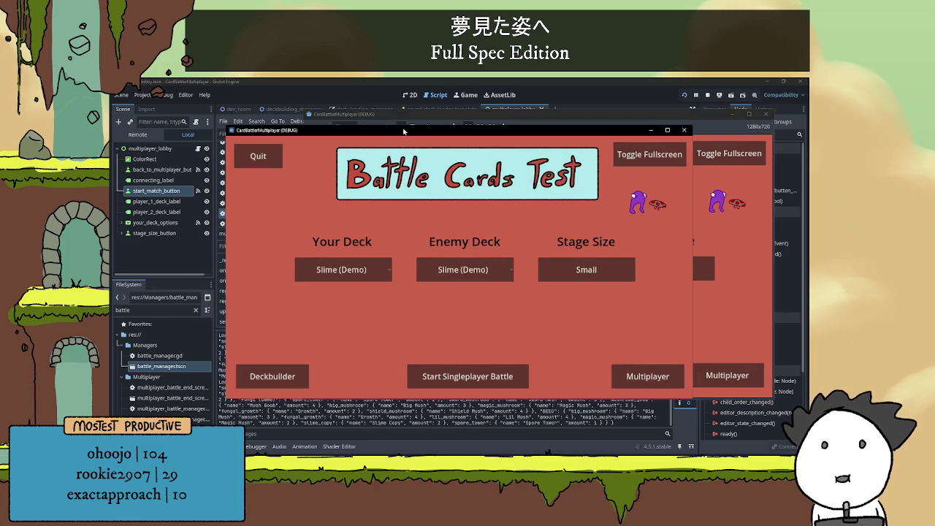
Host a server from the first game window with the Fungi (Demo) deck for player 1.
click(726, 374)
click(631, 211)
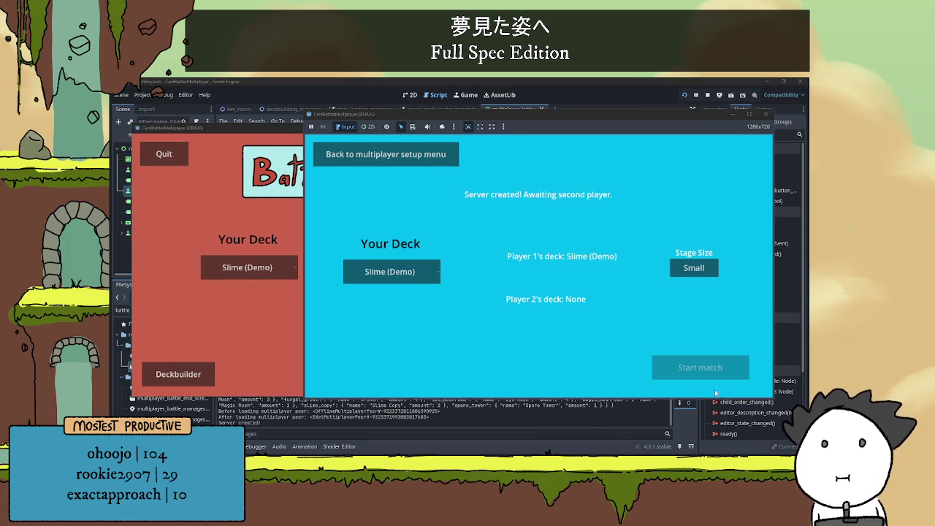
click(424, 271)
click(413, 299)
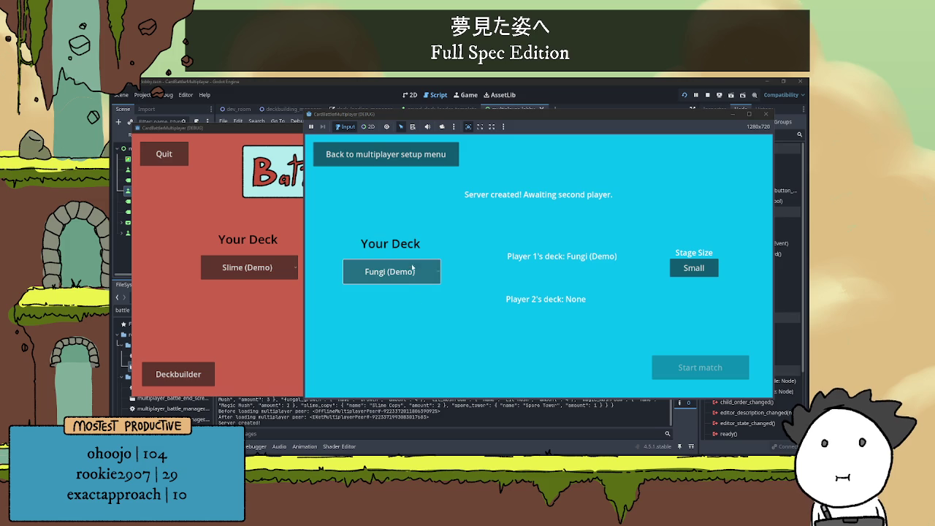
Join the hosted server from the second game window, then stop the running game.
click(239, 217)
click(558, 374)
click(396, 359)
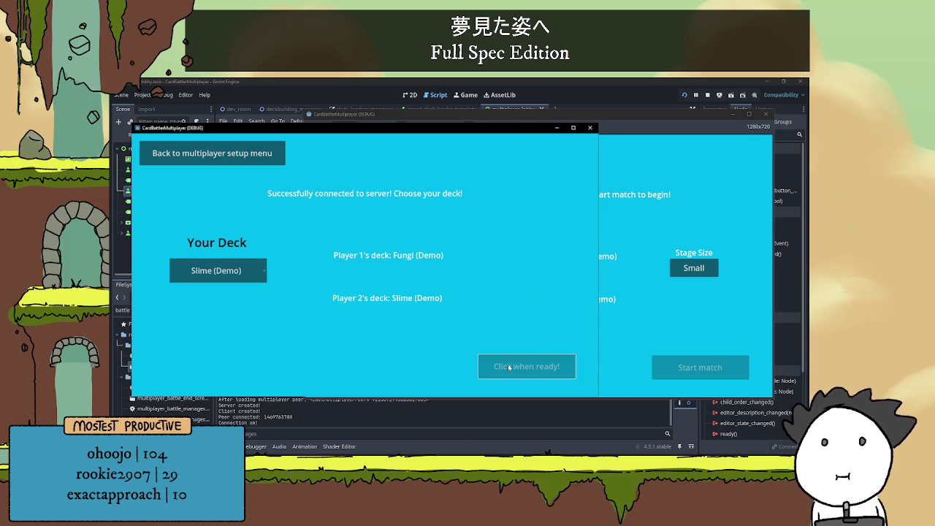
click(644, 323)
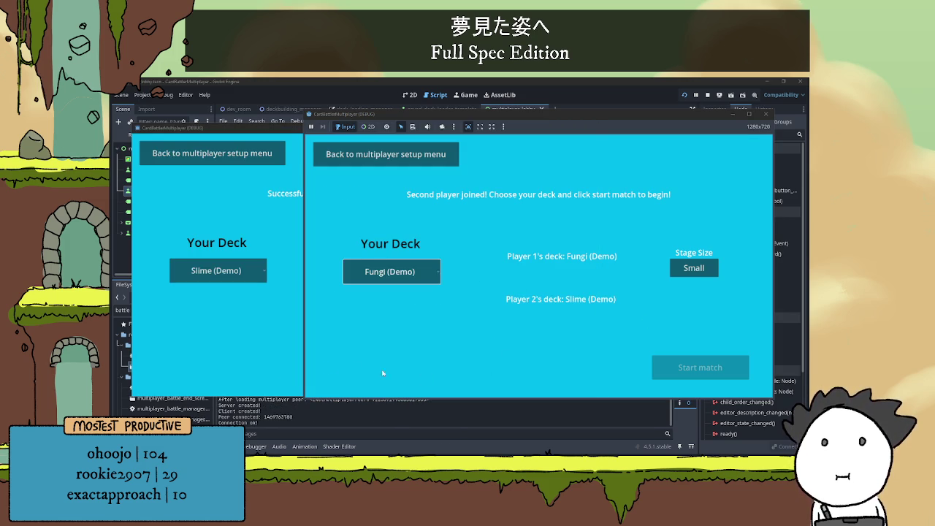
key(alt+Tab)
key(F8)
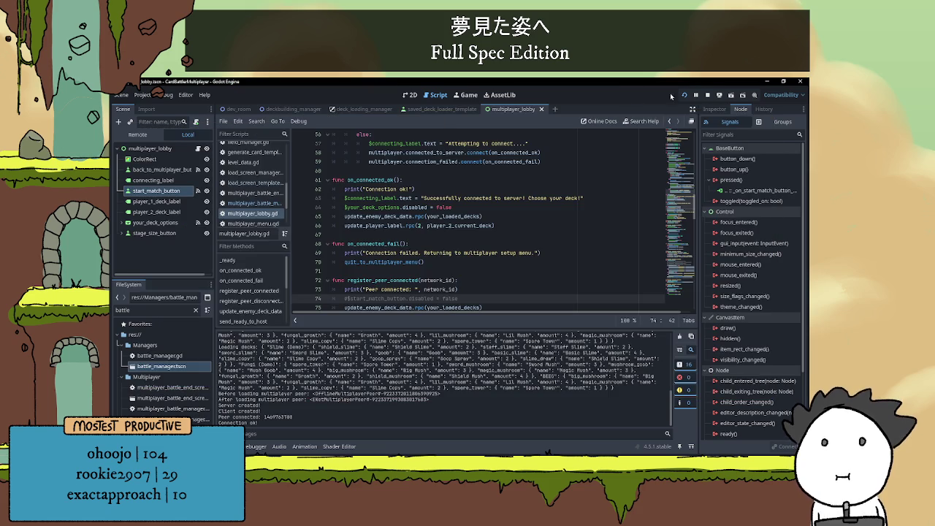
click(707, 95)
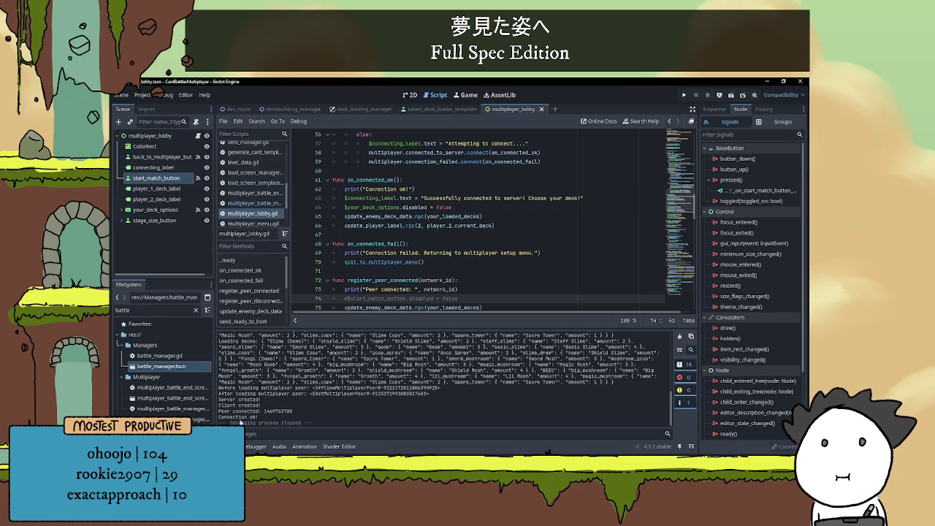
Hide the output log and review multiplayer_lobby.gd alongside the lobby scene's root node.
click(223, 446)
click(451, 273)
scroll(454, 277, up, 2)
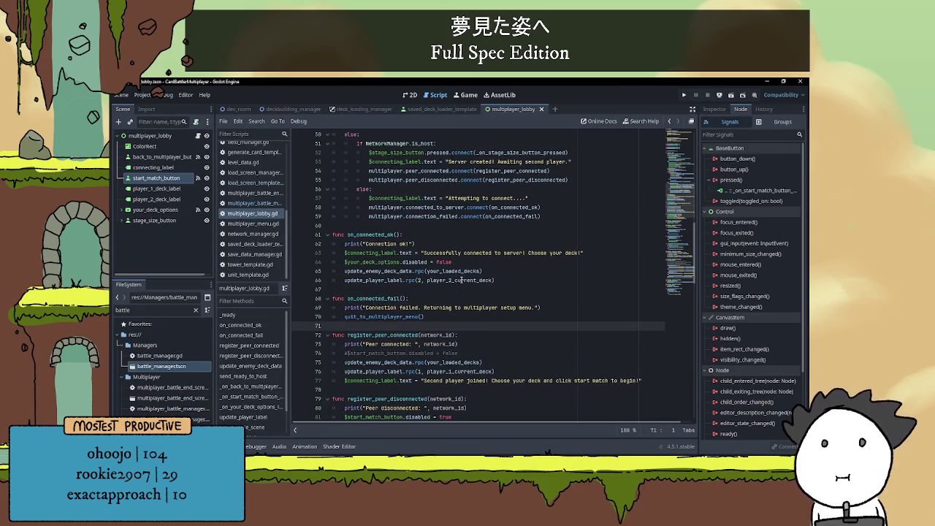
scroll(459, 285, up, 9)
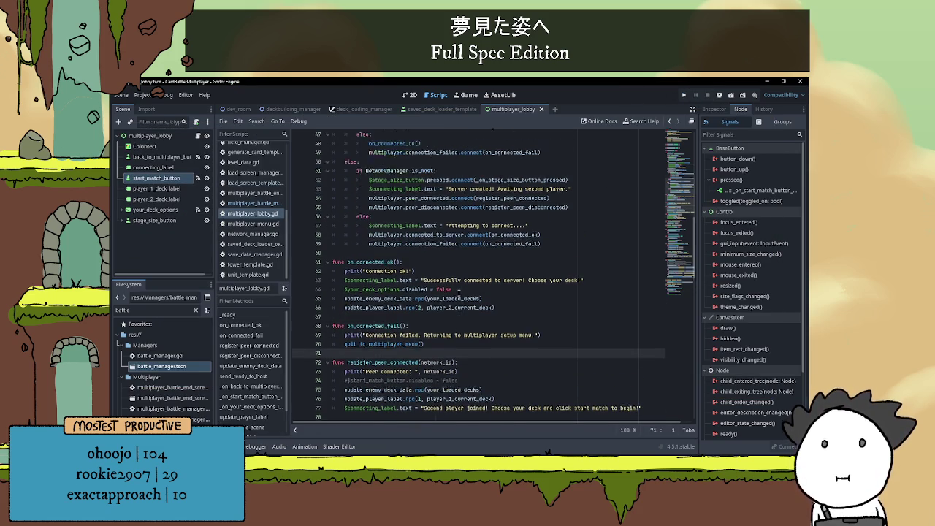
scroll(459, 282, up, 5)
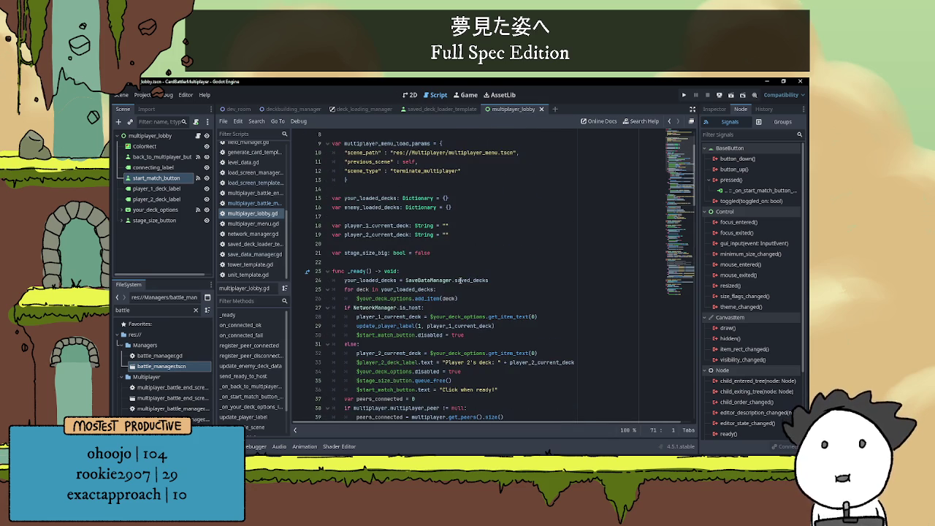
scroll(467, 270, down, 1)
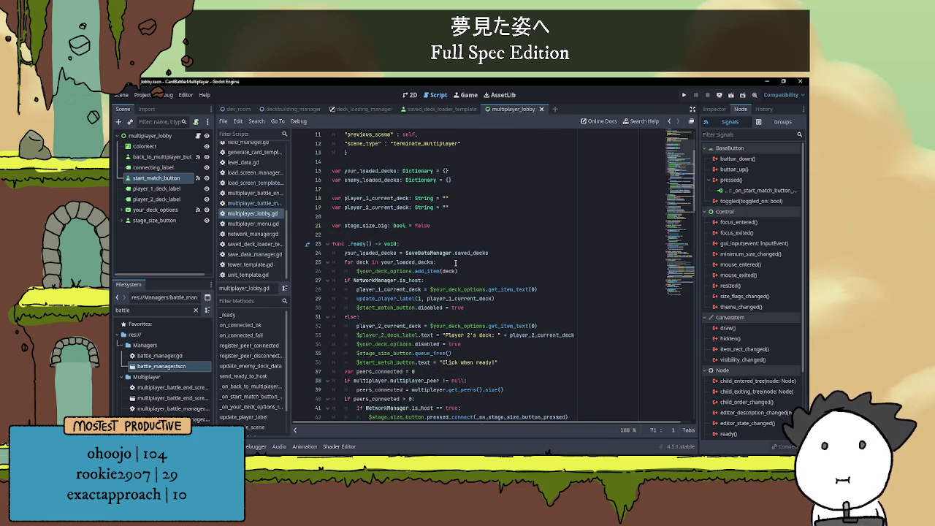
scroll(455, 262, down, 1)
click(409, 95)
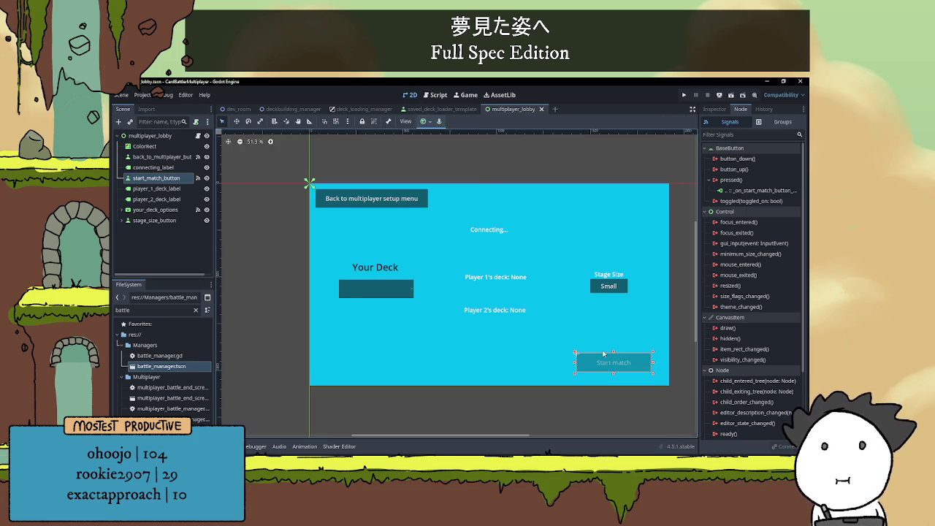
click(150, 135)
click(197, 135)
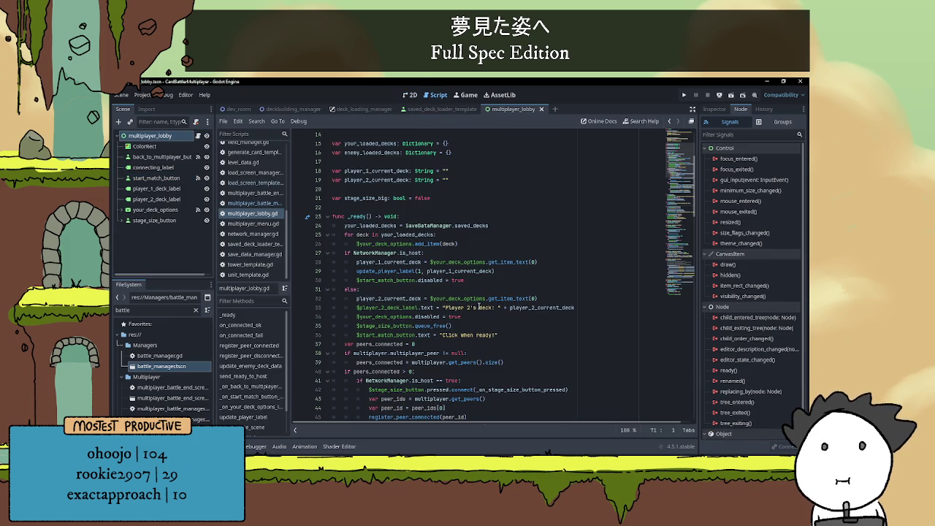
scroll(473, 282, down, 1)
scroll(473, 282, down, 1)
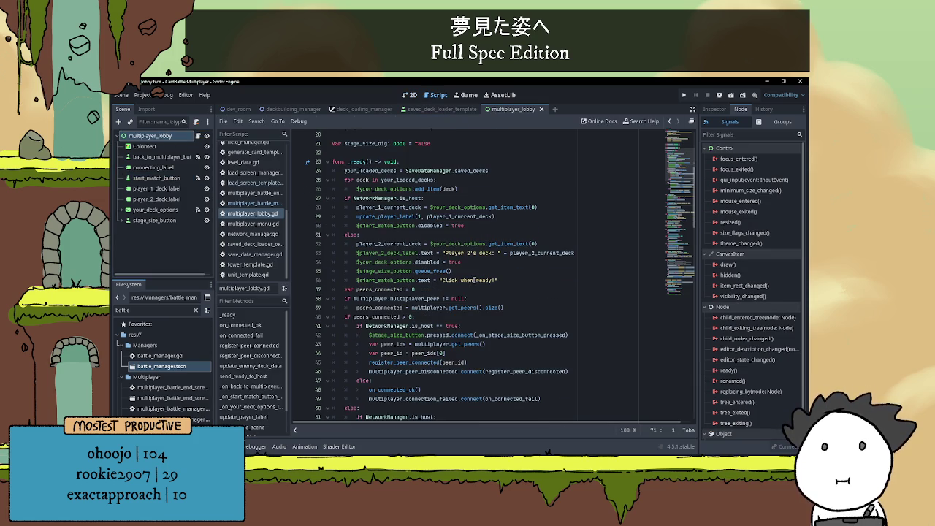
Duplicate the start_match_button.text assignment onto a new line 31 in _ready's host branch.
click(485, 226)
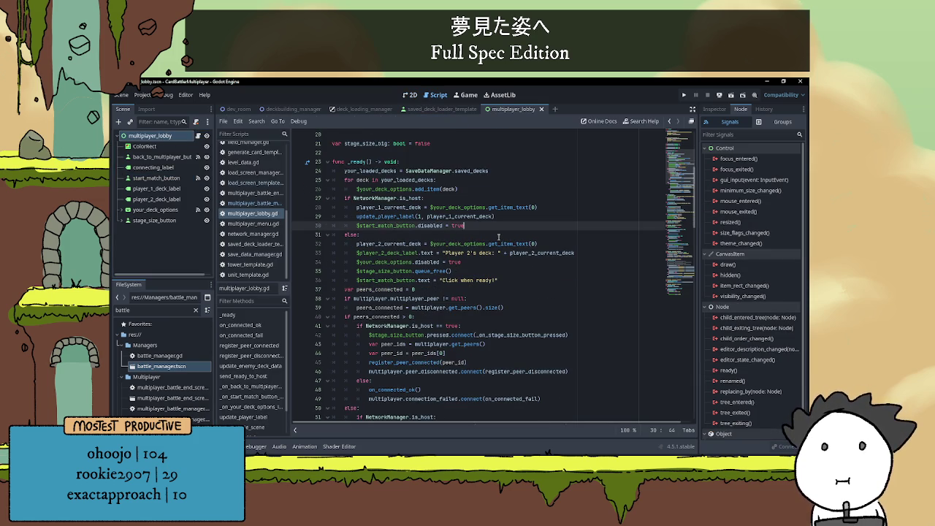
key(Return)
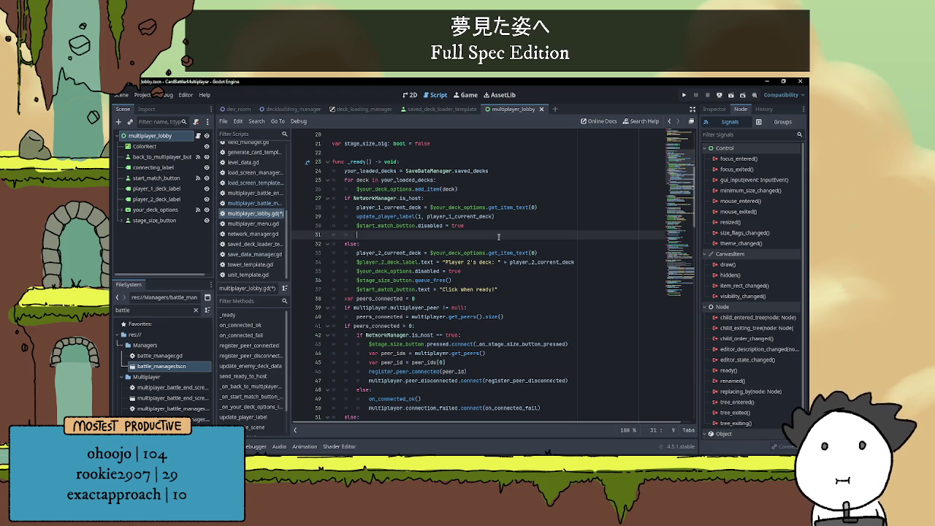
drag(356, 226, 413, 227)
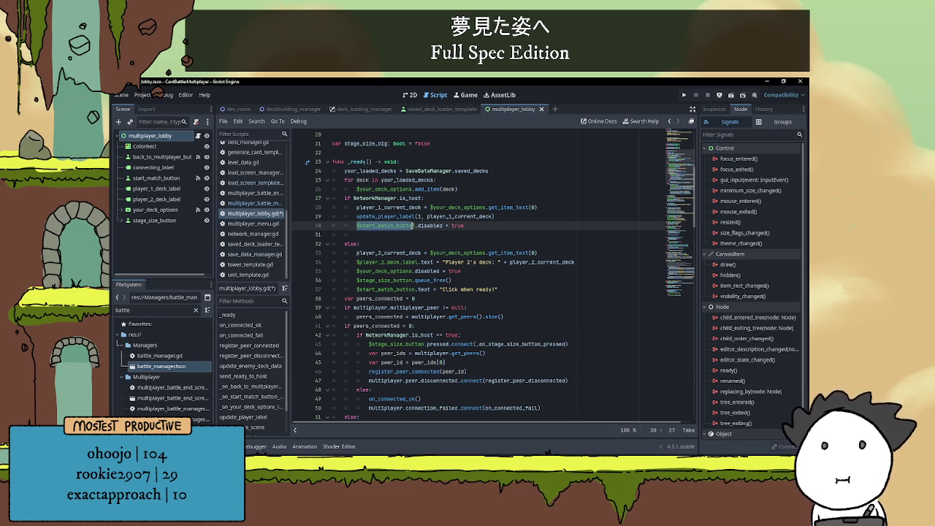
drag(356, 290, 501, 289)
key(ctrl+c)
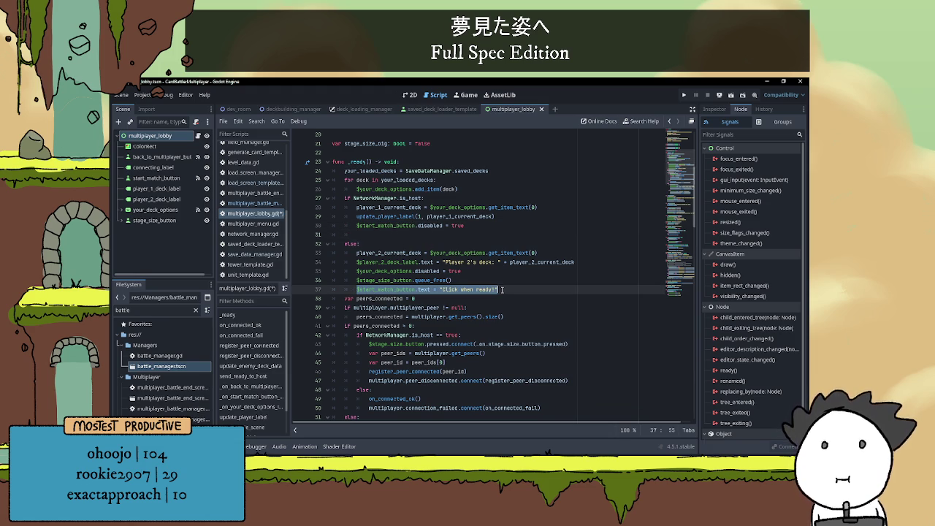
click(403, 234)
key(ctrl+v)
double_click(450, 235)
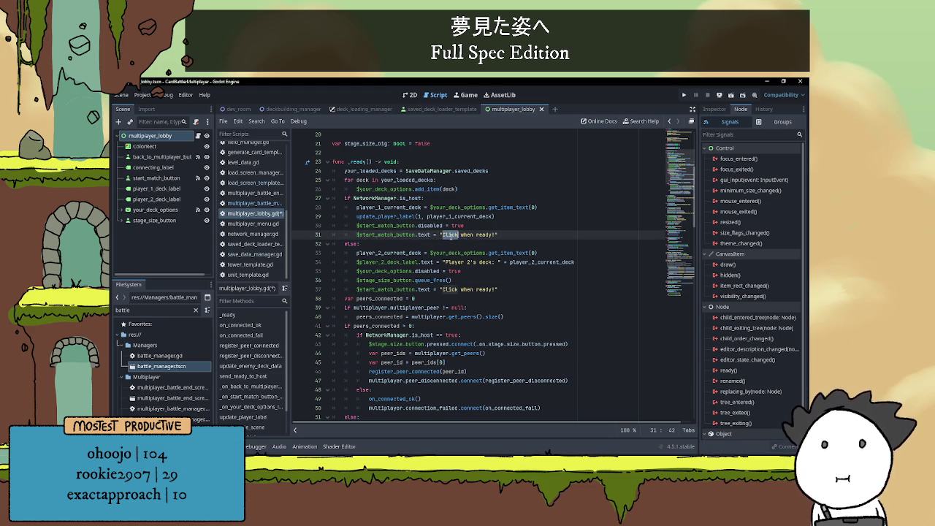
key(BackSpace)
key(Delete)
key(Delete)
key(Delete)
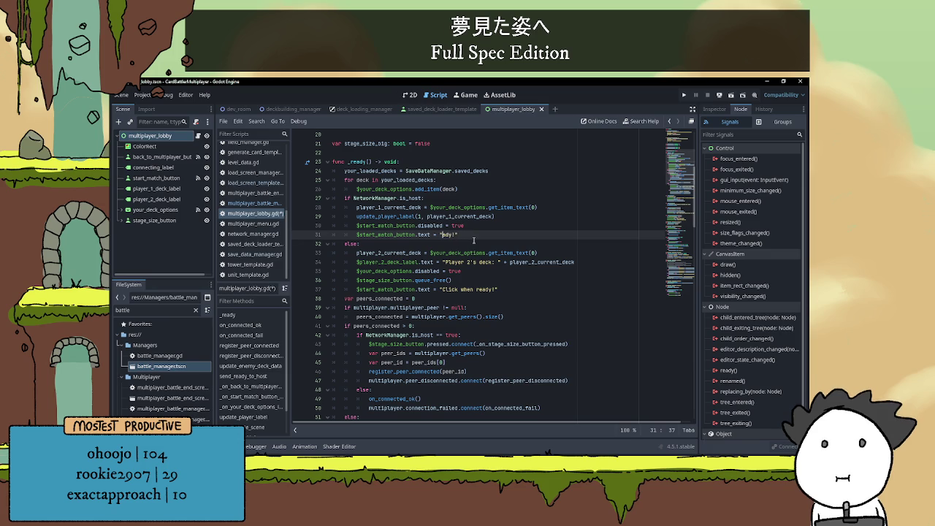
Change the copied button text to "Waiting for player 2...".
text(Waiting for)
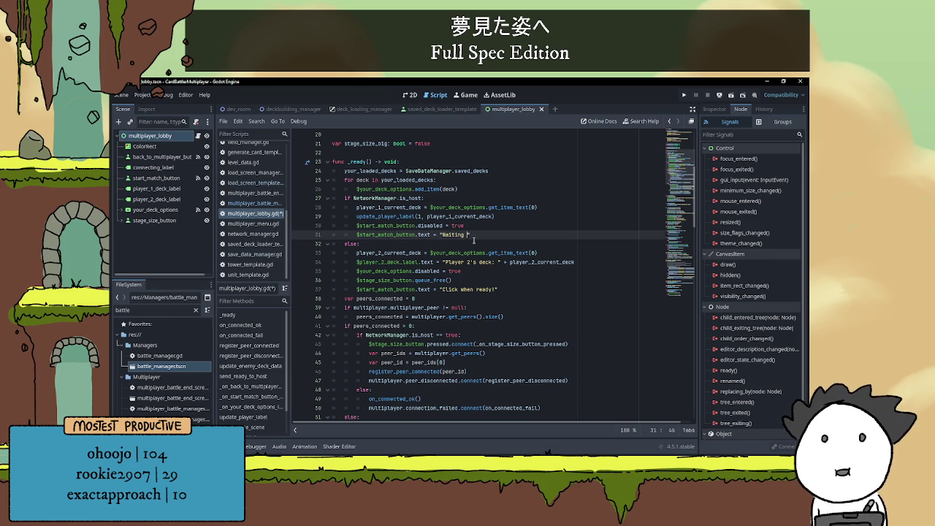
key(BackSpace)
key(BackSpace)
key(BackSpace)
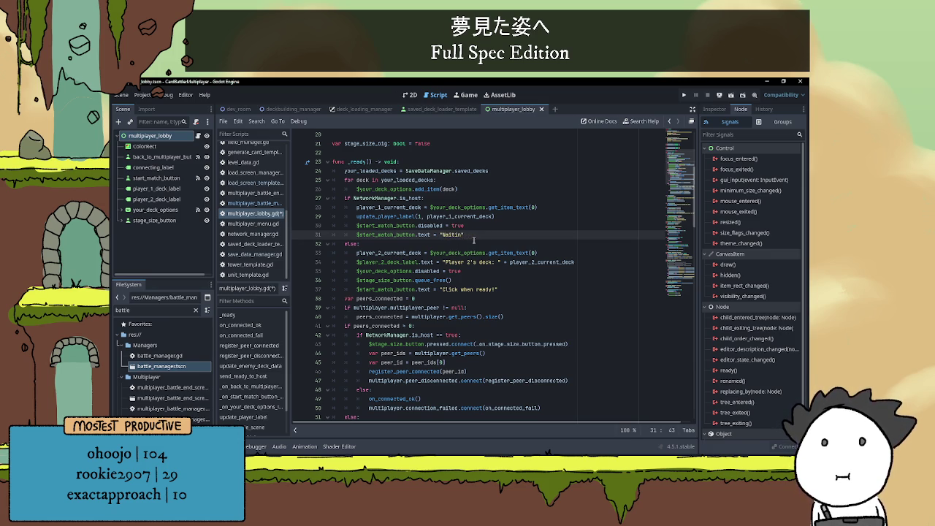
key(BackSpace)
key(BackSpace)
key(BackSpace)
text(ting for player)
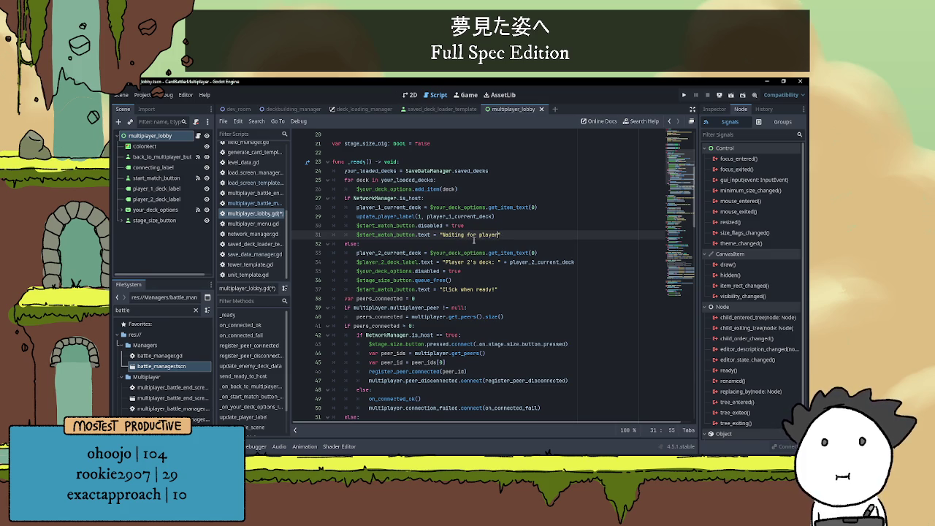
text( 2...)
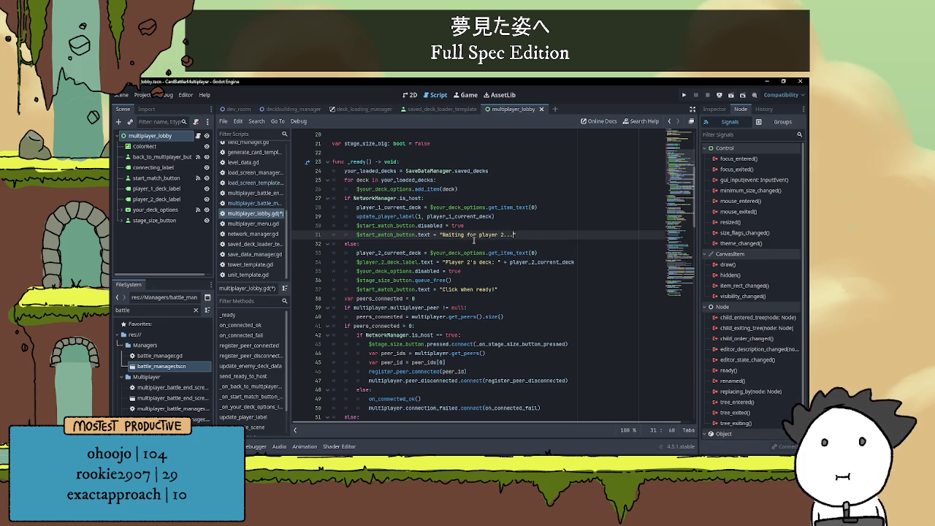
text(")
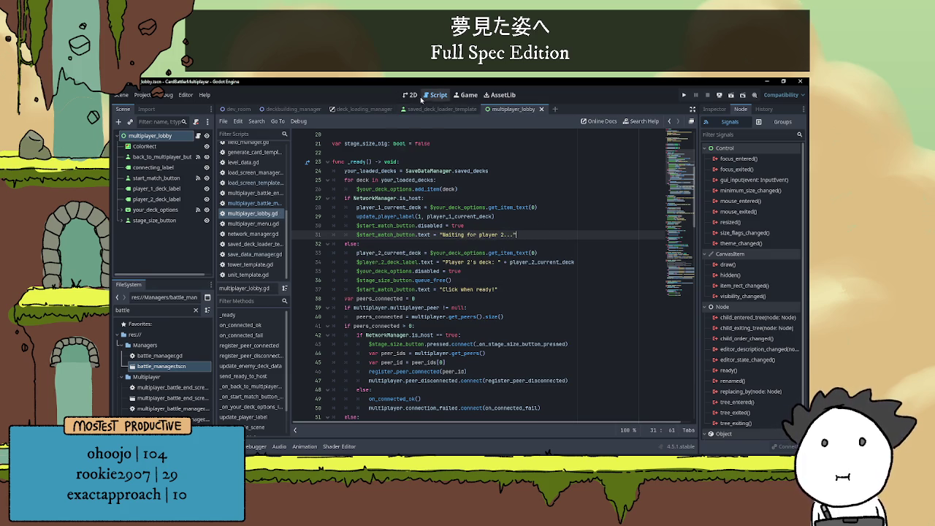
click(410, 95)
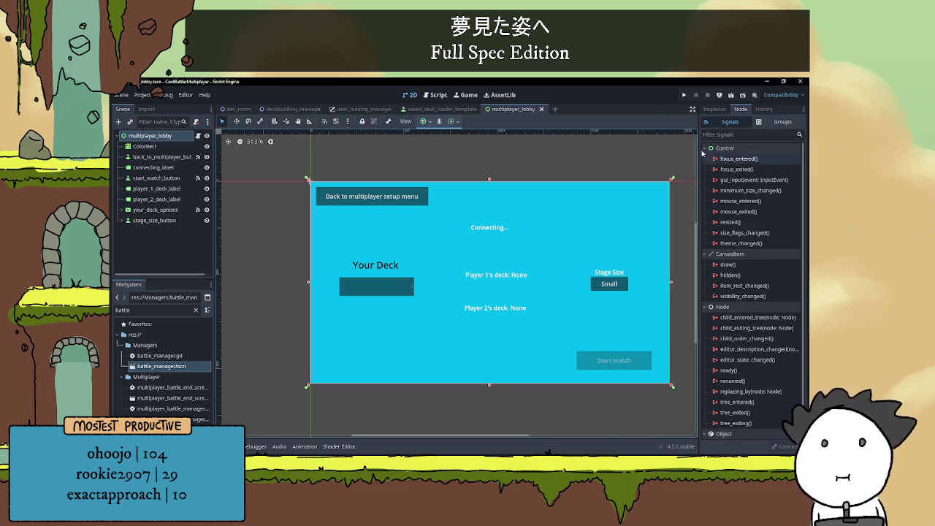
click(685, 96)
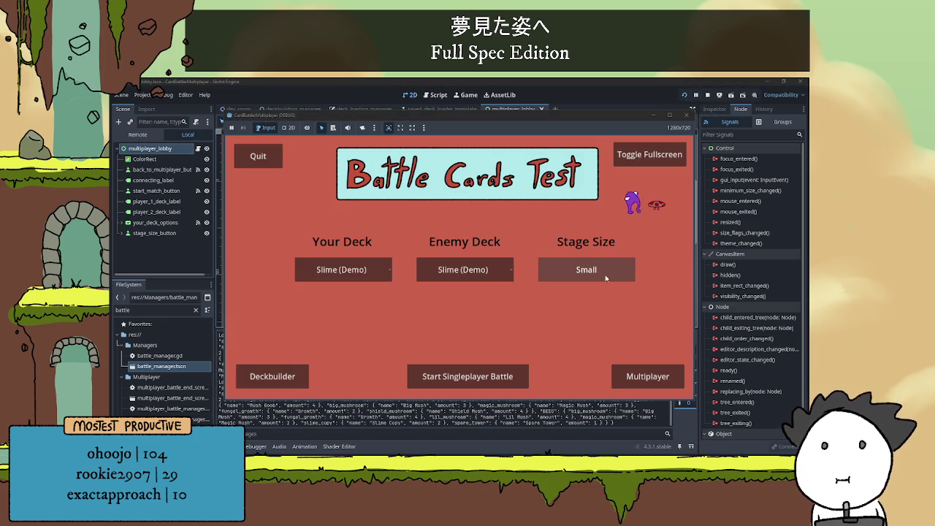
click(628, 374)
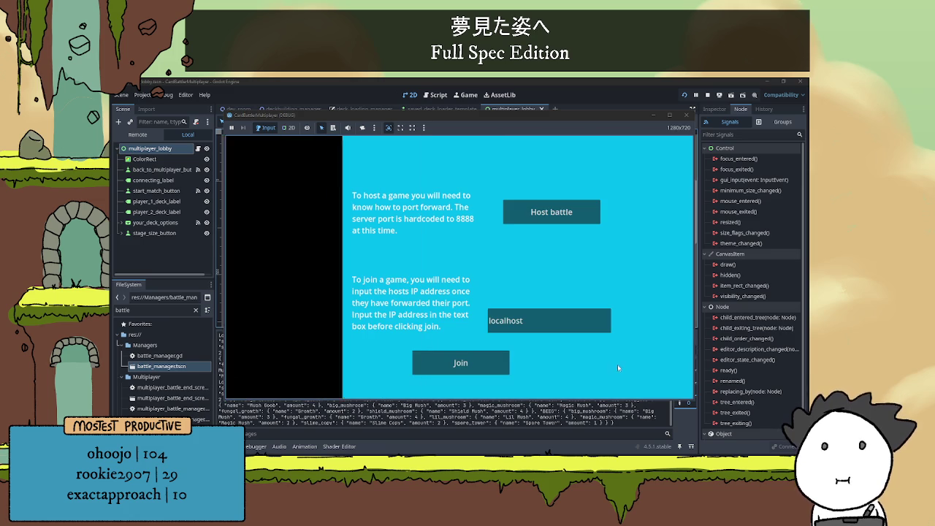
click(523, 226)
drag(540, 117, 584, 117)
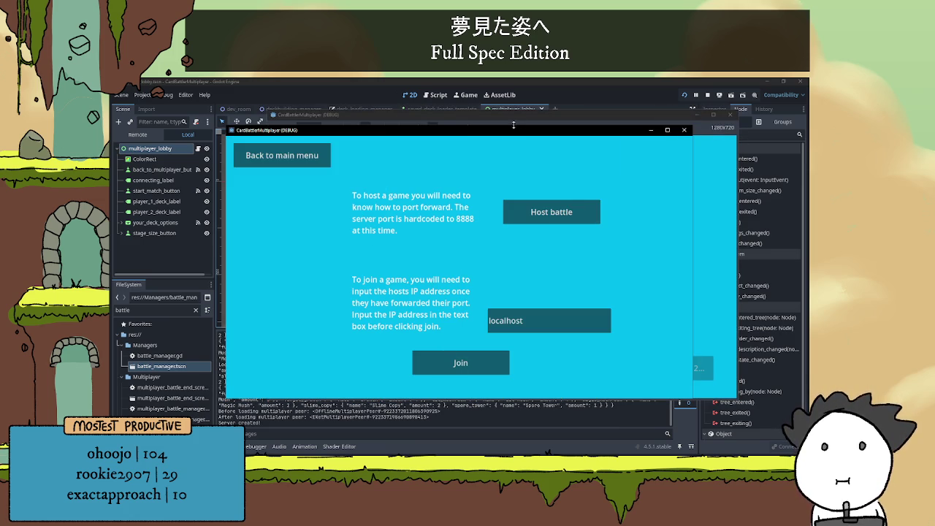
drag(516, 131, 386, 119)
click(330, 350)
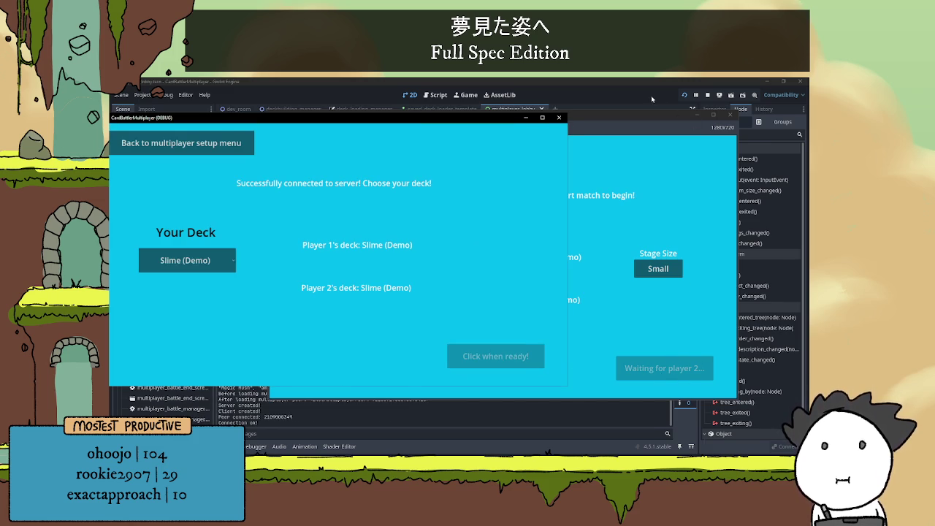
key(F8)
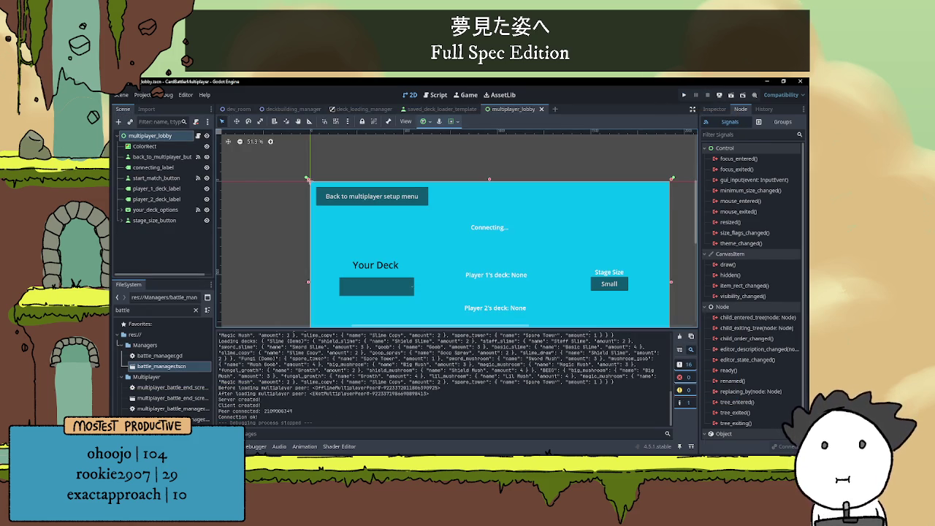
Add $start_match_button.disabled = false on a new line after line 65 in on_connected_ok.
click(197, 136)
scroll(440, 315, down, 2)
scroll(430, 296, down, 7)
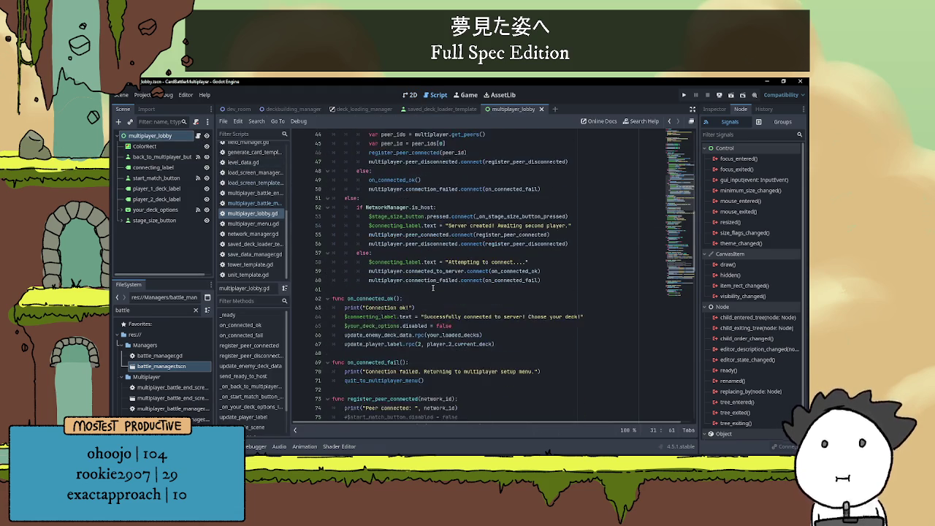
click(500, 209)
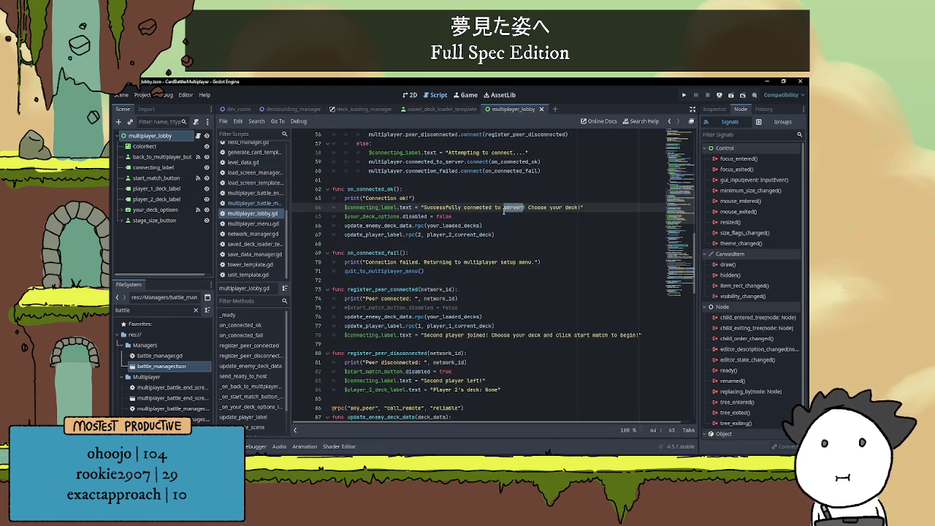
click(473, 216)
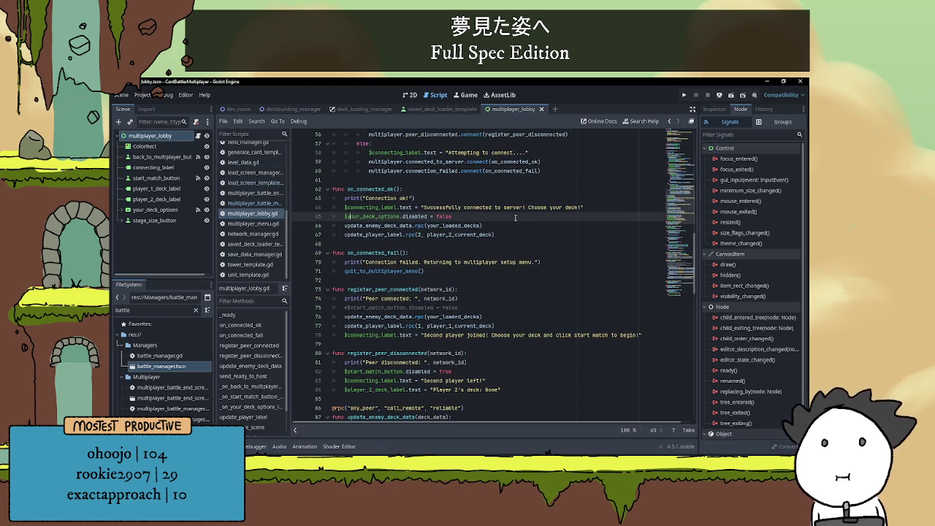
key(Return)
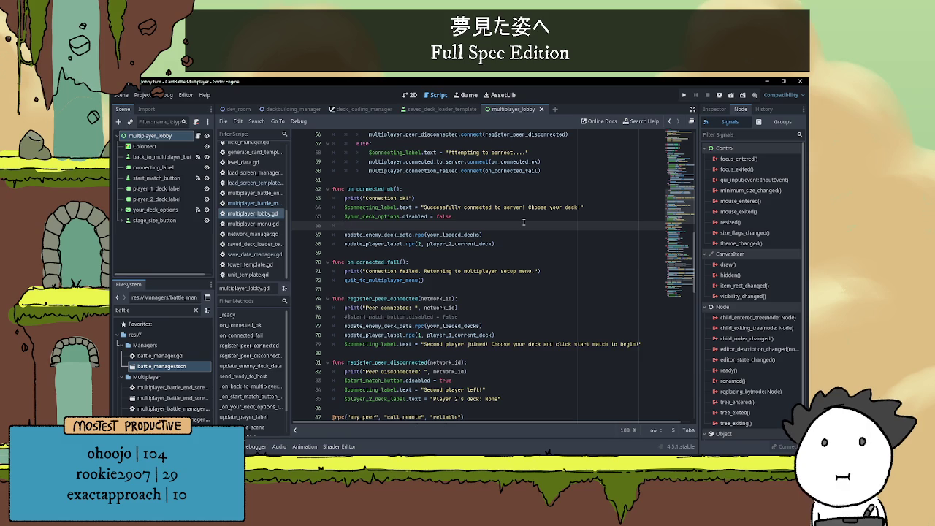
text($start_match_button.di)
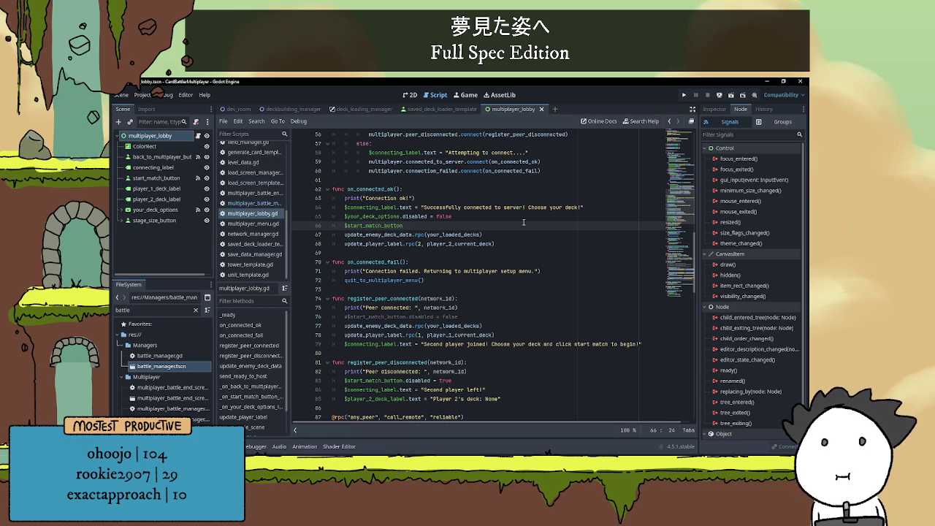
text(s)
key(Return)
text(false)
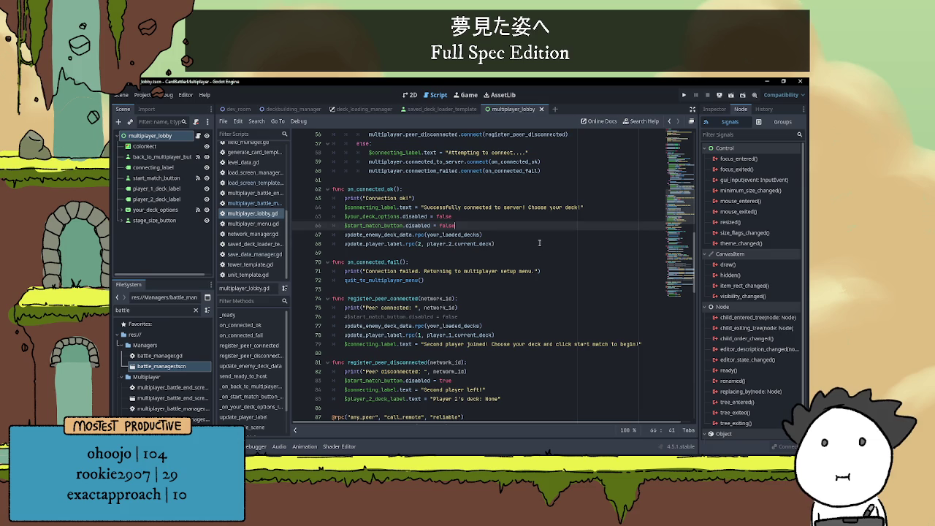
click(539, 242)
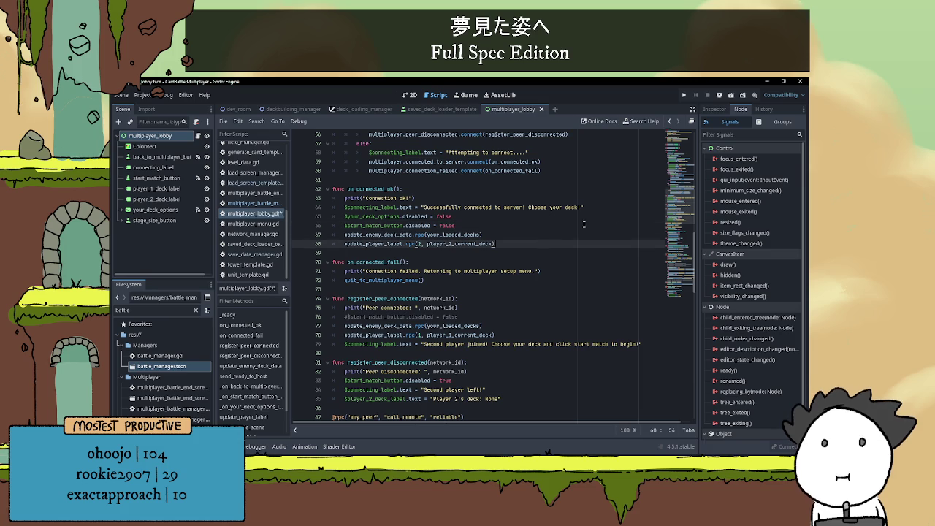
Run the project and host a battle as player 1 from one game window.
click(684, 95)
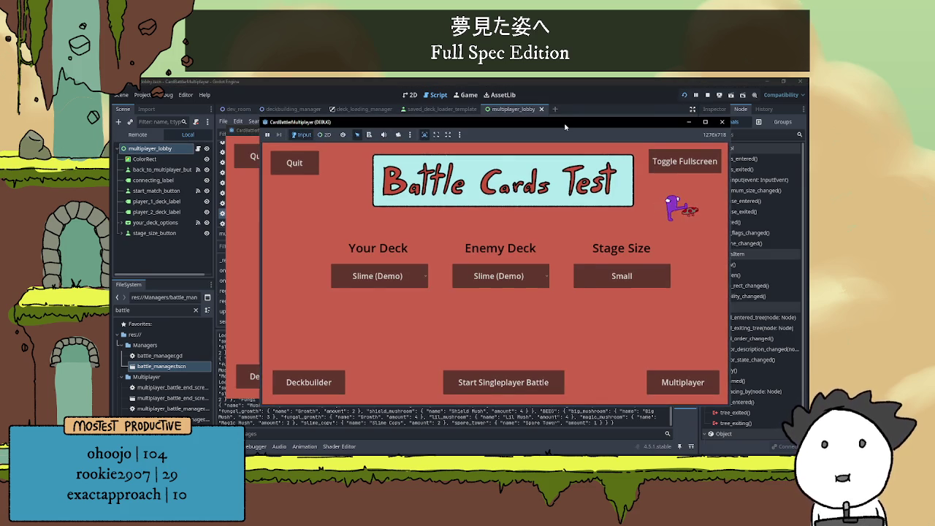
click(682, 378)
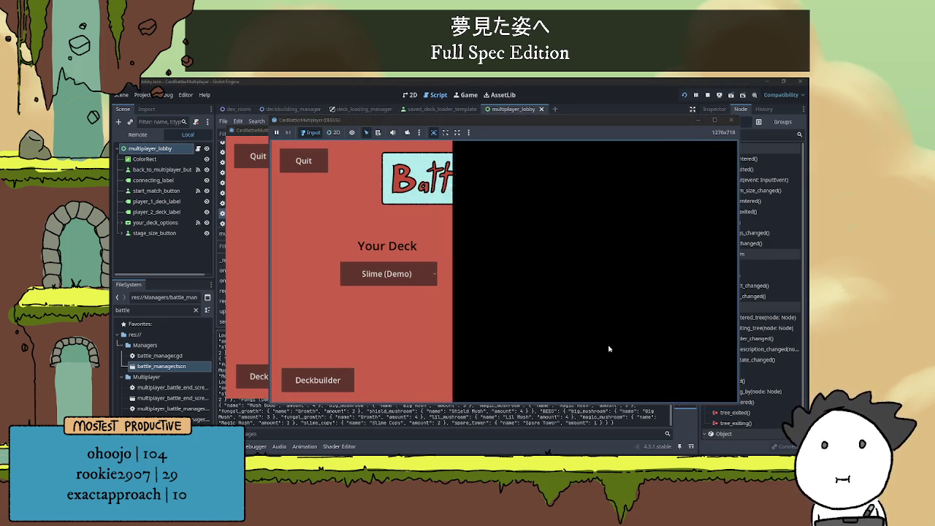
click(605, 219)
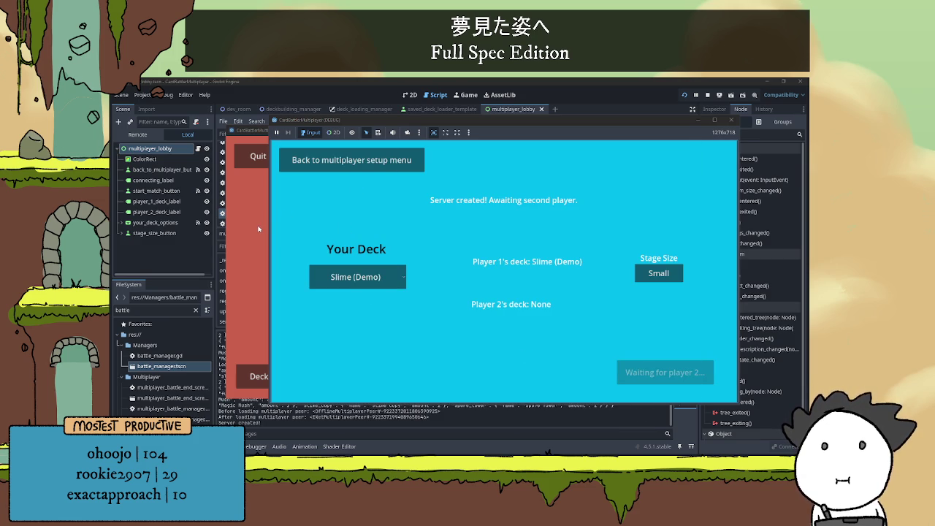
click(326, 155)
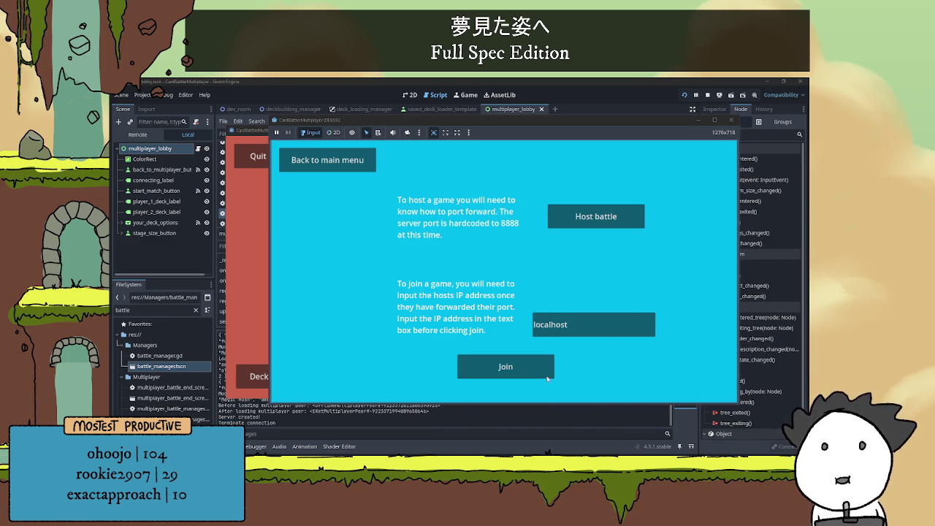
click(503, 369)
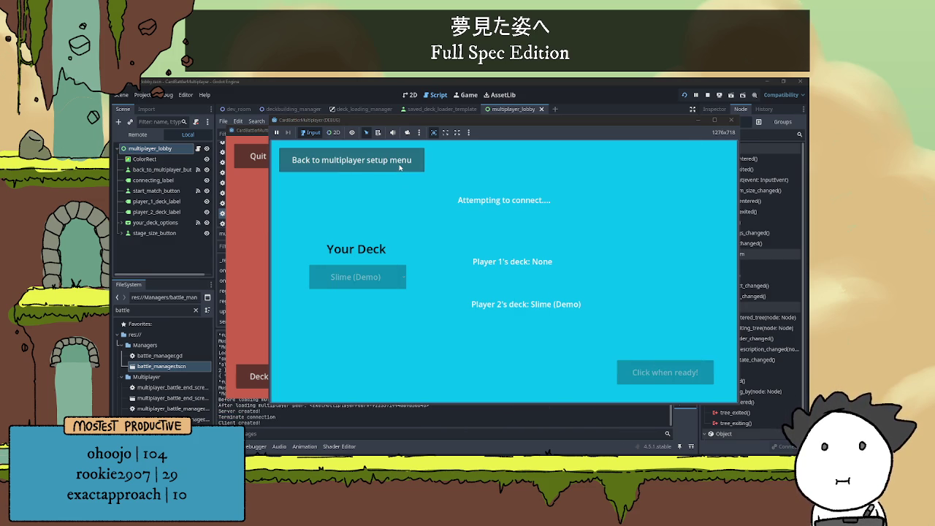
click(350, 159)
click(605, 219)
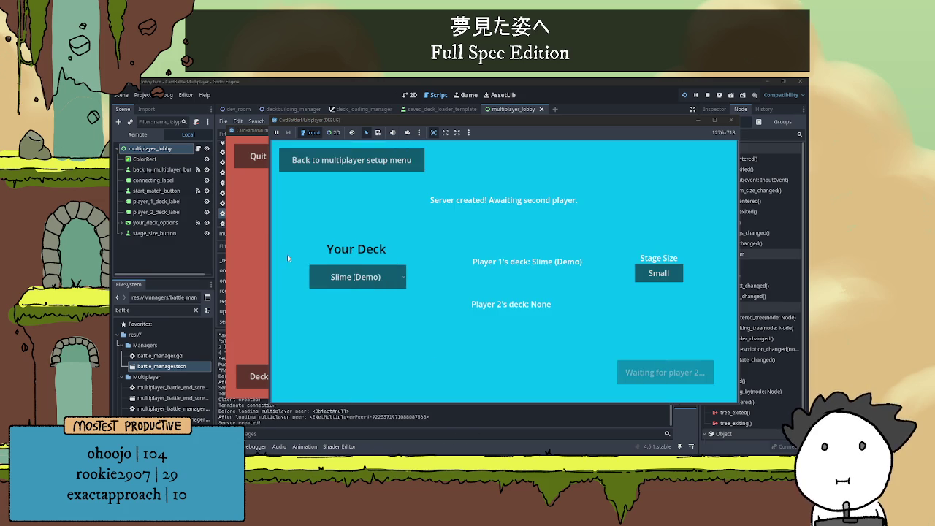
Join from the second window, mark the client ready, then stop the game.
click(647, 378)
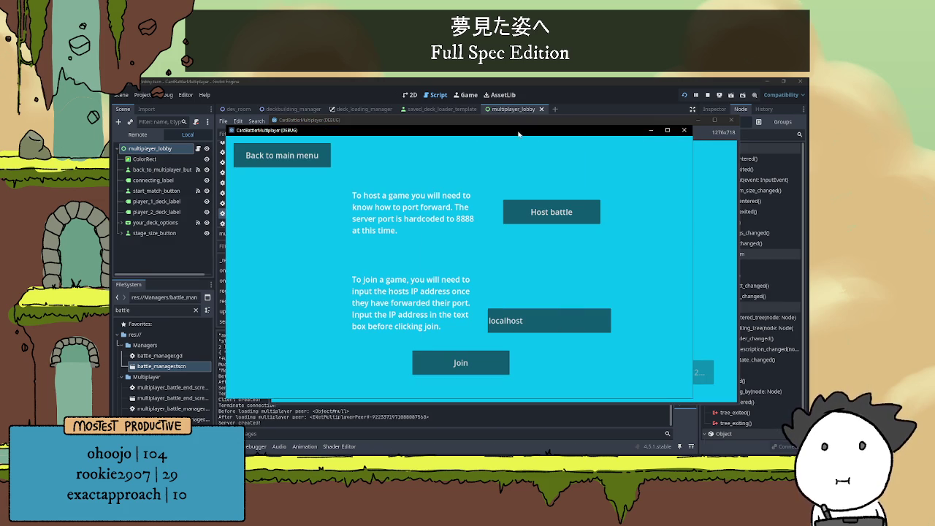
click(351, 347)
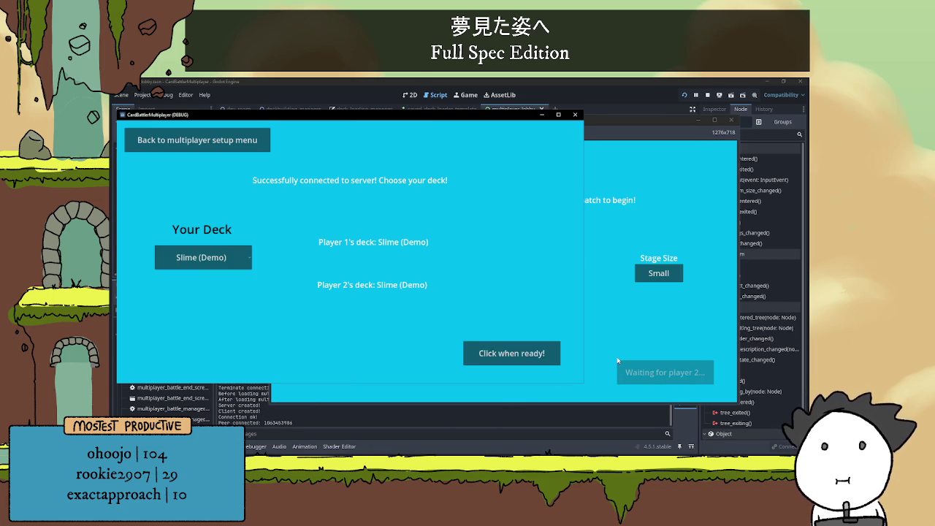
click(590, 353)
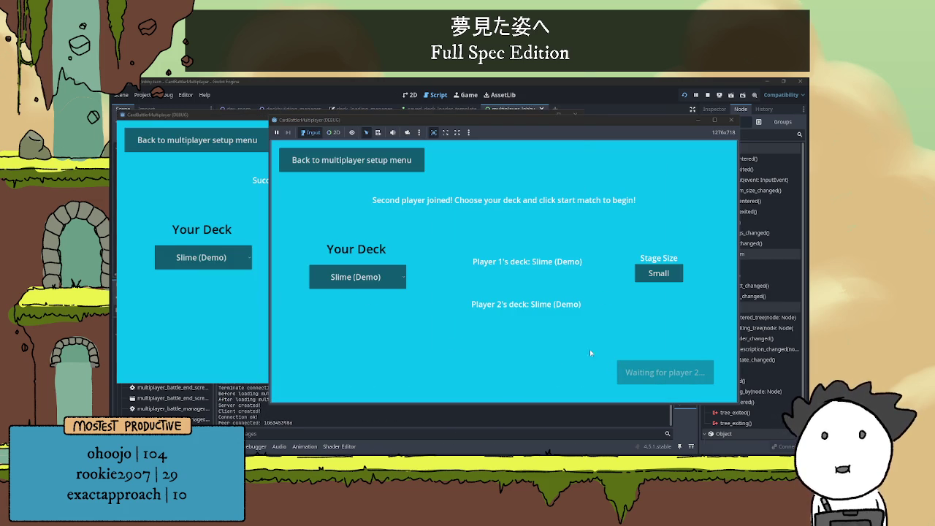
click(266, 315)
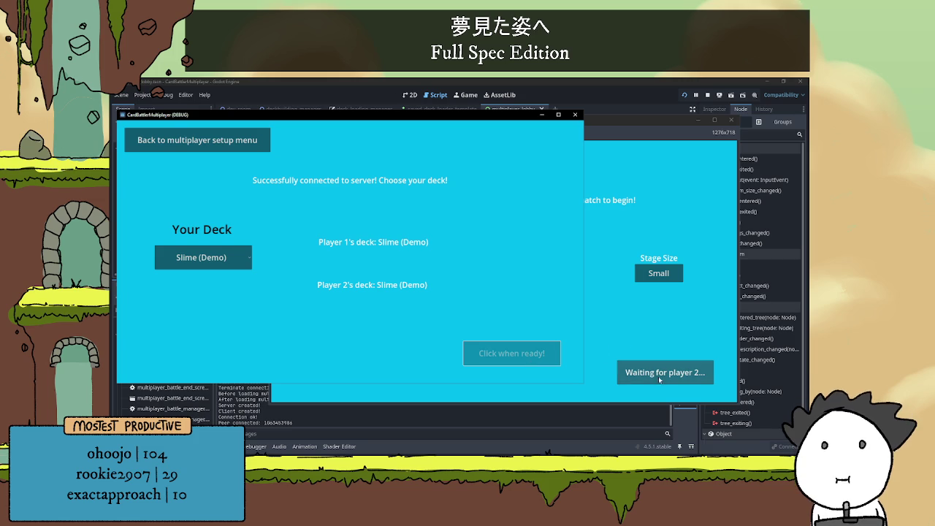
click(657, 376)
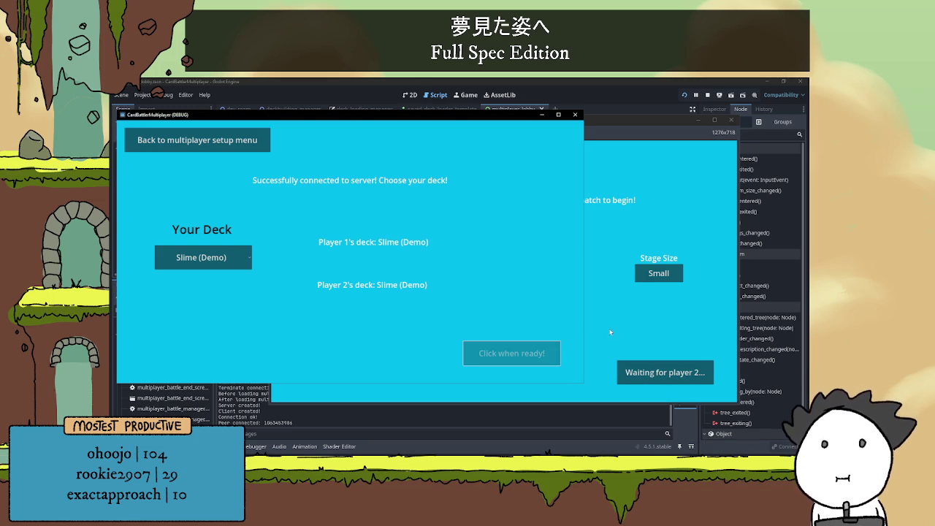
click(706, 96)
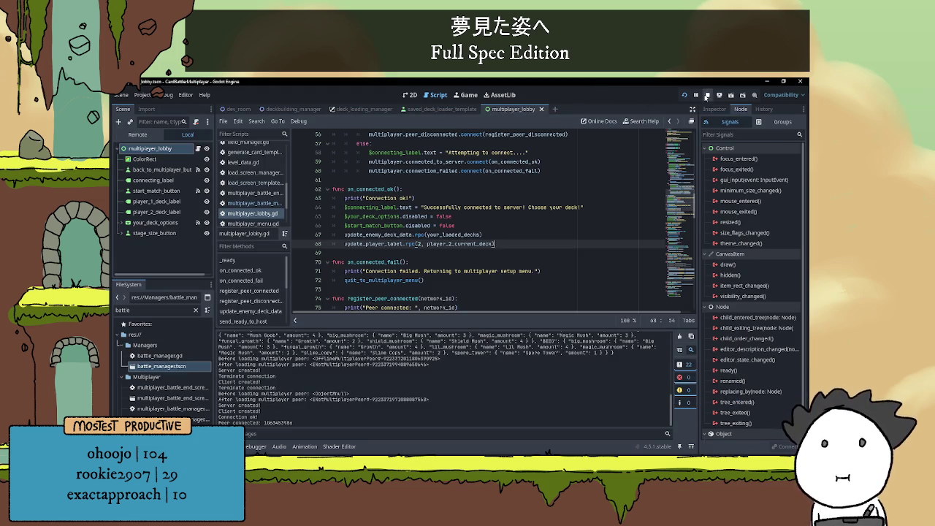
scroll(459, 287, down, 15)
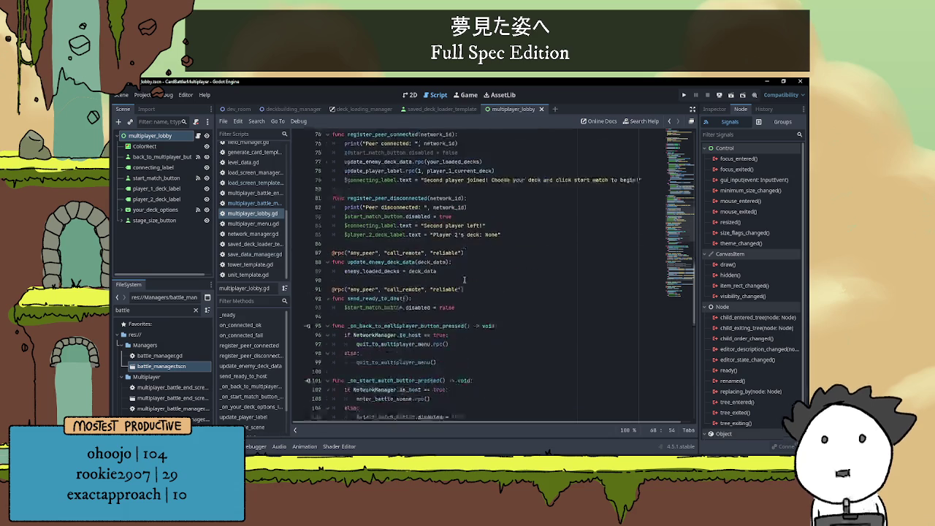
scroll(459, 287, down, 6)
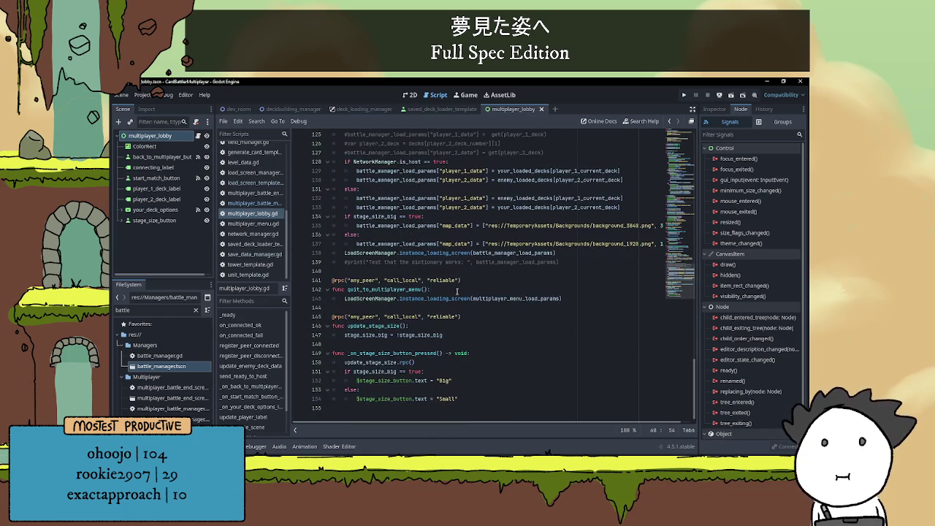
scroll(400, 363, up, 9)
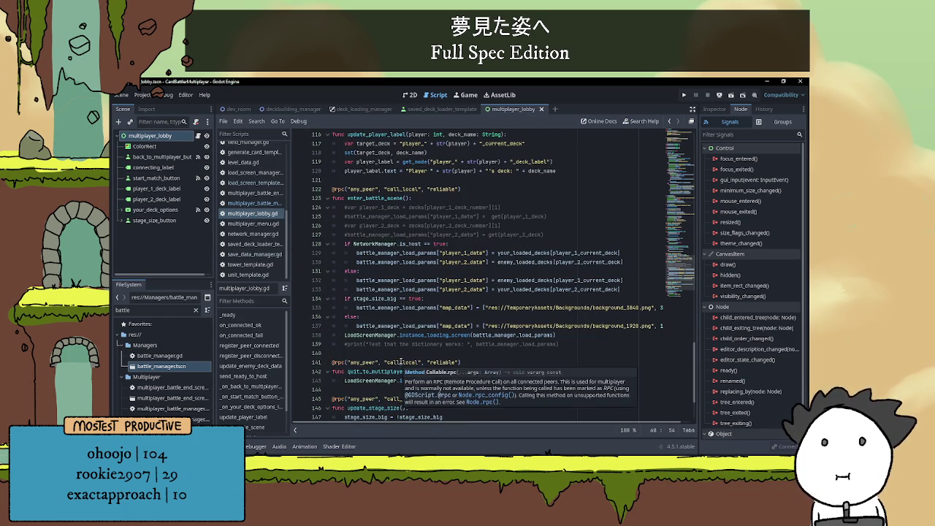
scroll(420, 279, up, 2)
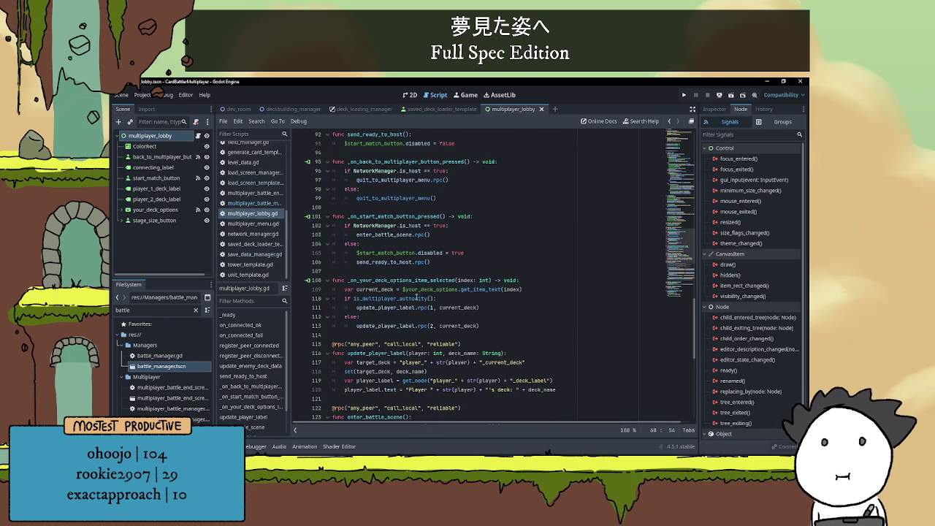
scroll(384, 333, down, 3)
scroll(386, 334, down, 6)
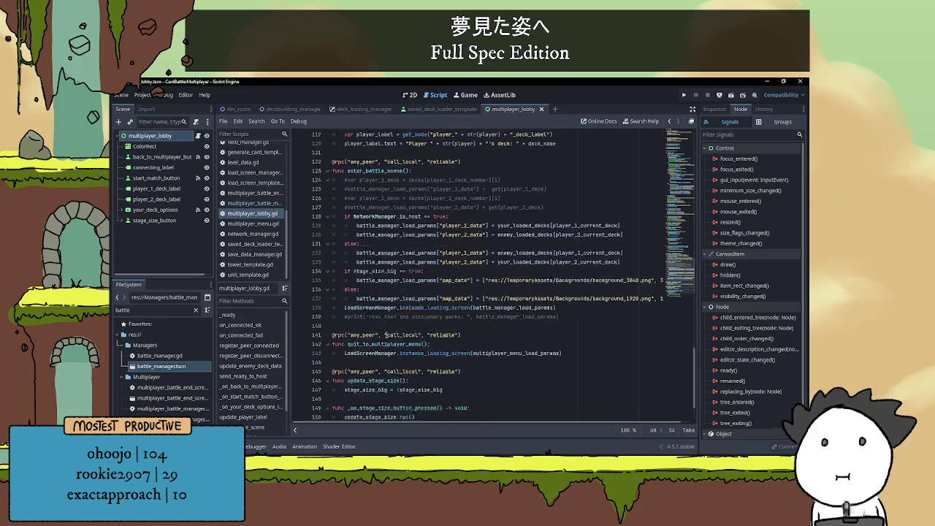
scroll(385, 334, down, 2)
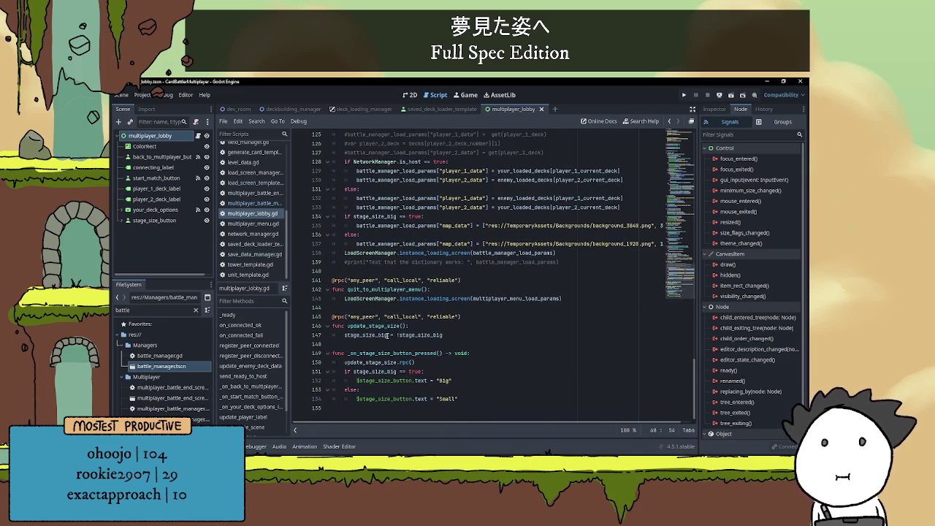
scroll(387, 335, up, 15)
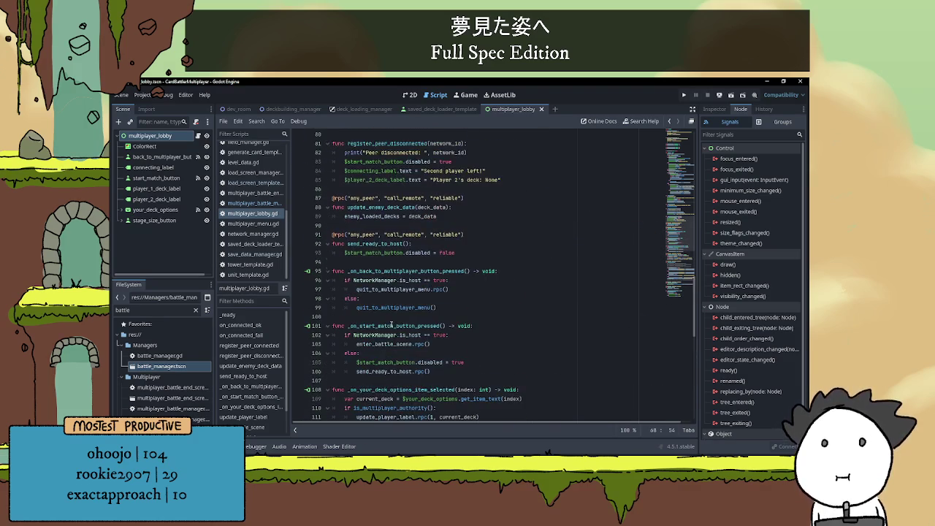
click(439, 243)
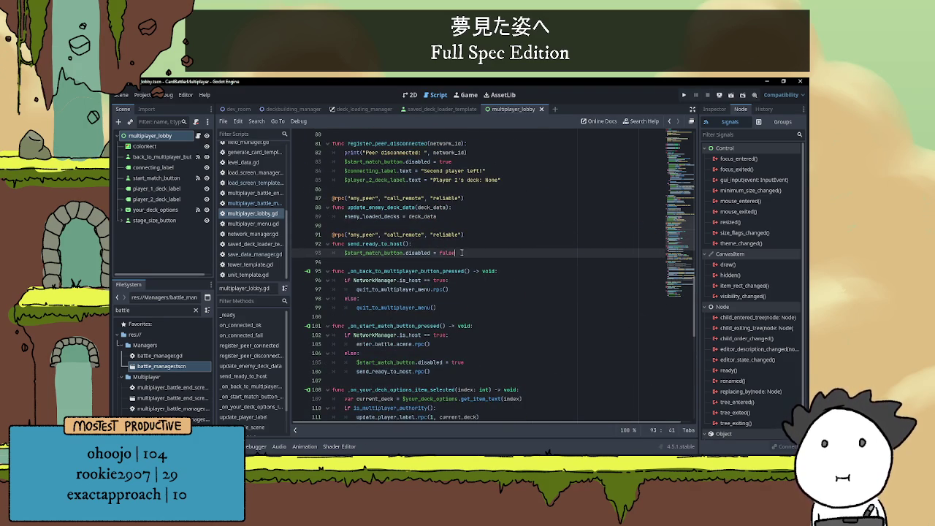
scroll(465, 270, down, 1)
scroll(463, 274, up, 1)
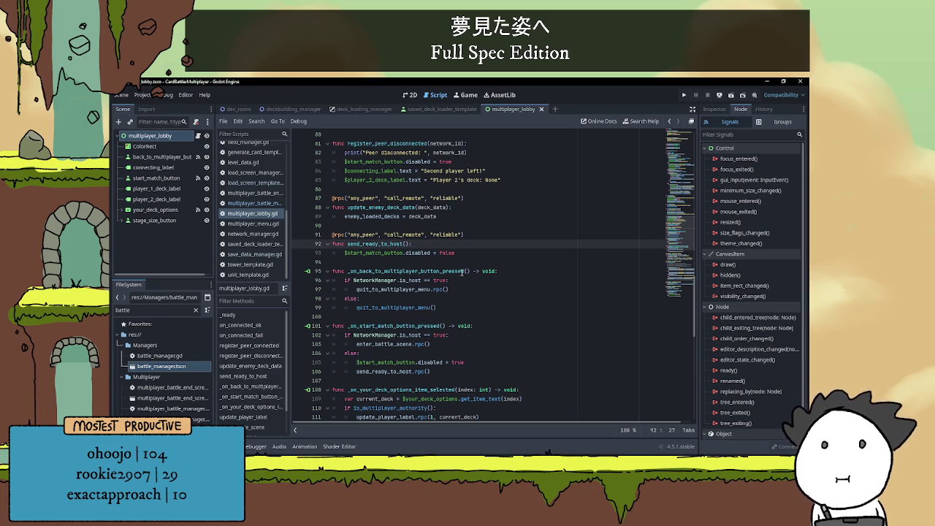
click(463, 252)
key(Return)
drag(345, 252, 404, 252)
key(ctrl+c)
click(399, 263)
key(ctrl+v)
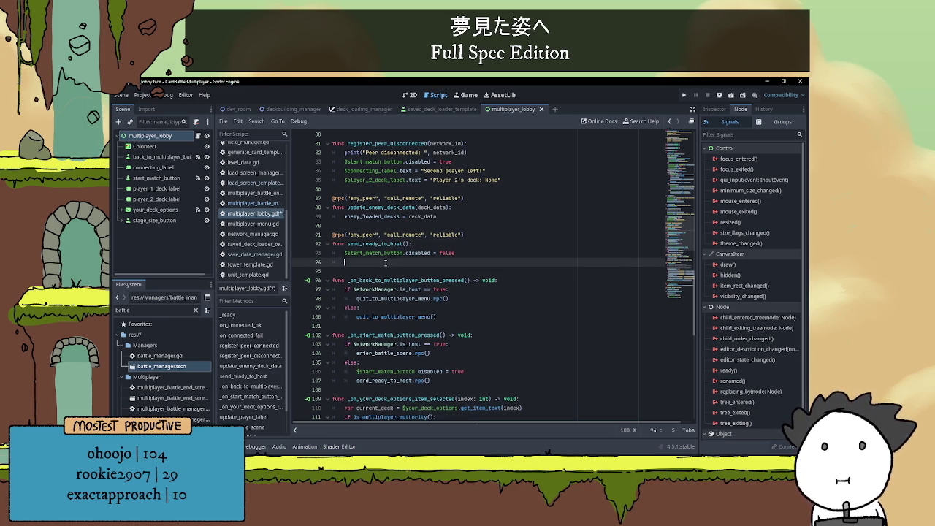
text(text)
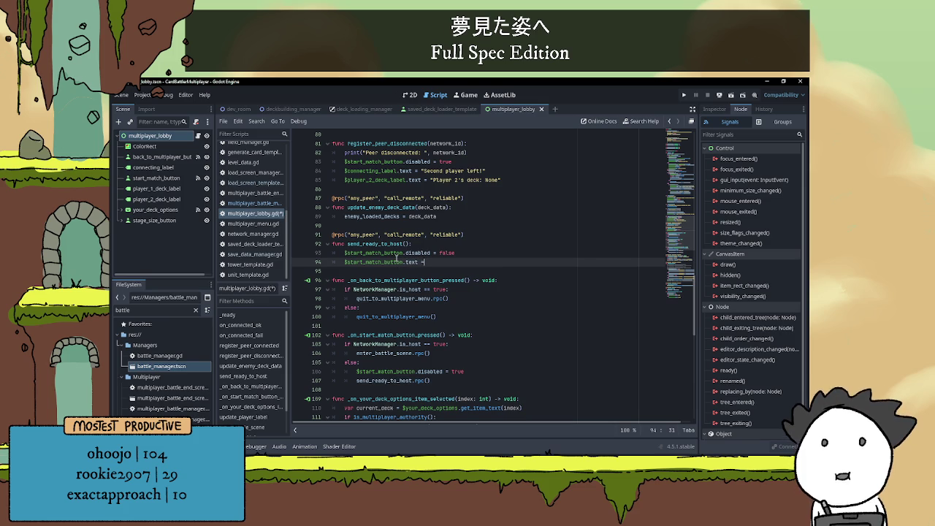
text( = "Click to start!)
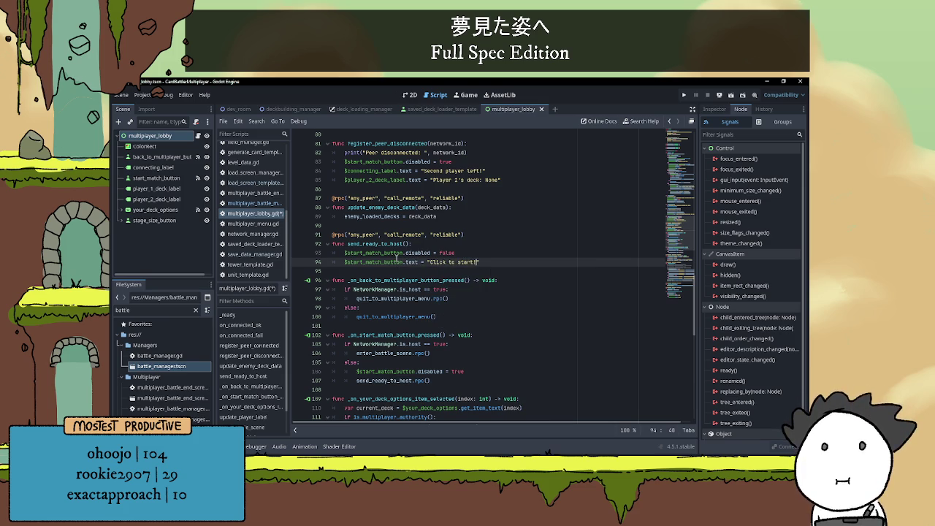
key(ctrl+s)
key(Up)
key(Up)
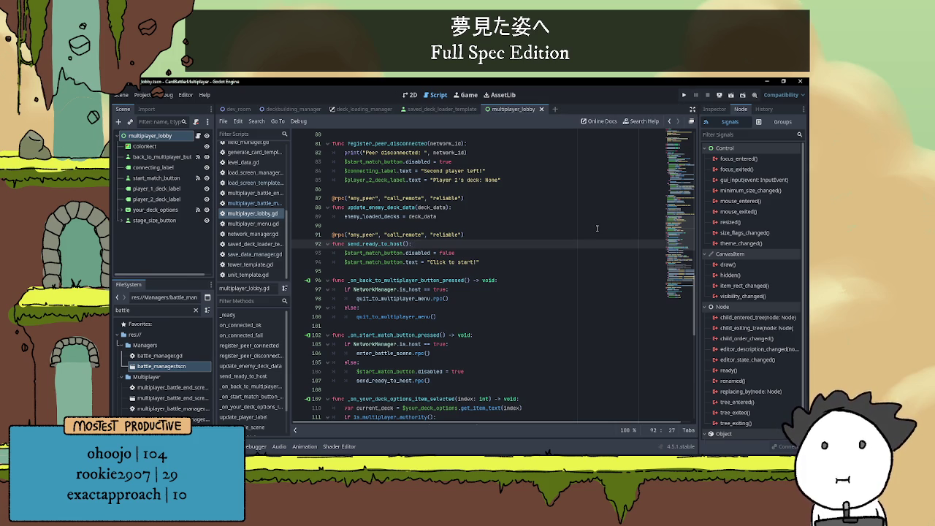
scroll(598, 227, up, 1)
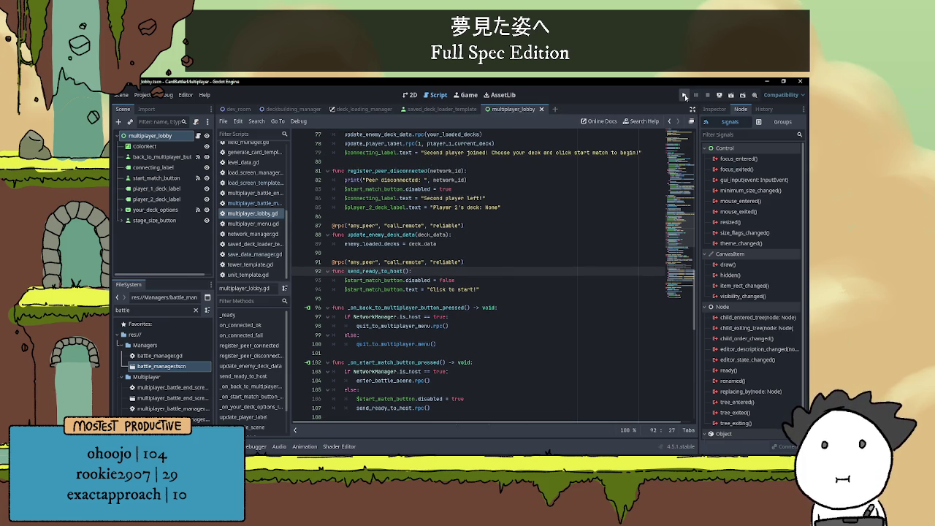
Host and join a battle in two instances, ready the client, start the match, then exit the battle.
click(685, 96)
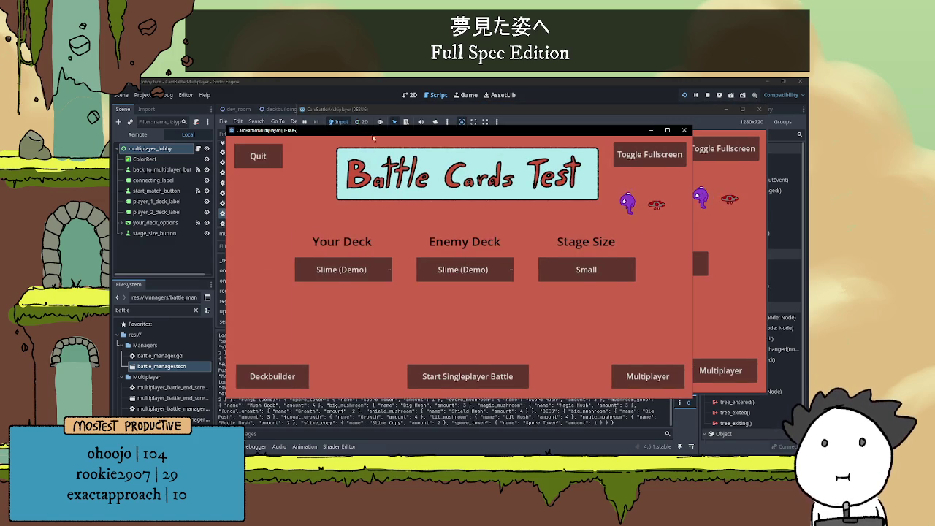
click(720, 370)
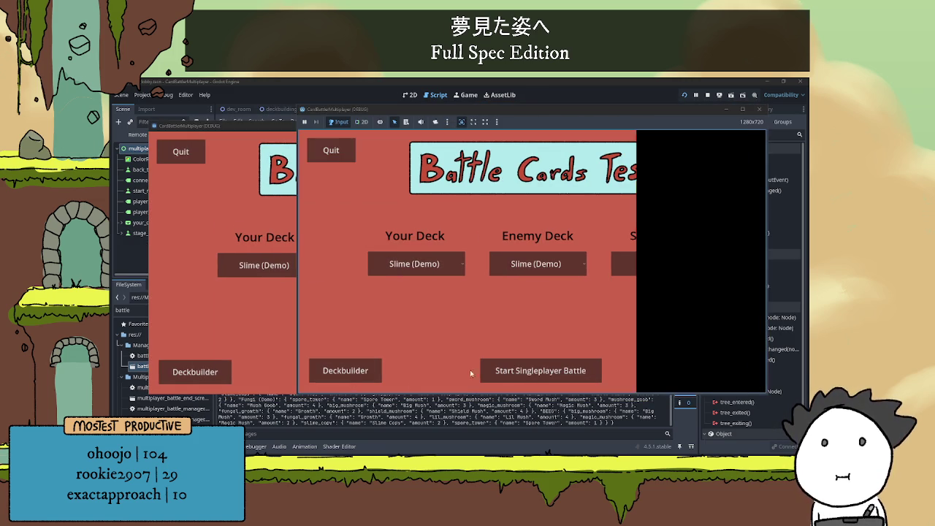
click(590, 370)
click(643, 208)
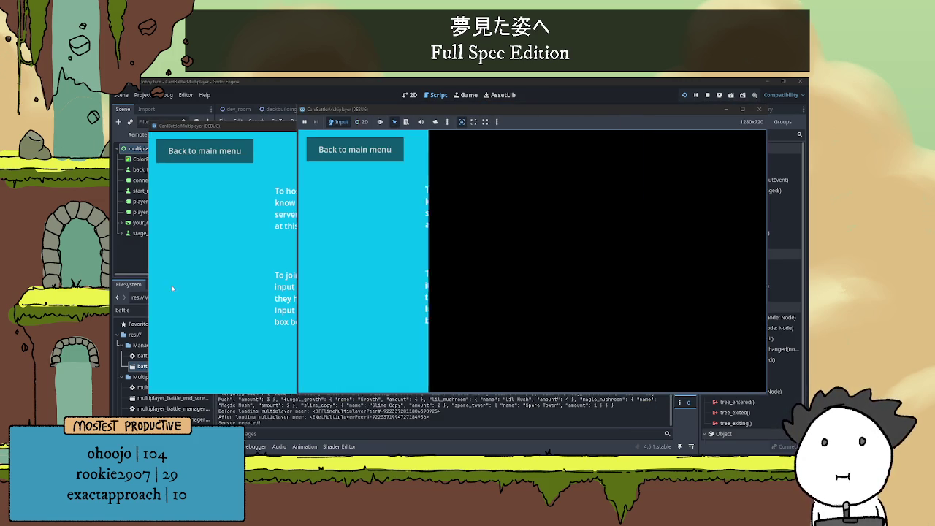
click(420, 358)
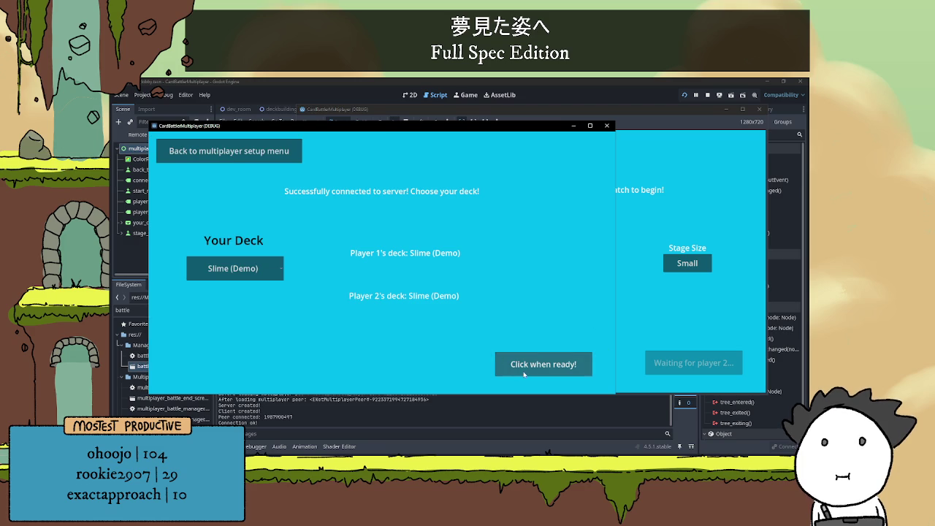
click(542, 364)
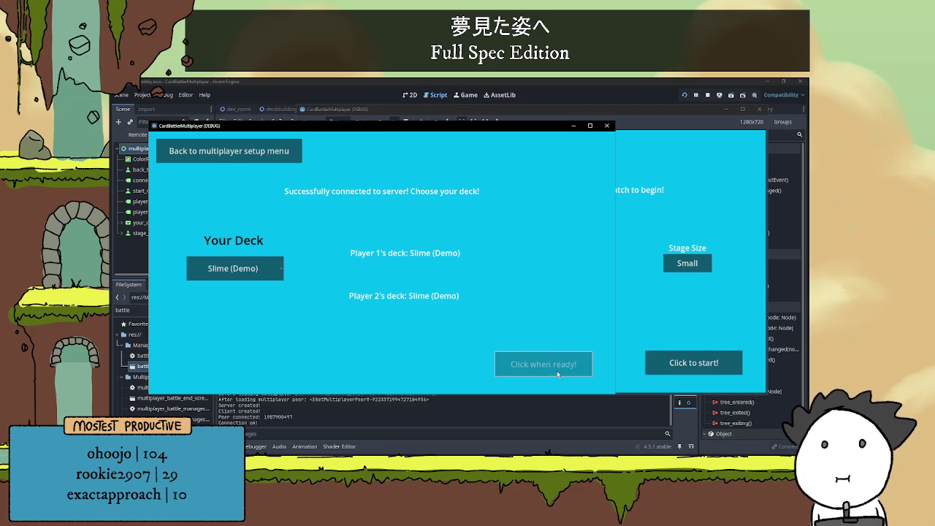
click(687, 373)
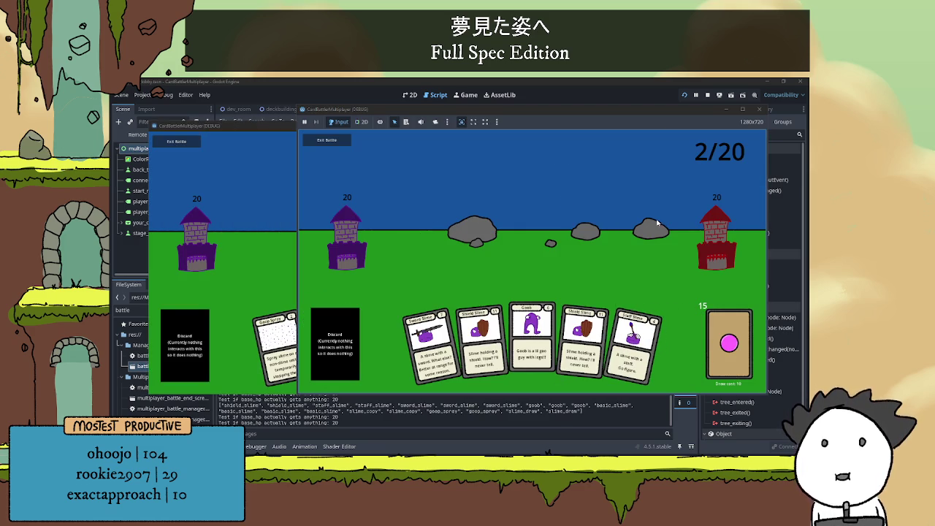
click(327, 140)
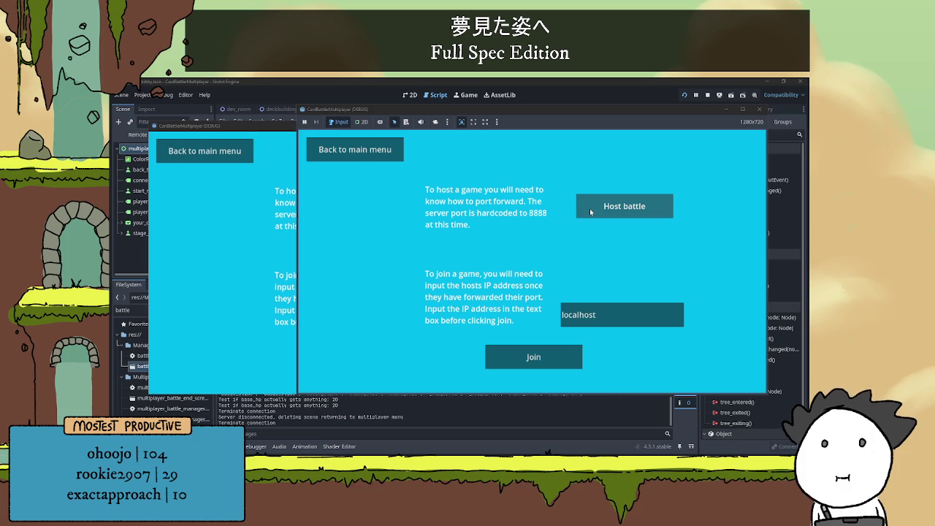
Reset both windows to the menus, host a battle in the left window and join from the right.
click(281, 259)
click(625, 206)
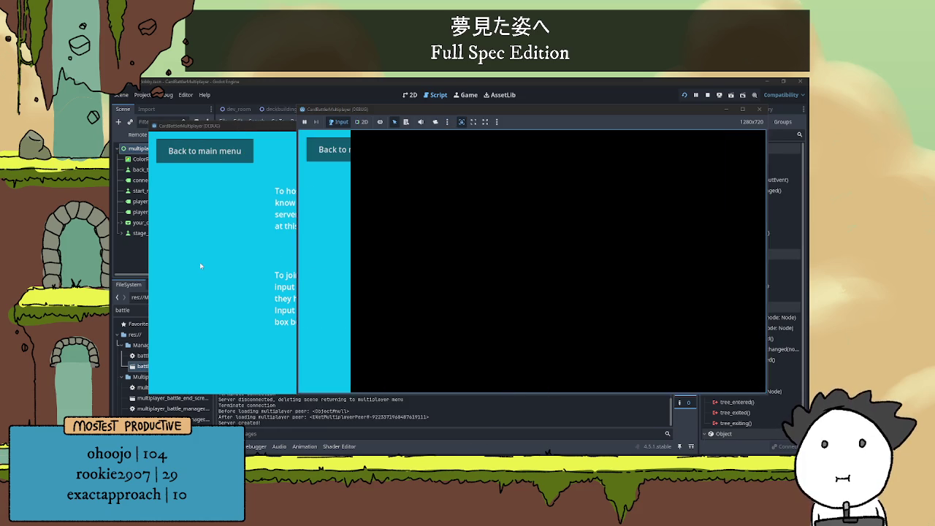
click(200, 265)
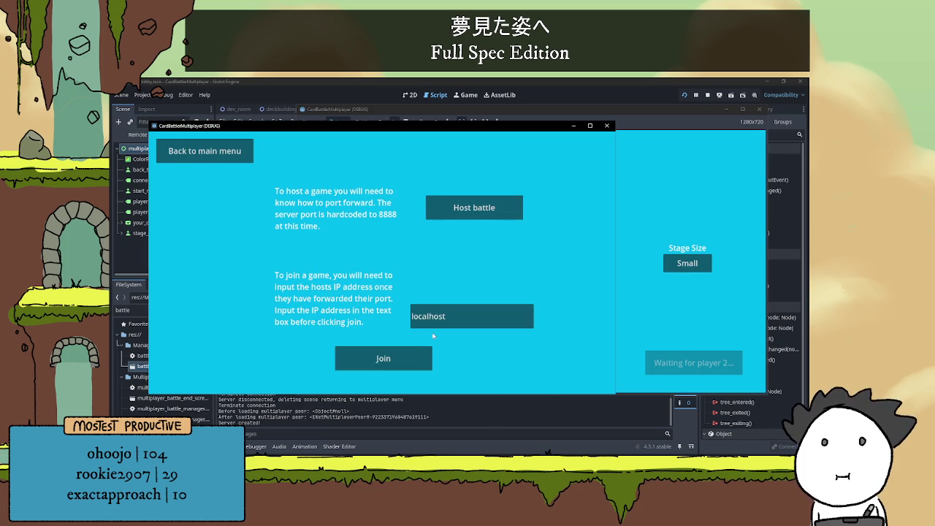
click(622, 322)
click(412, 150)
click(245, 172)
click(219, 152)
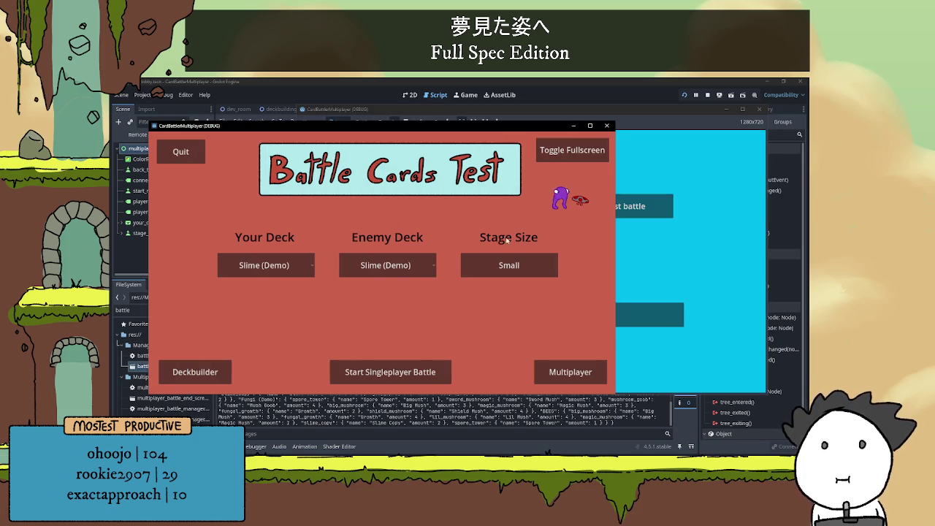
click(570, 372)
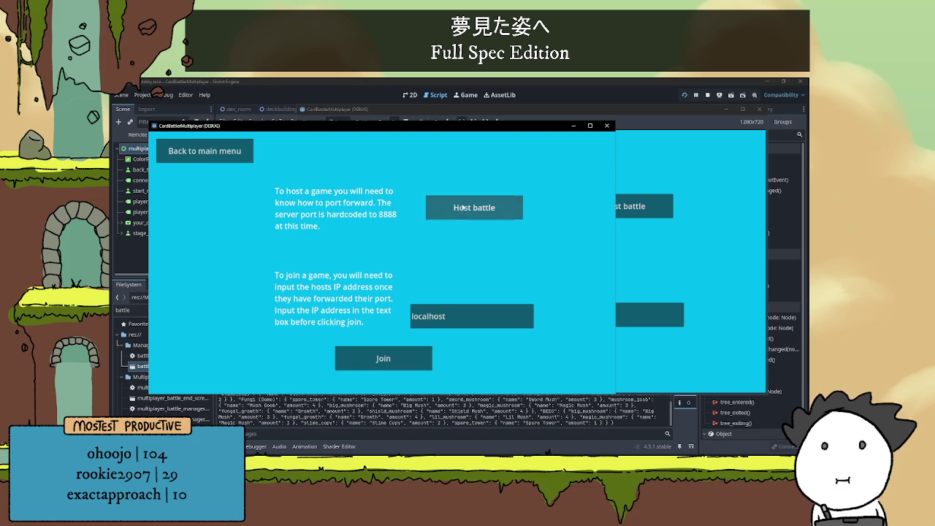
click(462, 207)
click(670, 285)
click(562, 358)
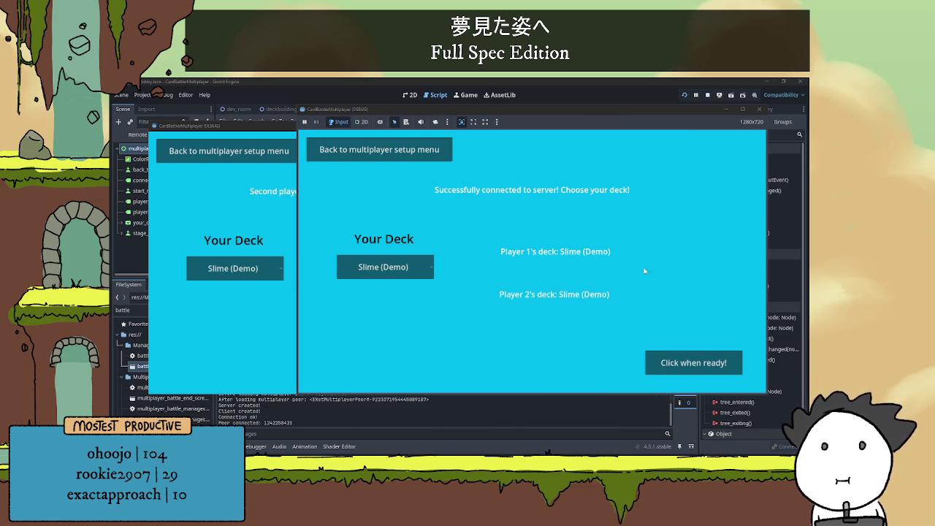
Ready the client, start the battle from the host, then stop the game with F8.
click(283, 325)
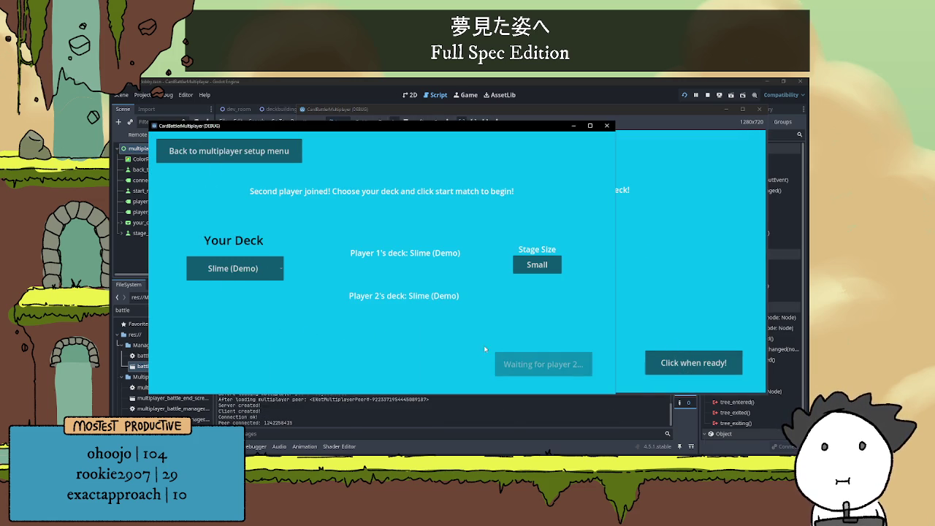
click(633, 326)
click(290, 336)
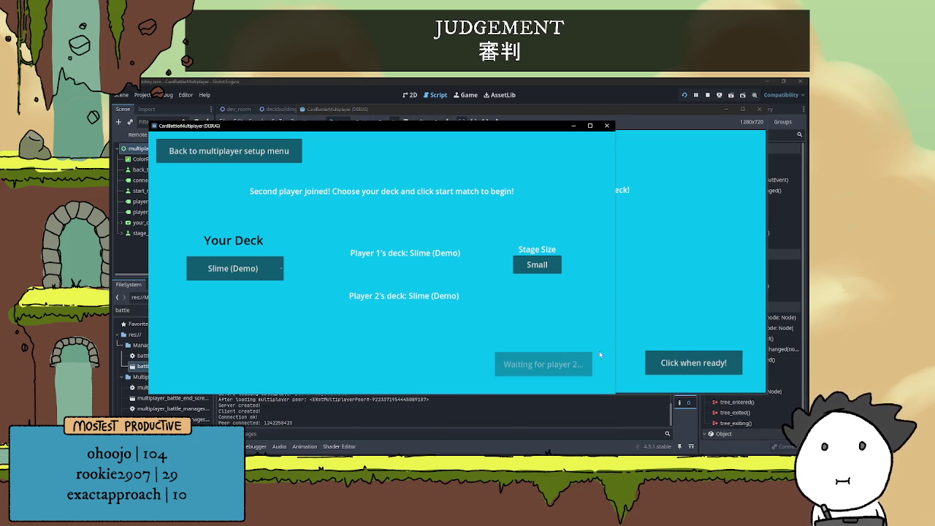
click(667, 335)
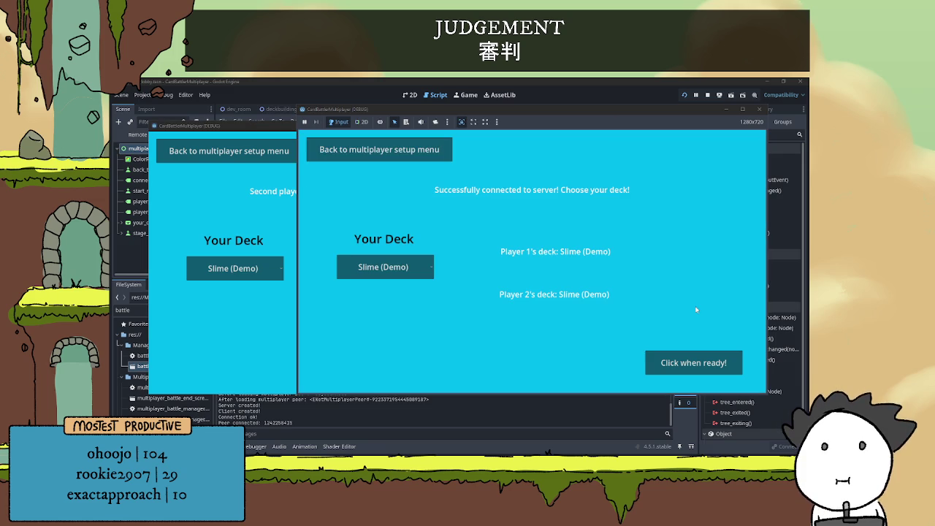
click(265, 312)
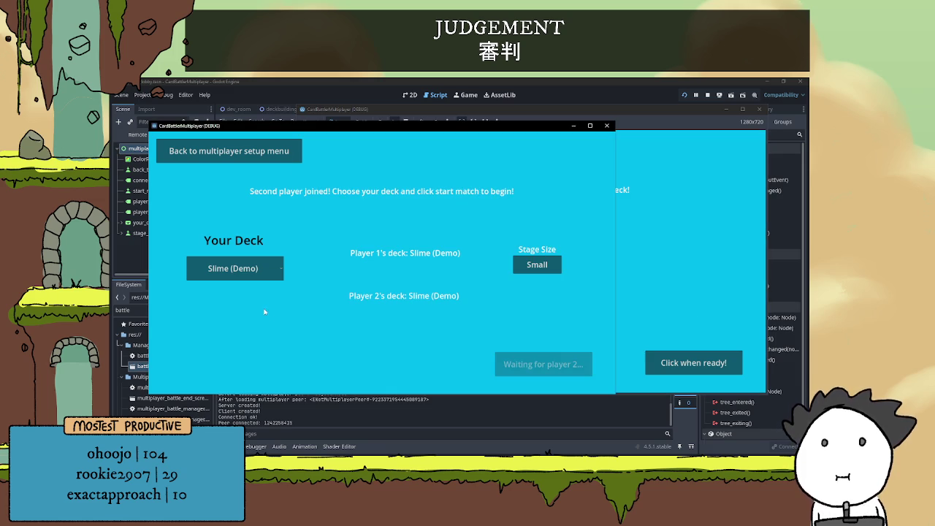
click(677, 371)
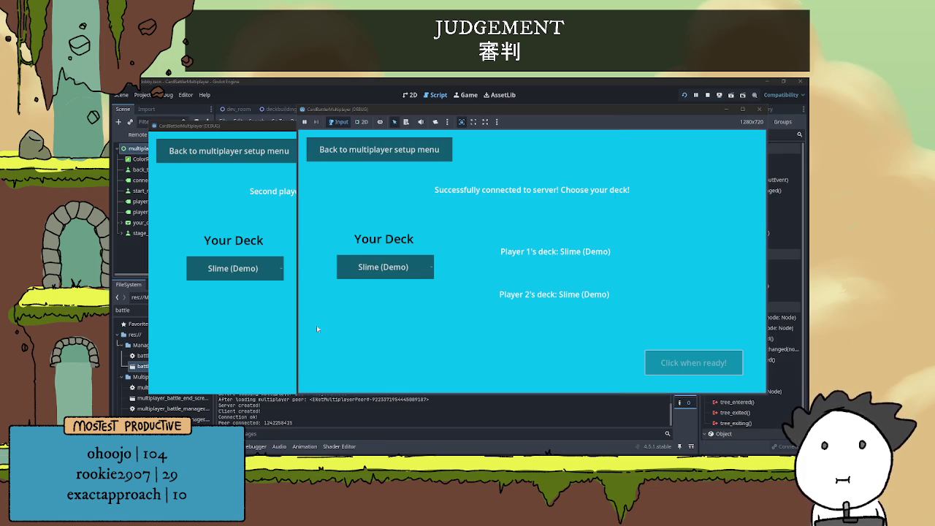
click(262, 326)
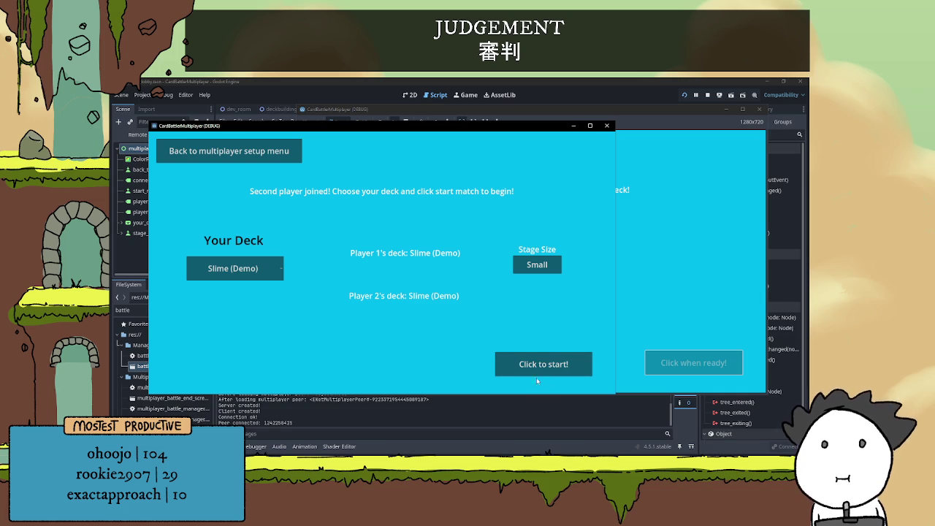
click(536, 369)
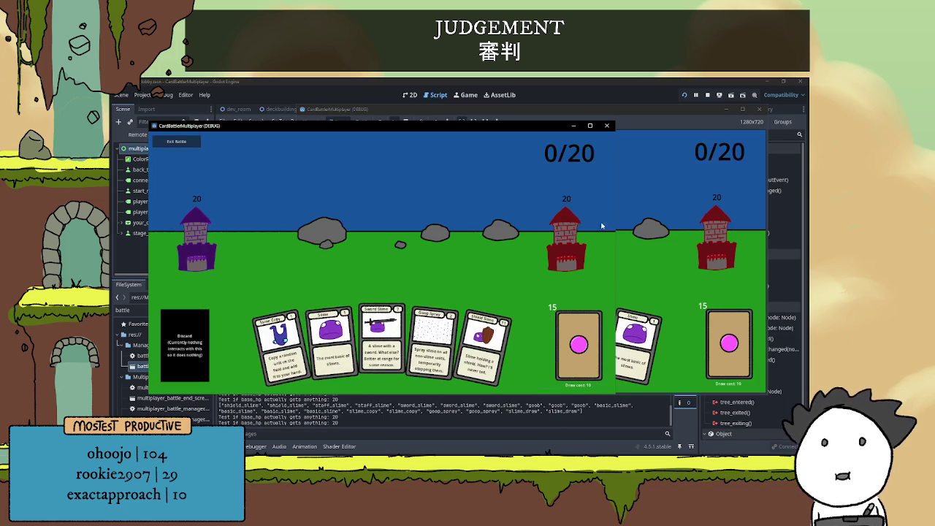
click(259, 221)
key(F8)
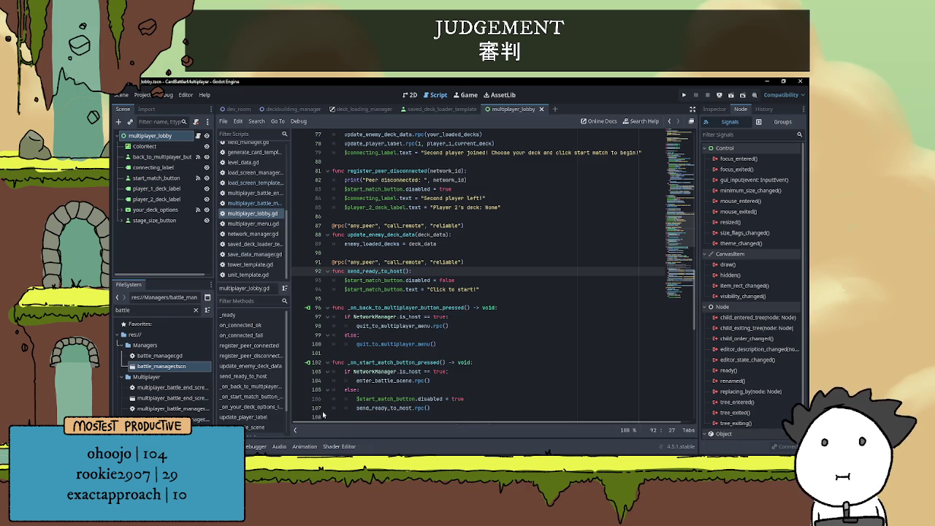
Hide the output log and scroll multiplayer_lobby.gd to the _on_start_match_button_pressed handler.
click(455, 295)
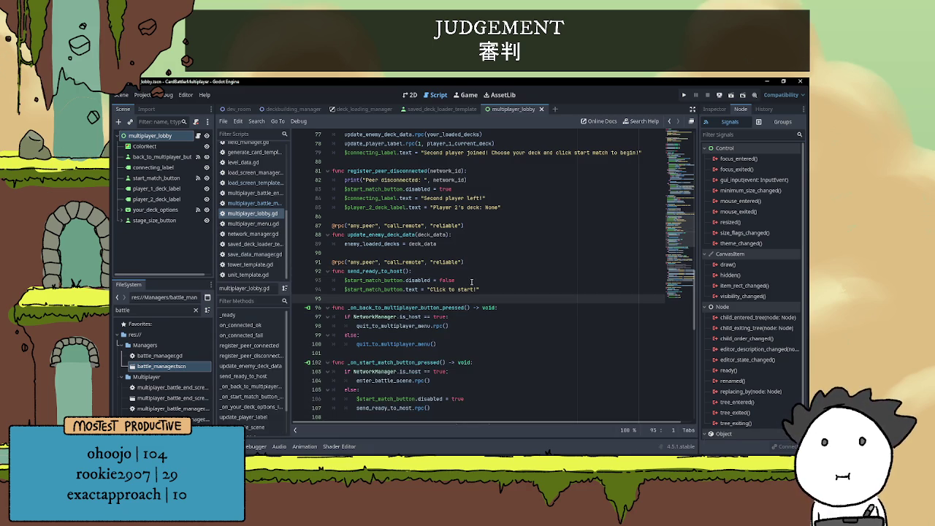
click(484, 253)
scroll(485, 256, up, 9)
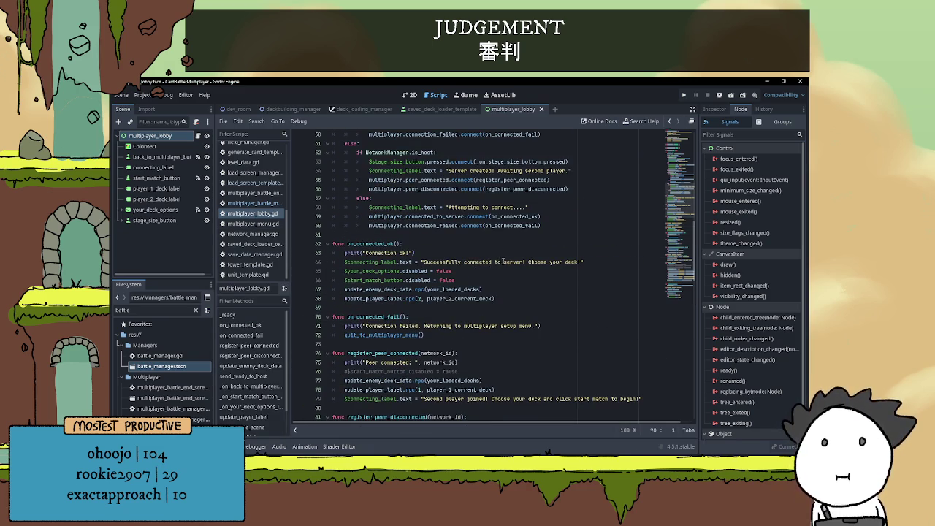
scroll(502, 261, down, 17)
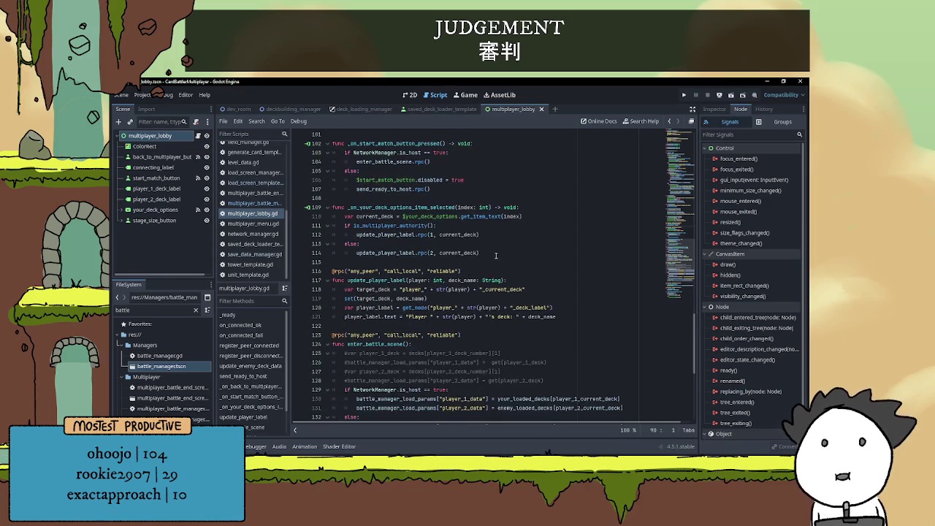
scroll(496, 254, down, 5)
click(488, 223)
key(Up)
key(Up)
key(Up)
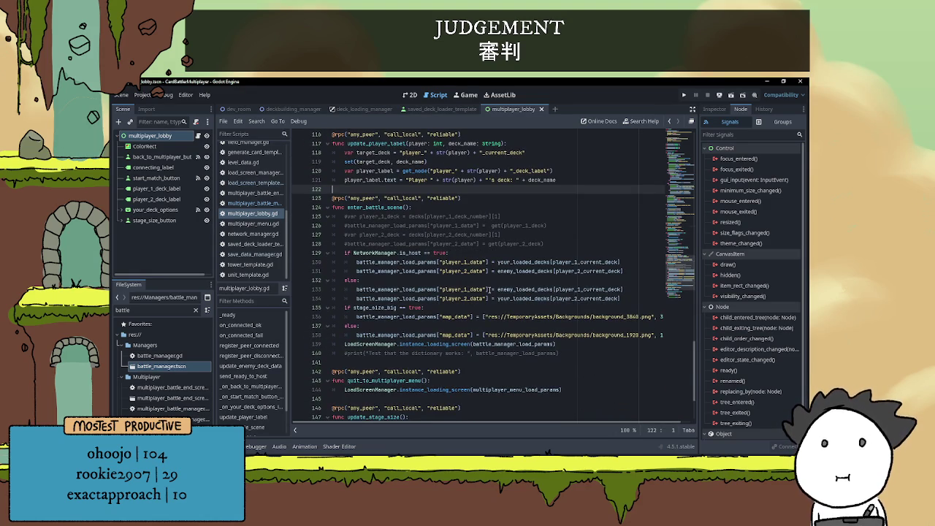
scroll(499, 290, down, 2)
scroll(518, 290, down, 1)
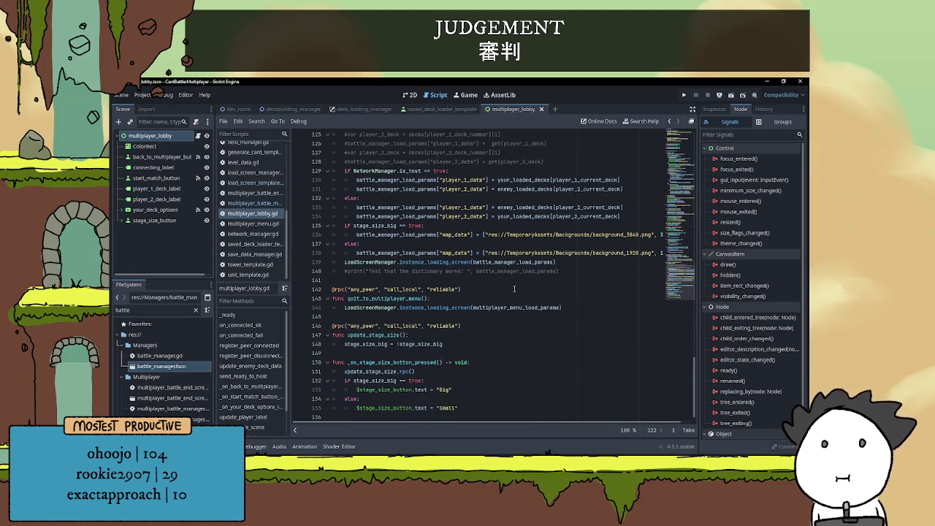
scroll(474, 307, down, 1)
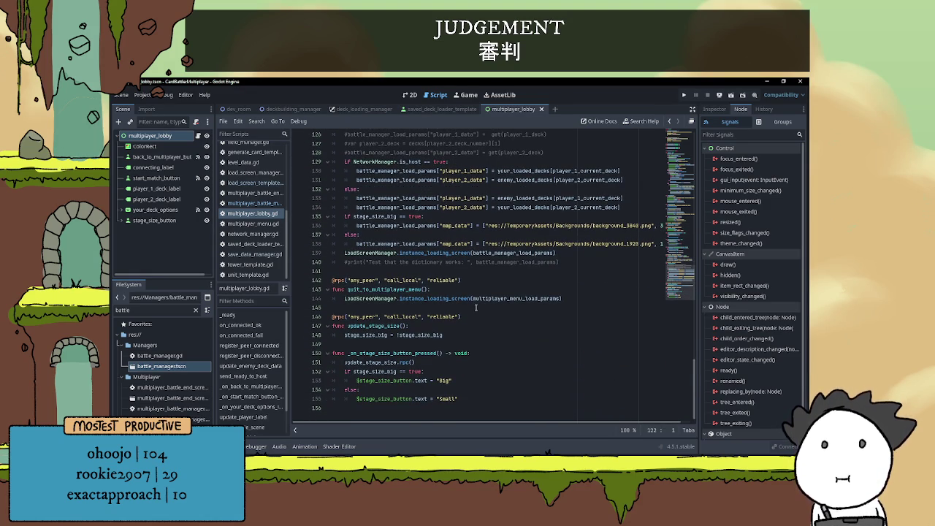
scroll(476, 307, up, 4)
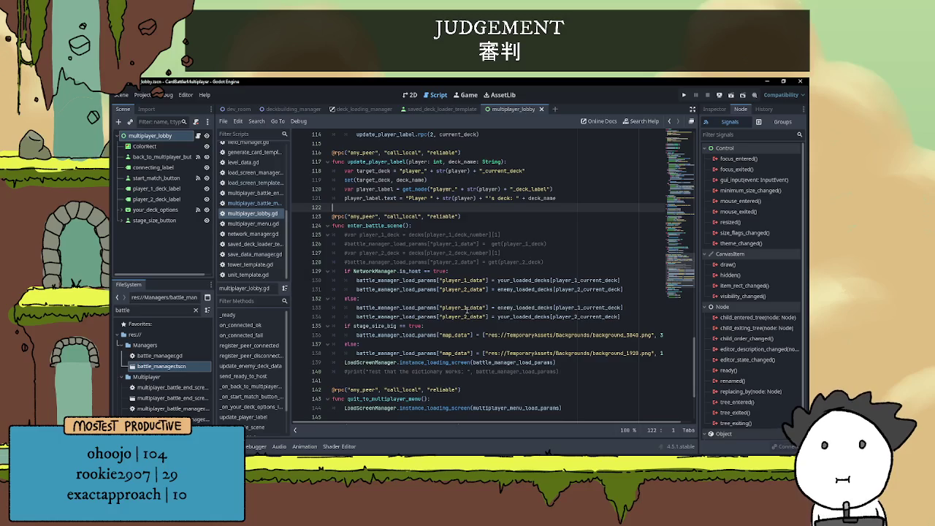
scroll(468, 310, up, 4)
scroll(441, 300, up, 1)
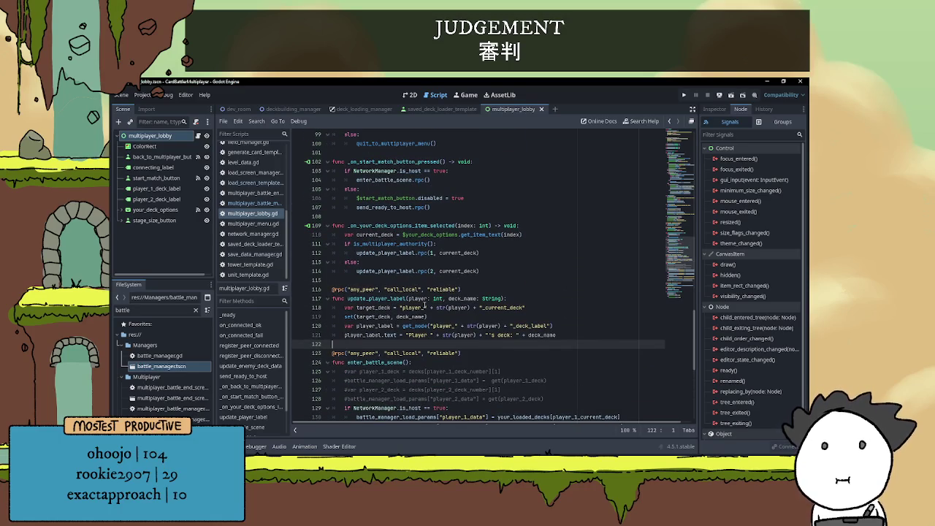
scroll(424, 305, up, 5)
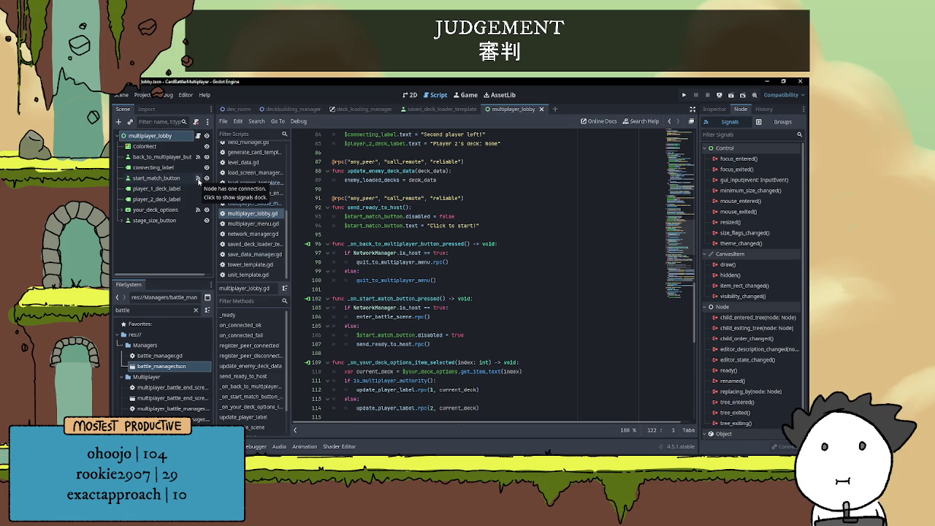
click(197, 180)
Add $start_match_button.text = "Waiting for player 1..." below the disabled line in the client branch.
double_click(759, 190)
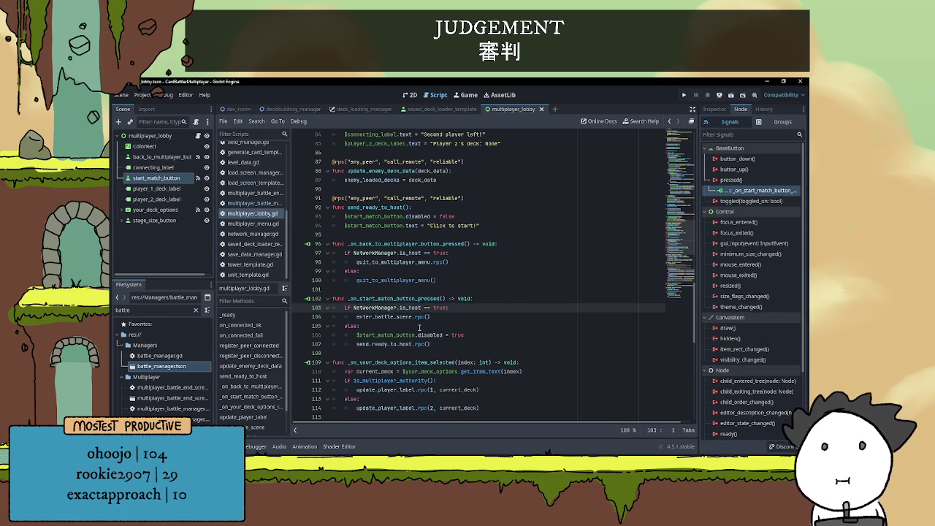
scroll(419, 324, down, 2)
click(471, 285)
click(477, 280)
key(Return)
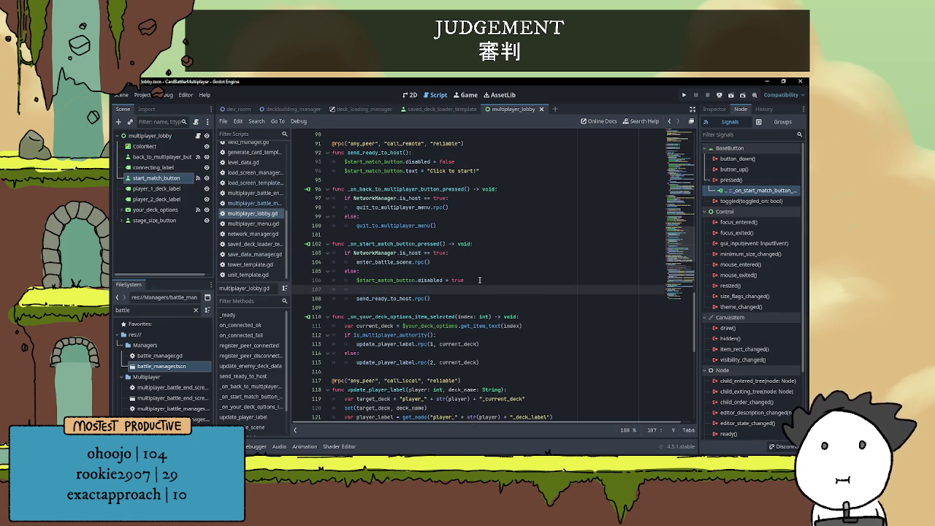
text($start_match_button.text)
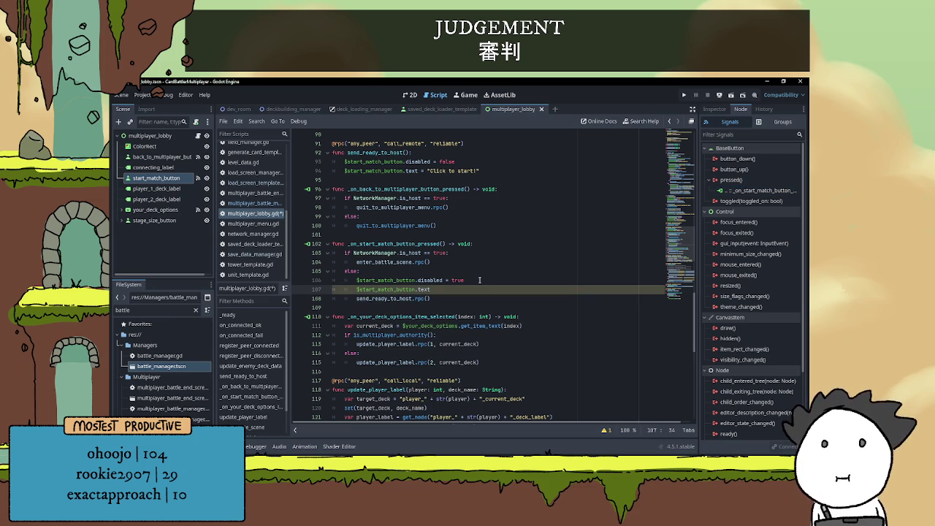
text(= )
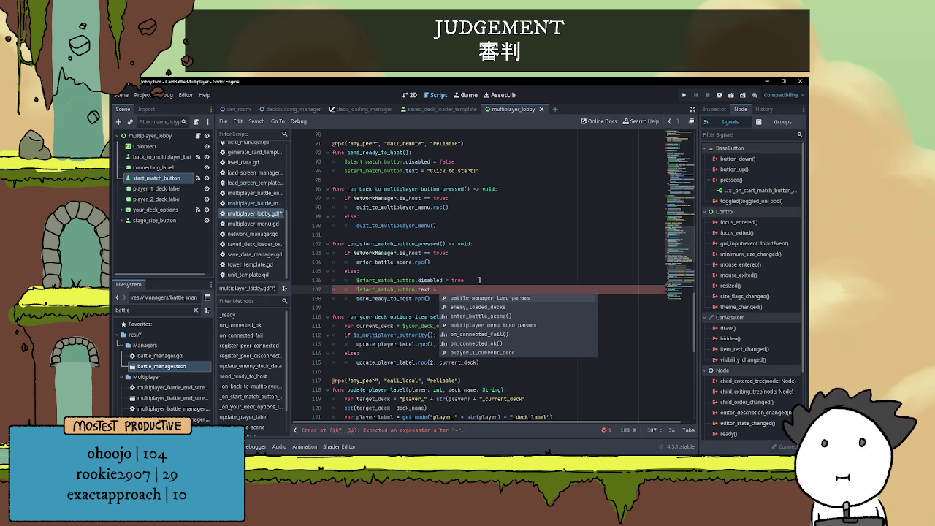
text("Waiting for player 1...)
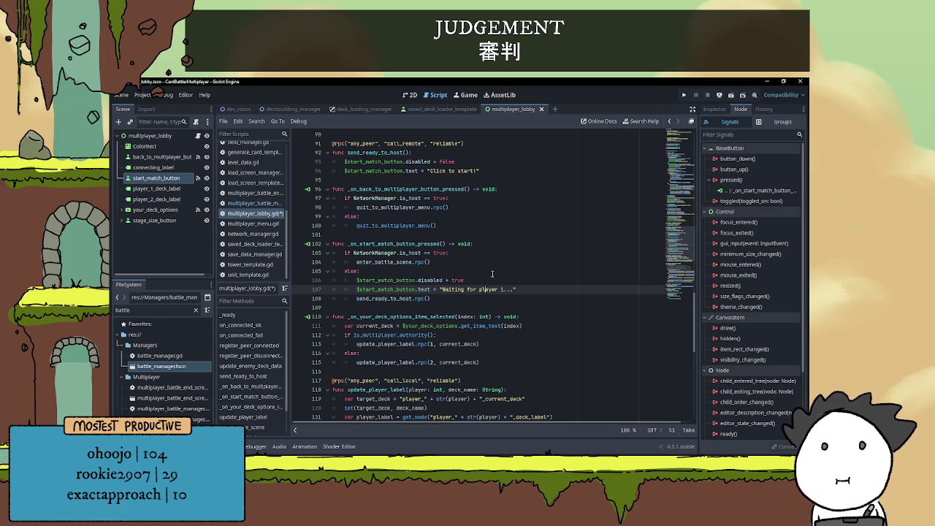
click(495, 271)
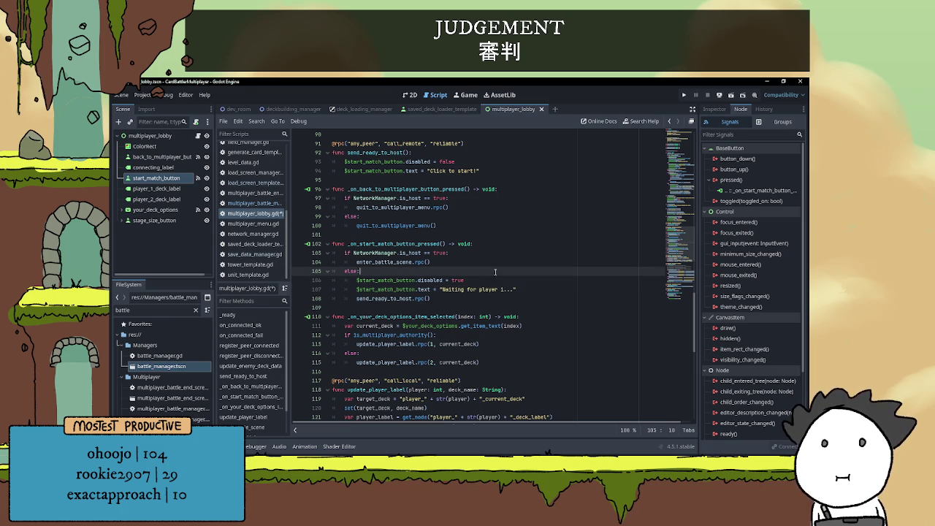
scroll(511, 321, down, 2)
scroll(525, 307, up, 3)
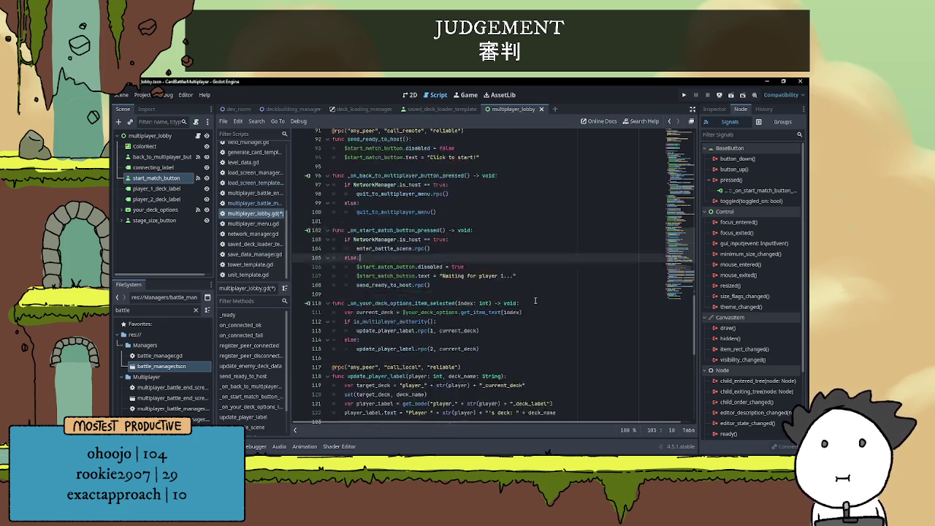
scroll(535, 300, up, 1)
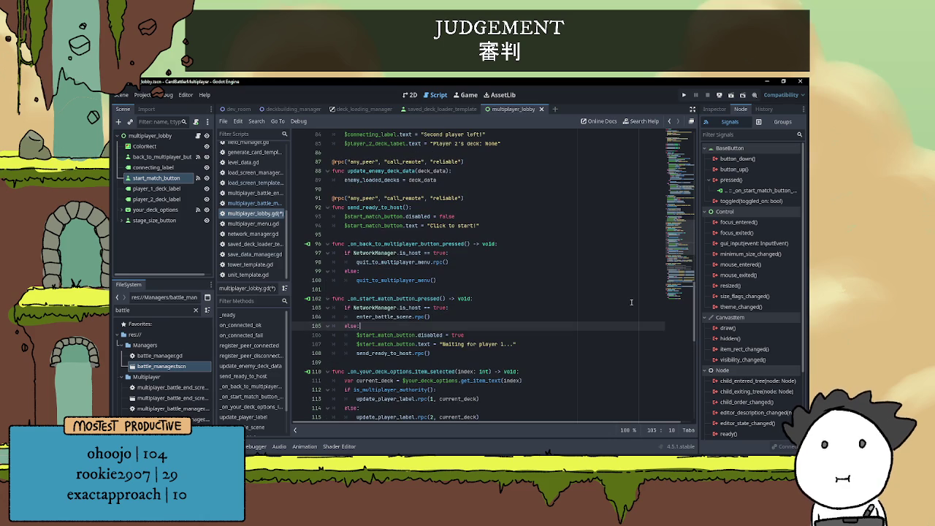
mouse_move(696, 332)
mouse_down()
mouse_move(692, 179)
mouse_move(692, 194)
mouse_up()
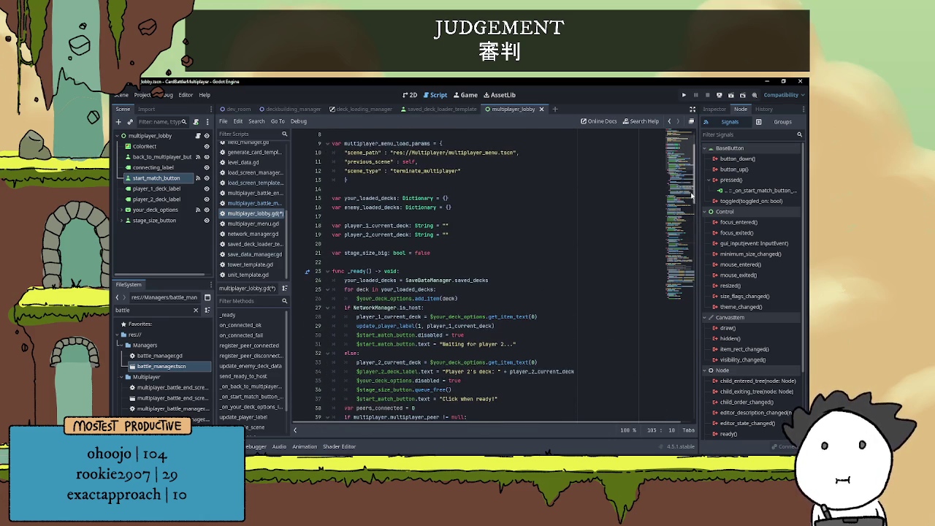
Run the game, arrange both windows side by side, and host a battle in the right window.
click(515, 254)
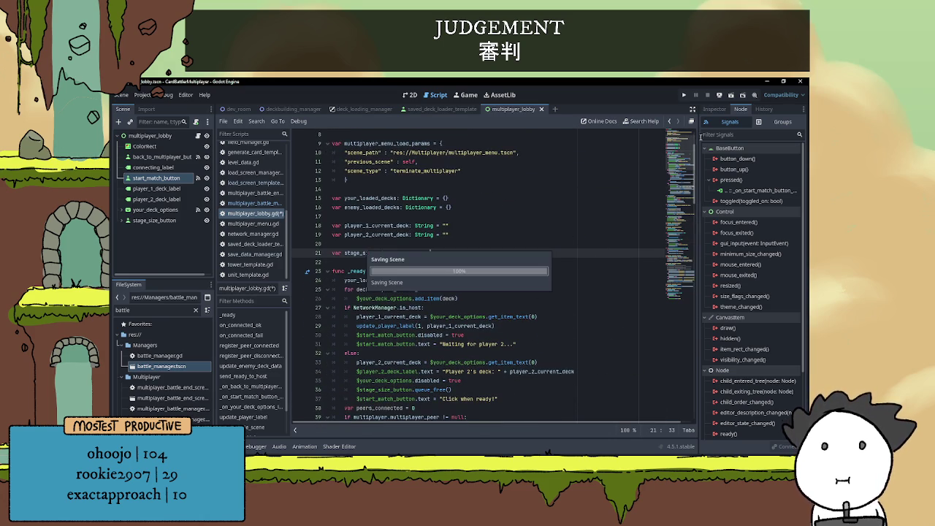
click(683, 96)
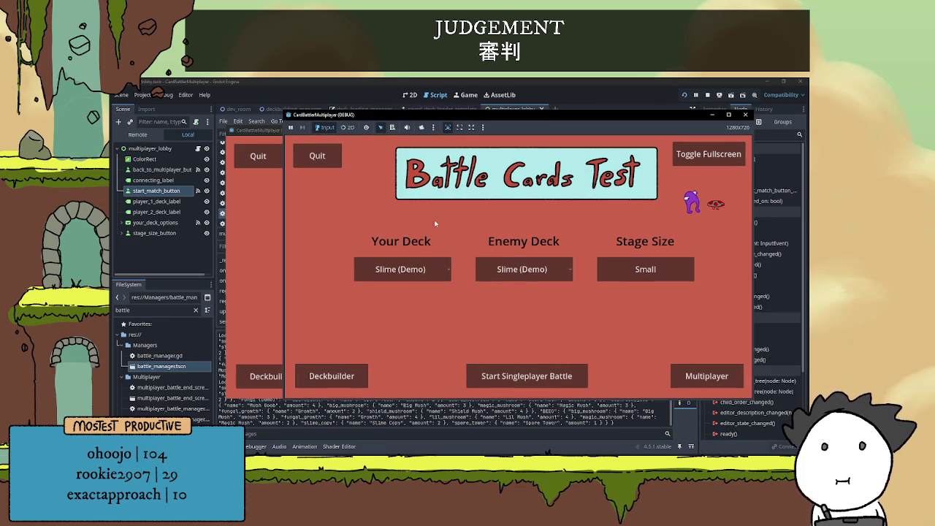
click(276, 210)
drag(420, 135, 328, 133)
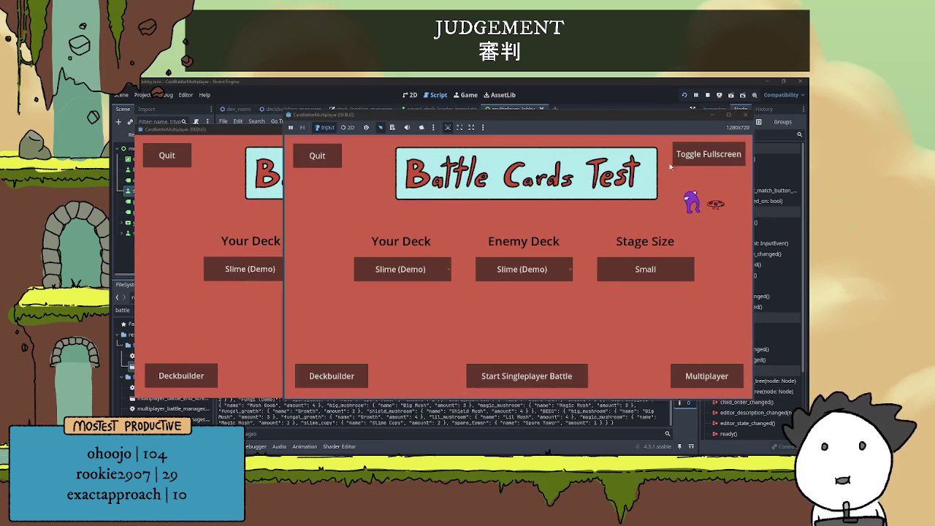
click(744, 373)
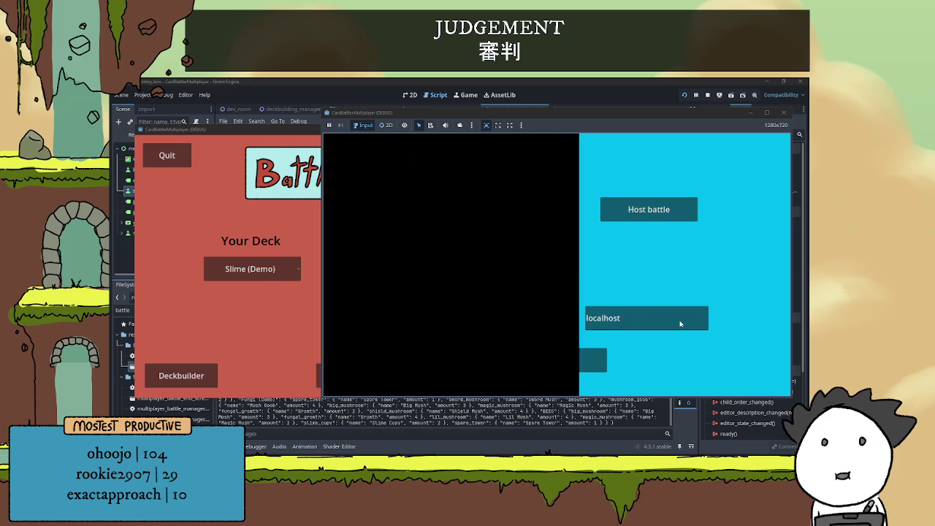
click(648, 208)
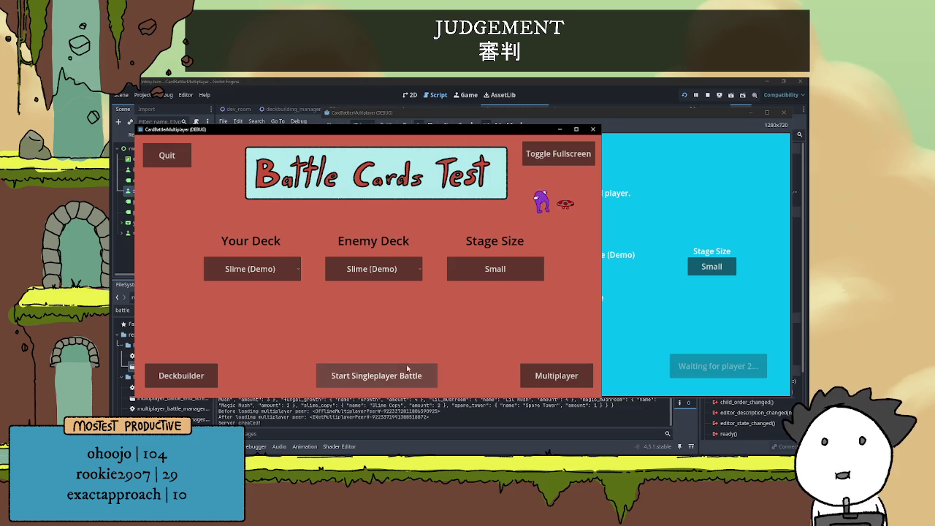
click(556, 376)
Join from the other window, pick the Fungi (Demo) deck, and mark the client ready.
click(369, 361)
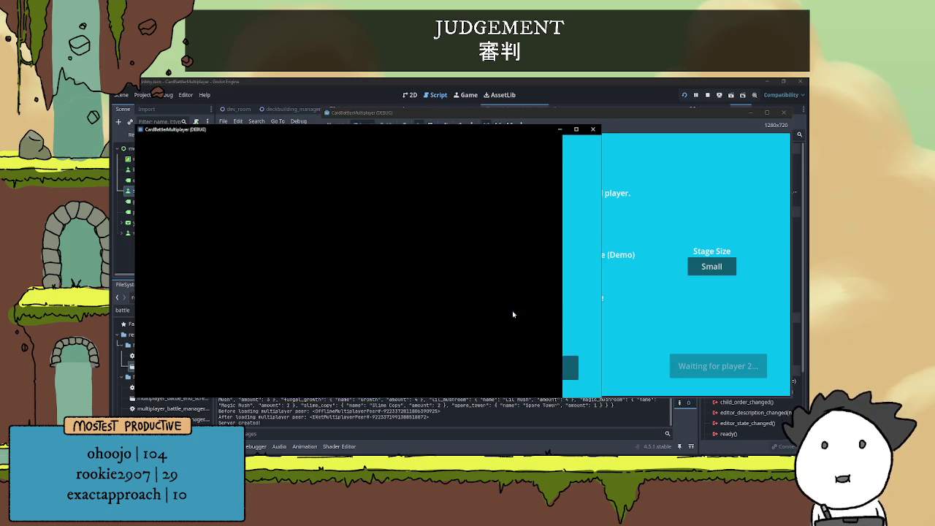
click(219, 272)
click(209, 298)
click(564, 365)
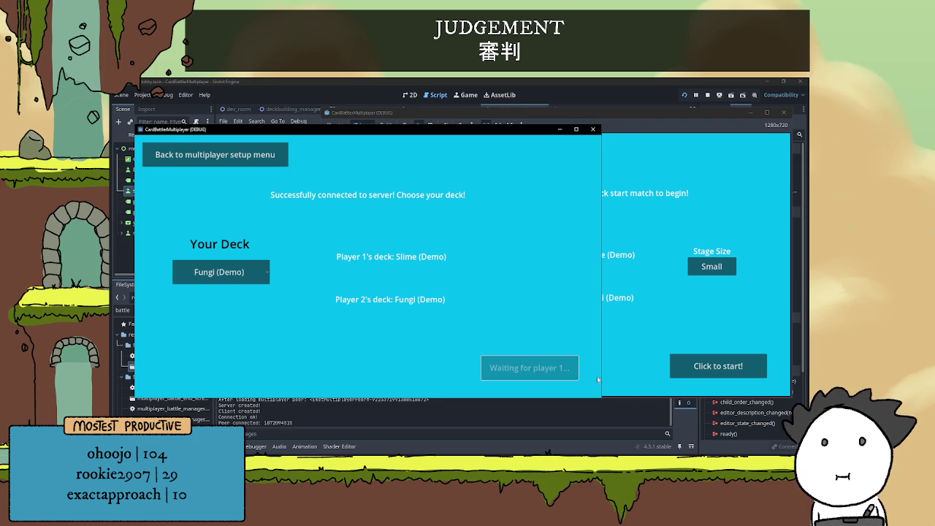
Choose the BEEG deck and Big stage size for the host, then start the battle.
click(721, 358)
click(412, 271)
click(413, 298)
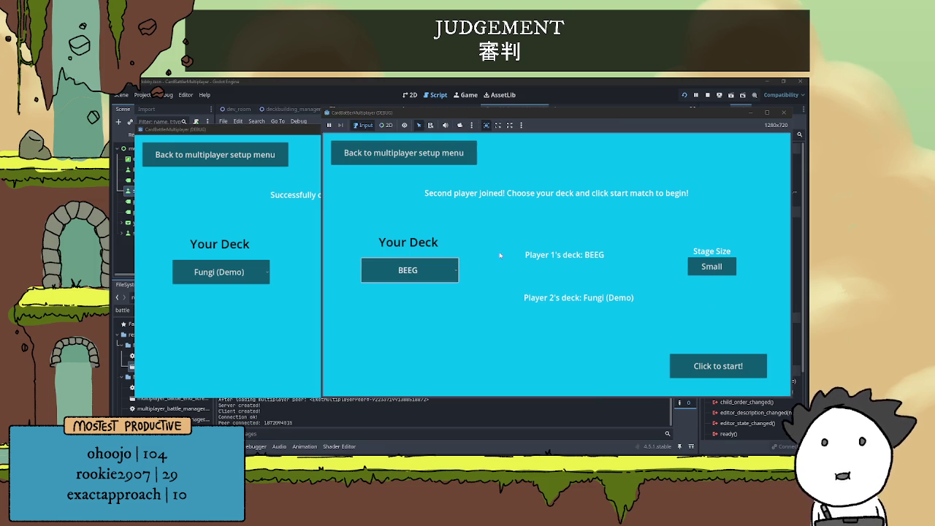
click(712, 266)
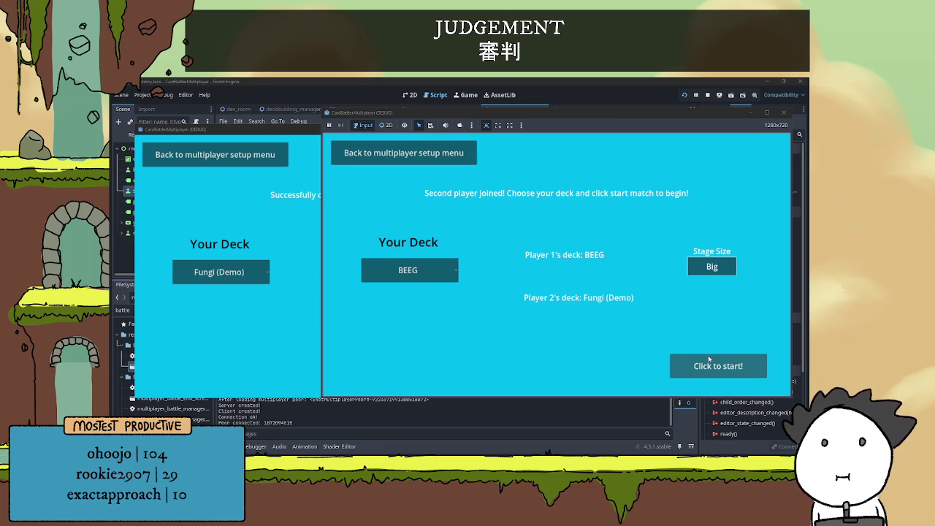
click(710, 364)
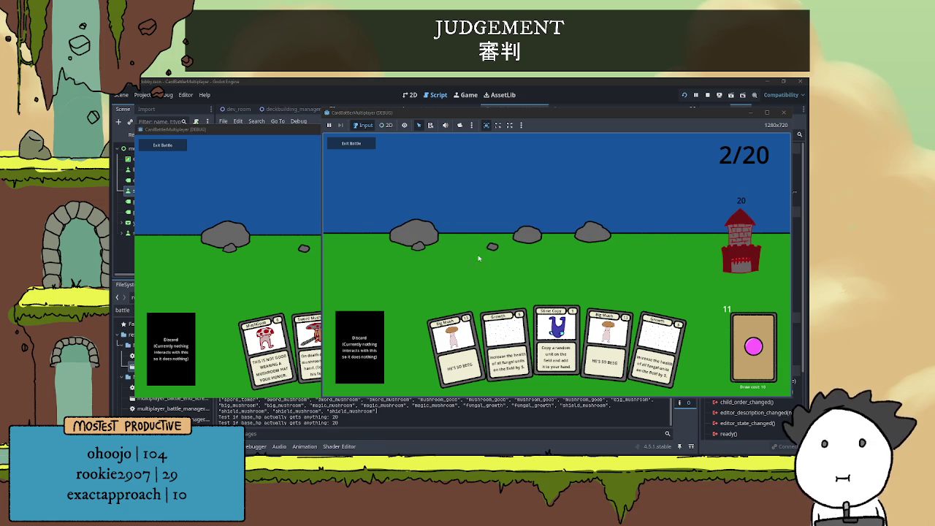
From the client window, play the Sword Mush, Magic Mush, Shield Mush and MushGoob cards.
click(281, 265)
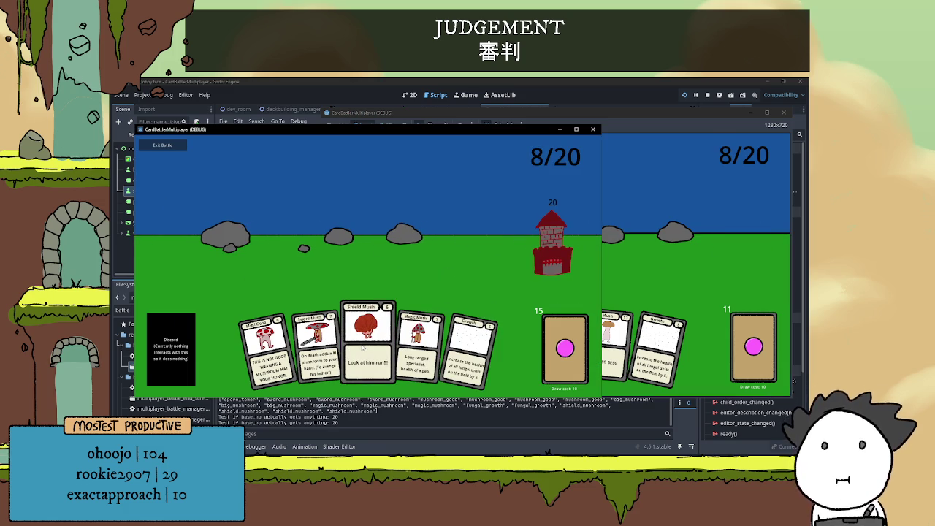
click(314, 336)
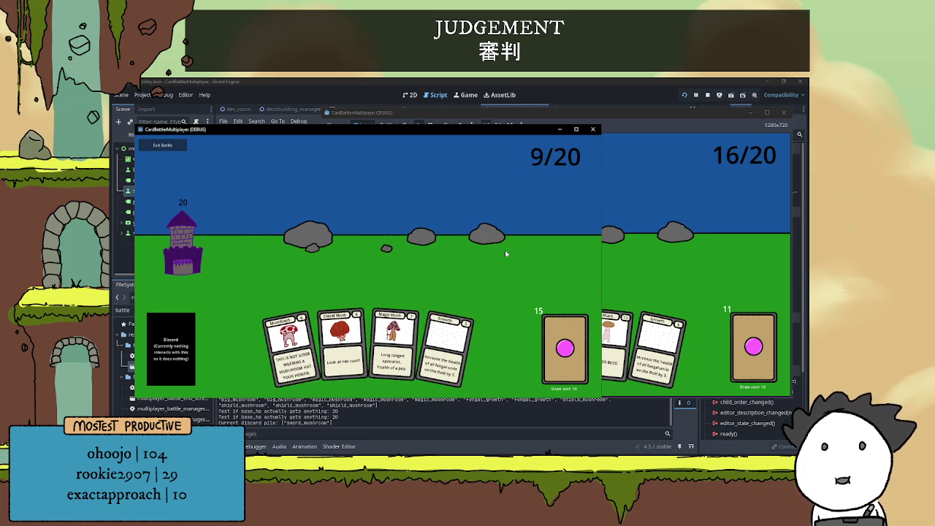
click(394, 336)
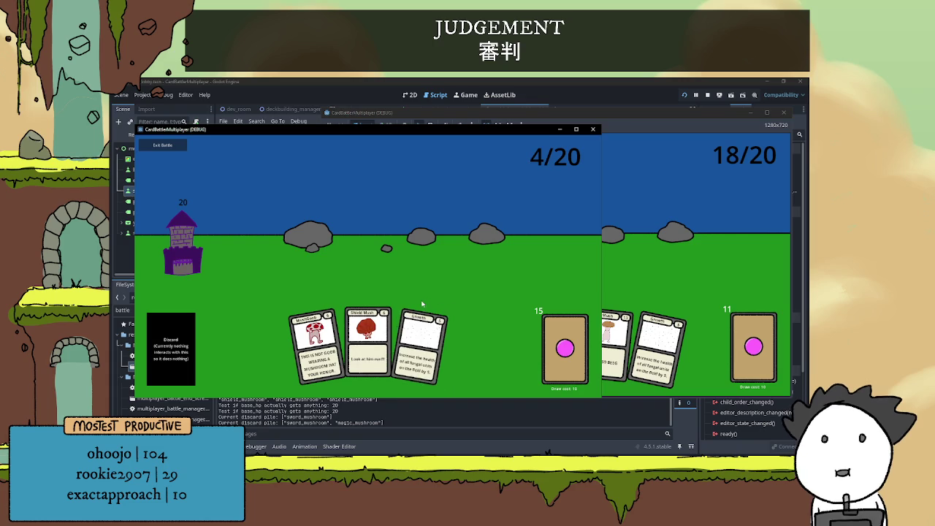
click(374, 327)
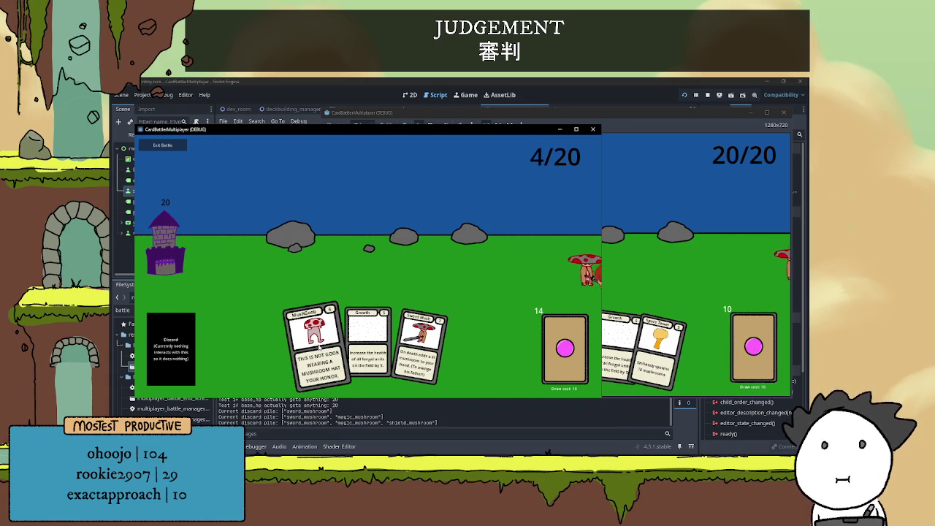
click(315, 348)
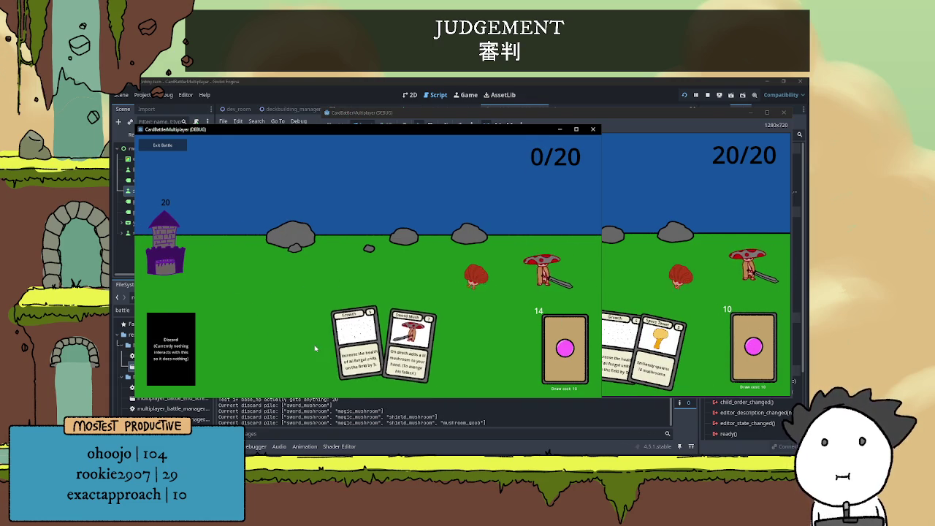
click(636, 246)
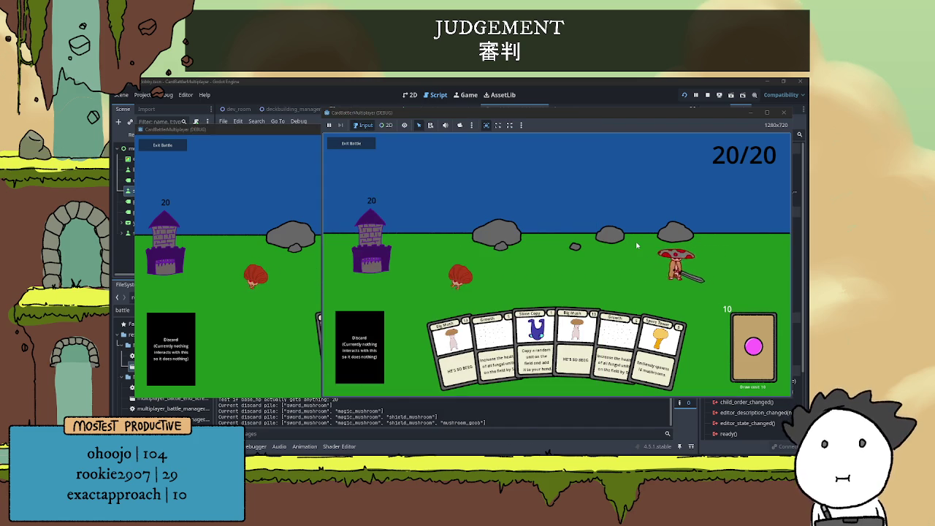
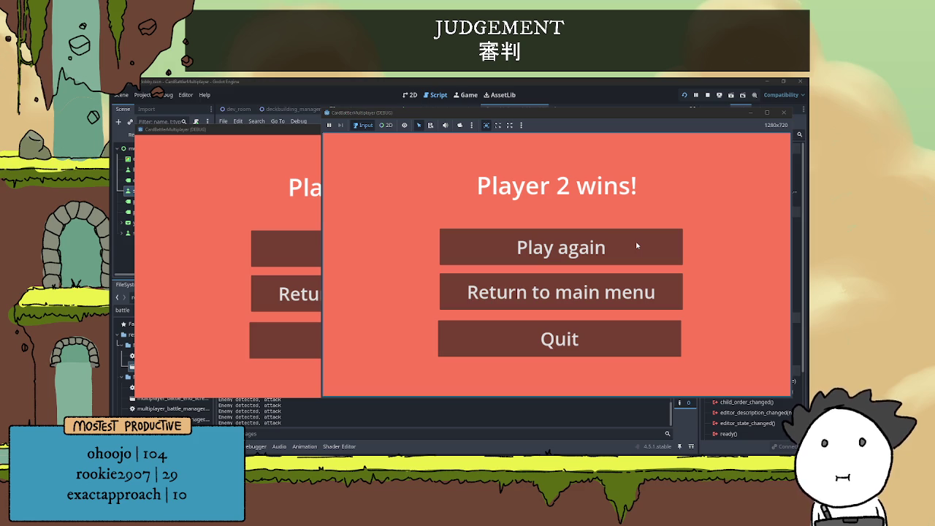
Restart the match with BEEG for player 1 and Fungi (Demo) for player 2, ready up and start.
click(311, 206)
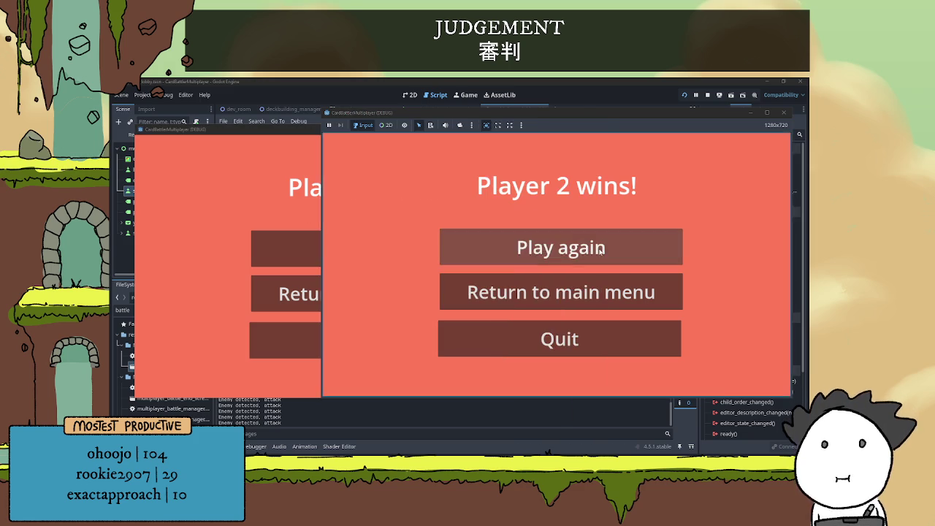
click(524, 246)
click(409, 271)
click(412, 299)
click(254, 280)
click(245, 293)
click(634, 338)
click(219, 328)
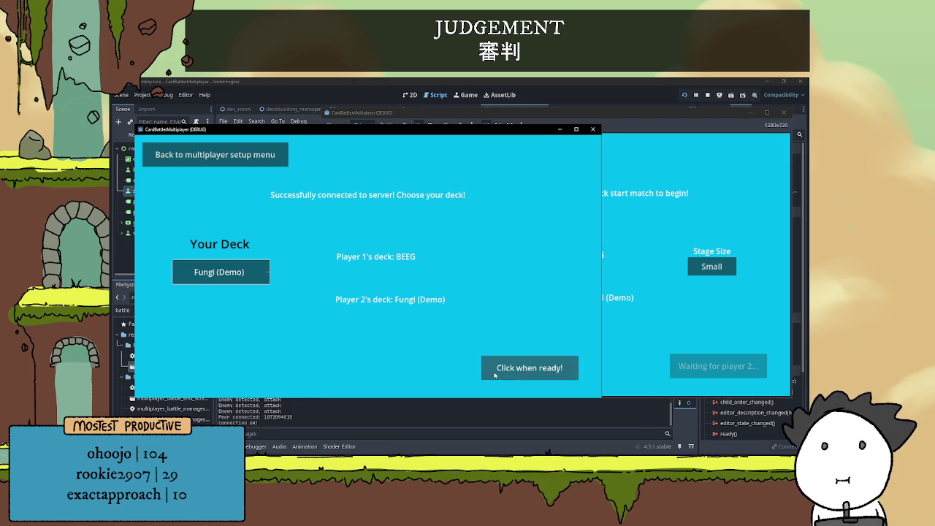
click(530, 367)
click(723, 368)
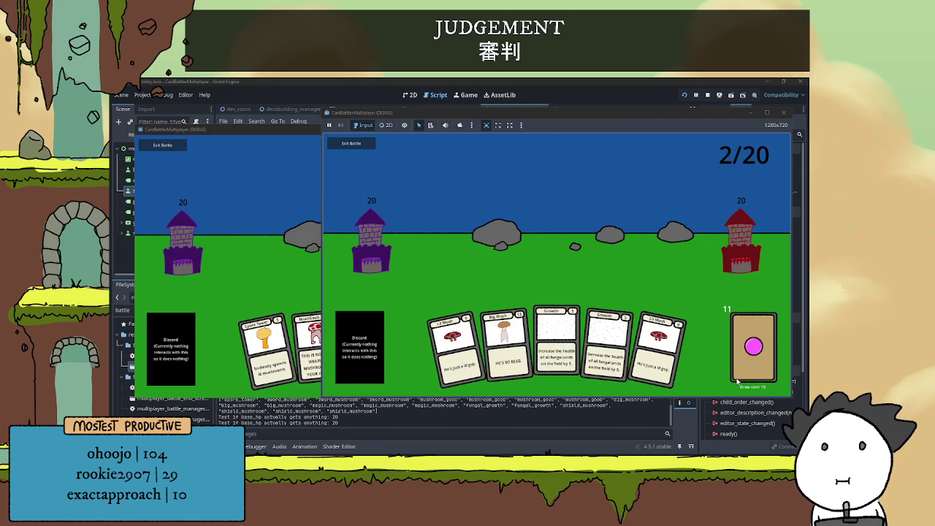
Play the Sword Mush and Mushroom Goob cards onto the field until the match ends.
key(alt+Tab)
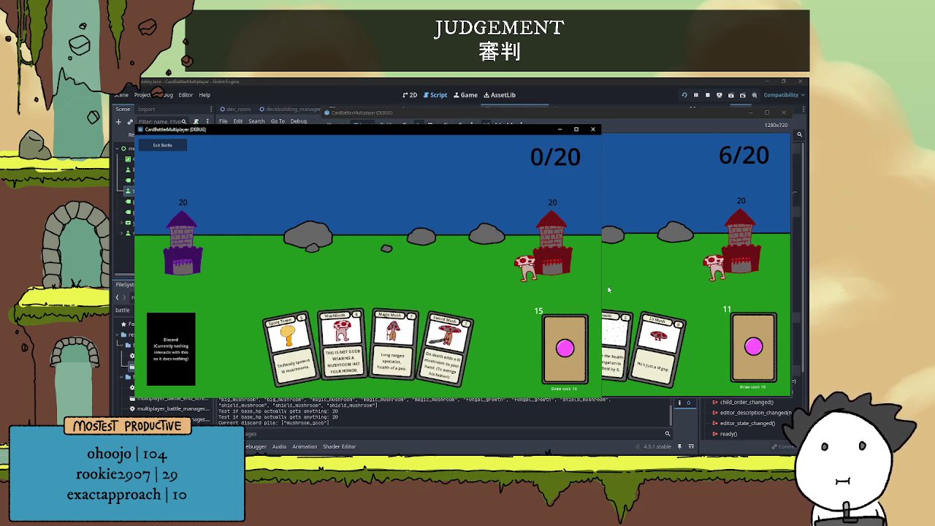
key(alt+Tab)
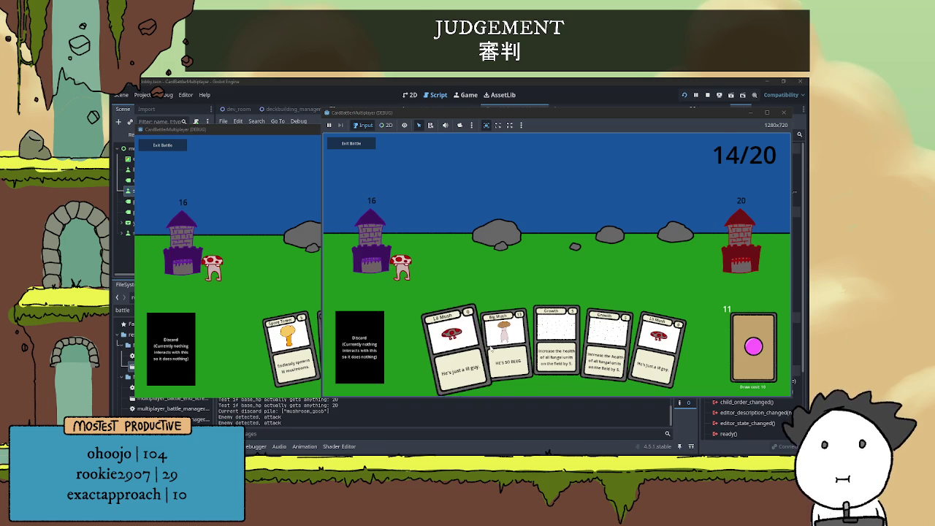
click(174, 268)
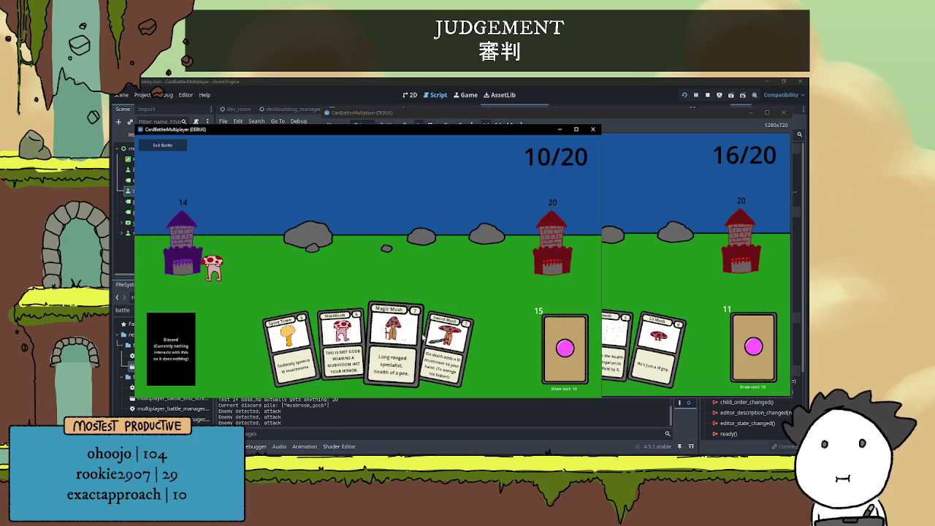
click(427, 338)
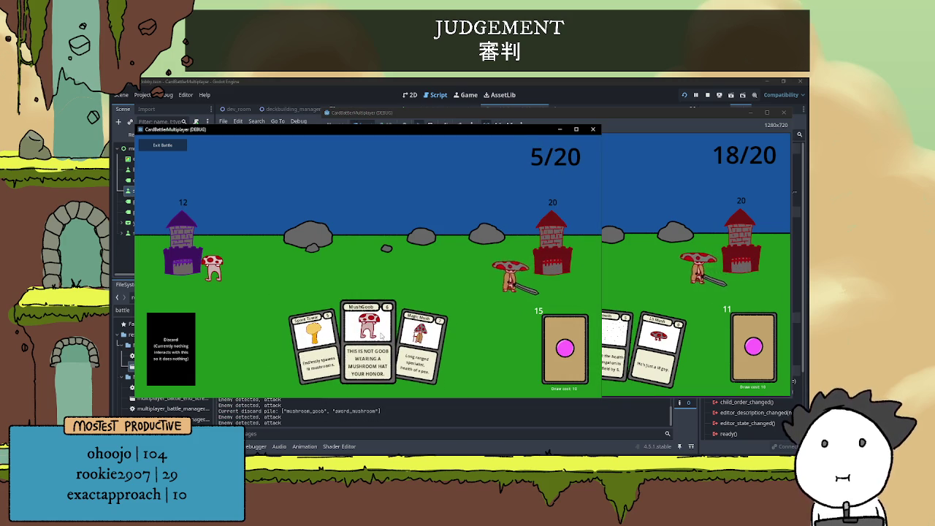
click(380, 333)
click(659, 241)
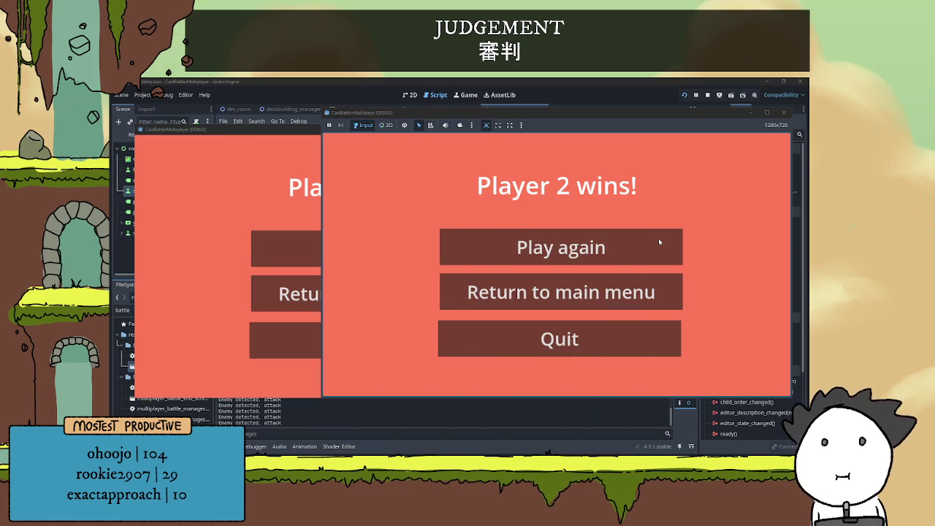
click(300, 180)
Request a rematch from the left instance and accept it from the right one.
click(640, 204)
click(275, 229)
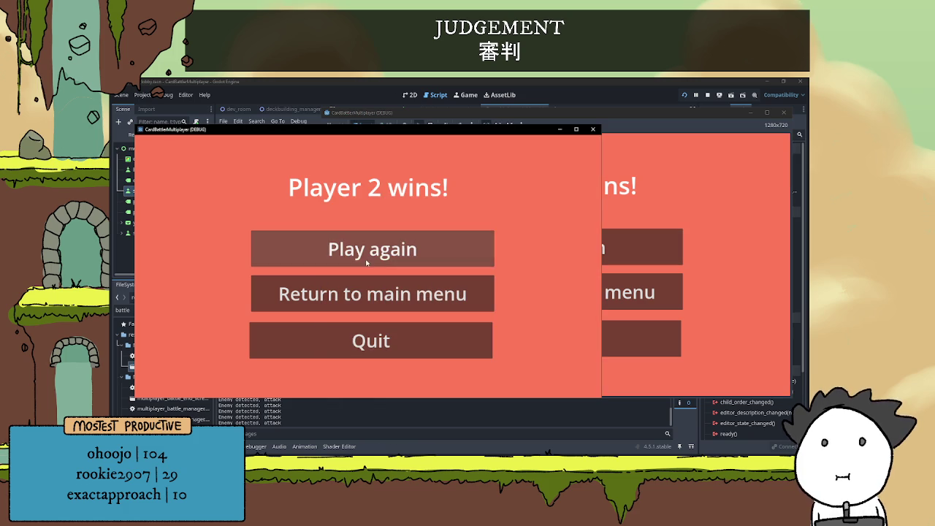
click(365, 257)
click(653, 246)
click(653, 246)
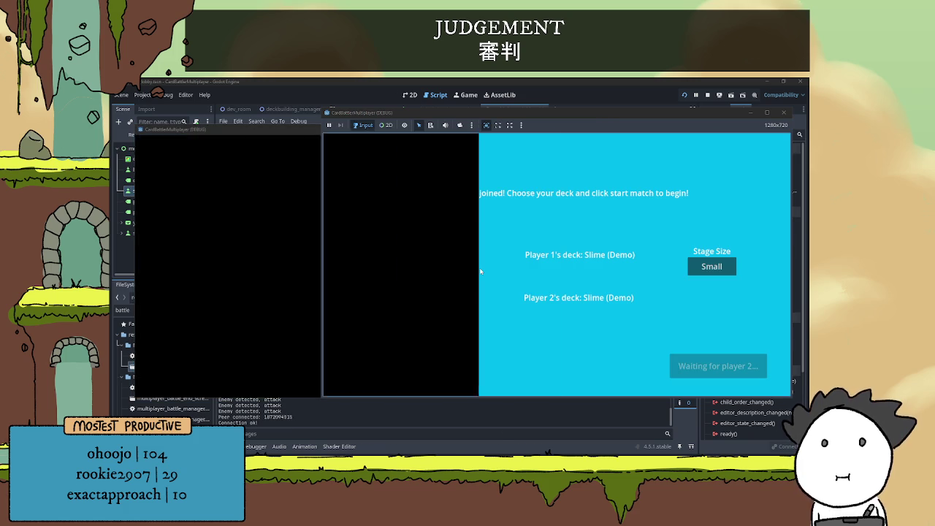
Pick Slime (Demo) for player 1 and Fungi (Demo) for player 2, then ready up and start.
click(439, 270)
click(401, 293)
click(407, 270)
click(401, 286)
click(232, 275)
click(219, 296)
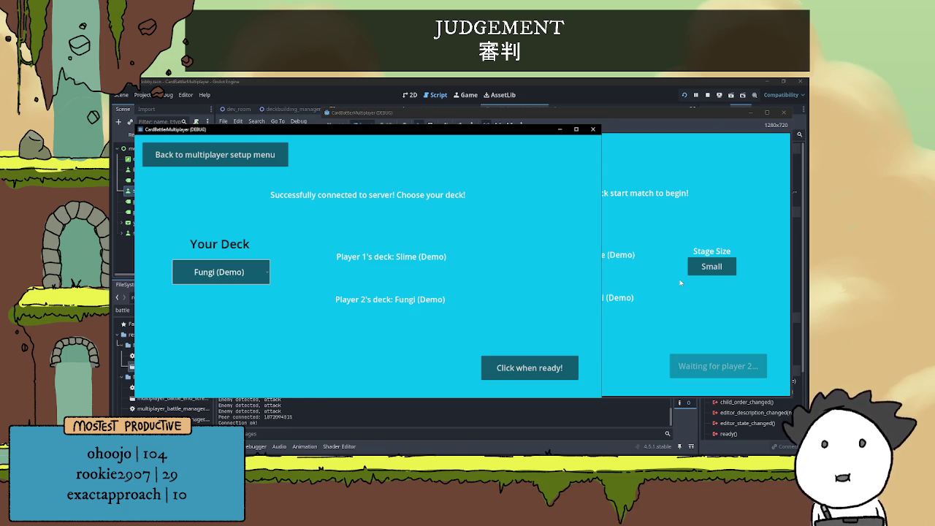
click(711, 266)
click(711, 265)
click(279, 329)
click(717, 365)
click(718, 365)
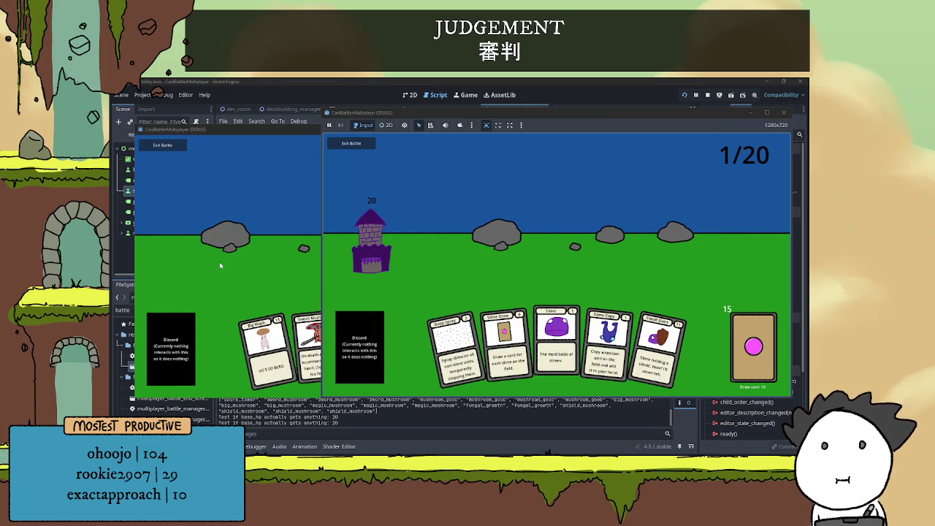
Play Sword Mush, MushGoob and Shield Mush cards until Player 2 wins.
click(219, 261)
click(246, 300)
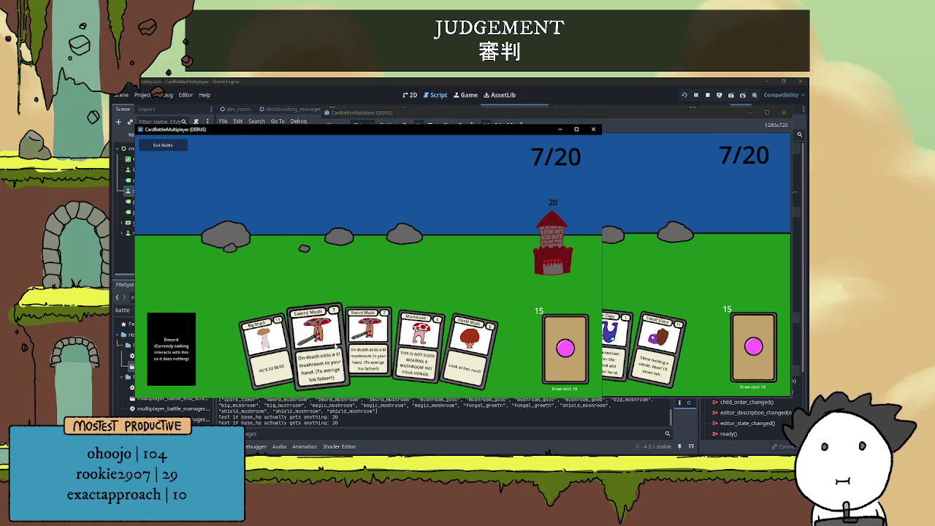
click(333, 344)
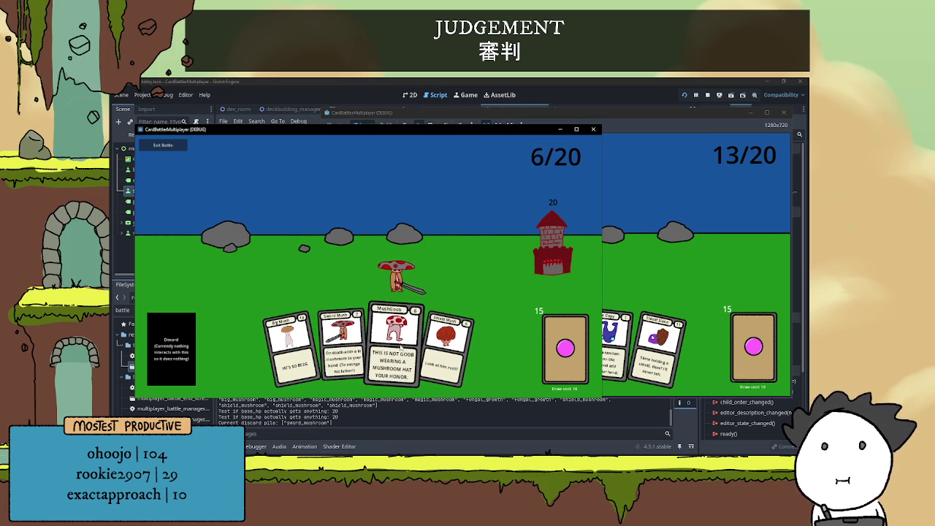
drag(394, 341, 395, 275)
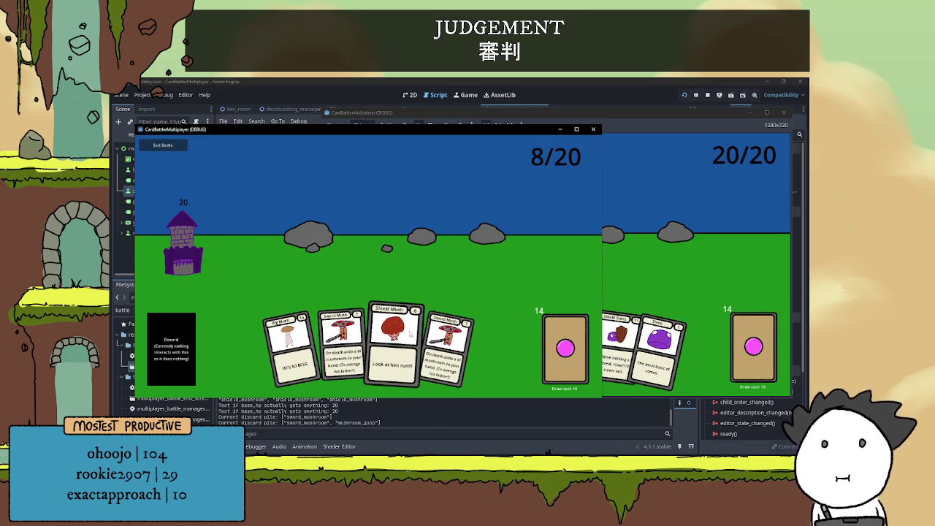
click(410, 333)
click(674, 275)
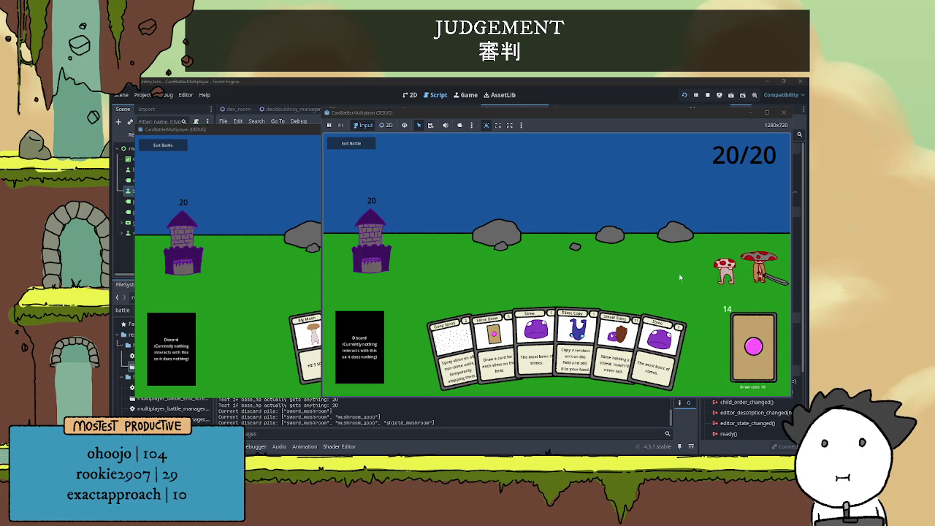
click(260, 262)
key(alt+Tab)
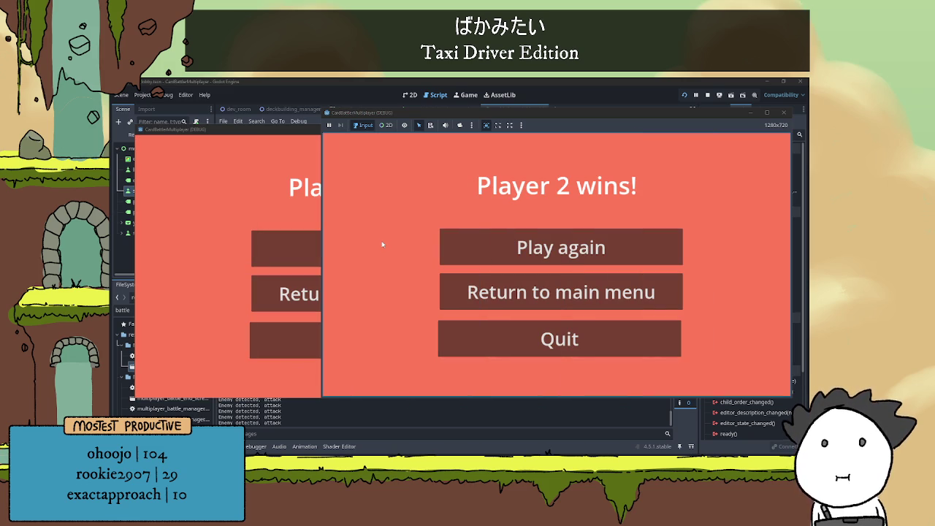
key(alt+Tab)
key(alt+Tab)
key(alt+Tab)
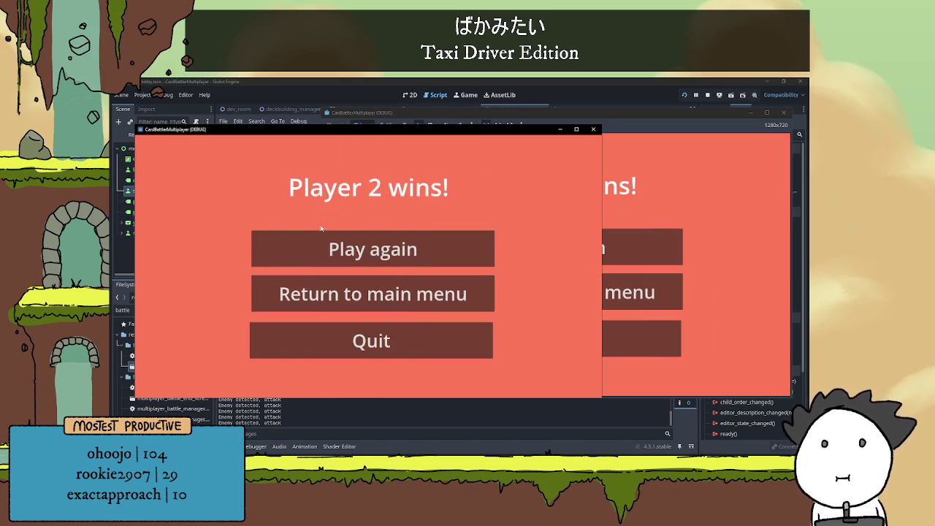
Return to the main menu, choose BEEG as your deck with Slime (Demo) as enemy, and open the Deckbuilder.
key(alt+Tab)
key(alt+Tab)
click(523, 307)
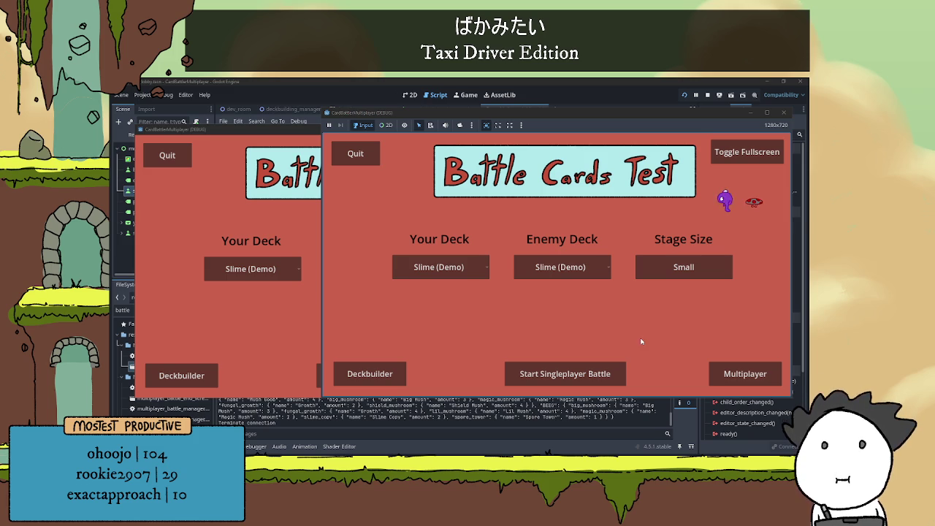
click(482, 268)
click(482, 267)
click(237, 275)
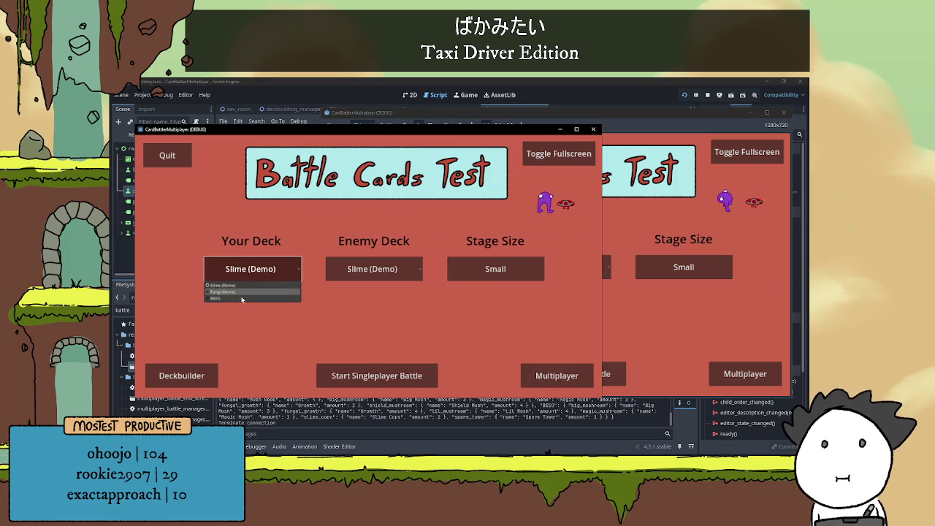
click(241, 298)
click(397, 268)
click(347, 284)
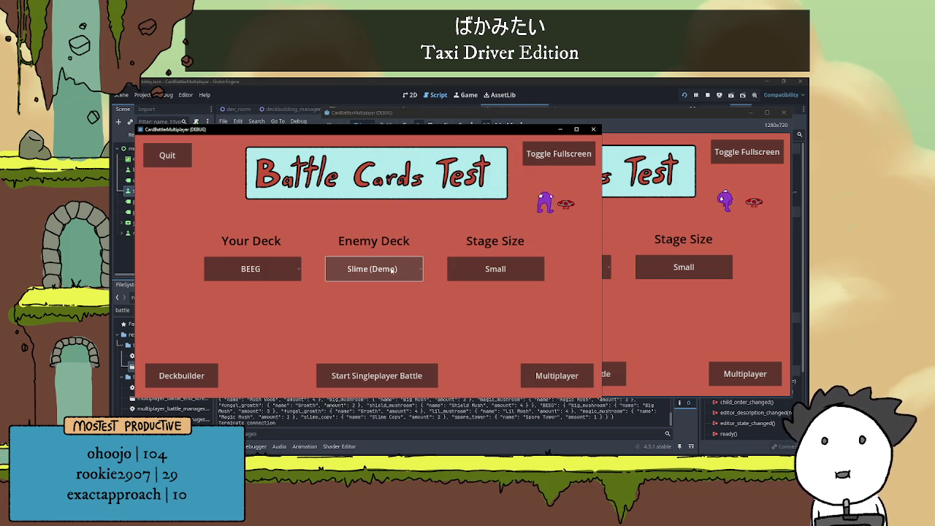
click(199, 376)
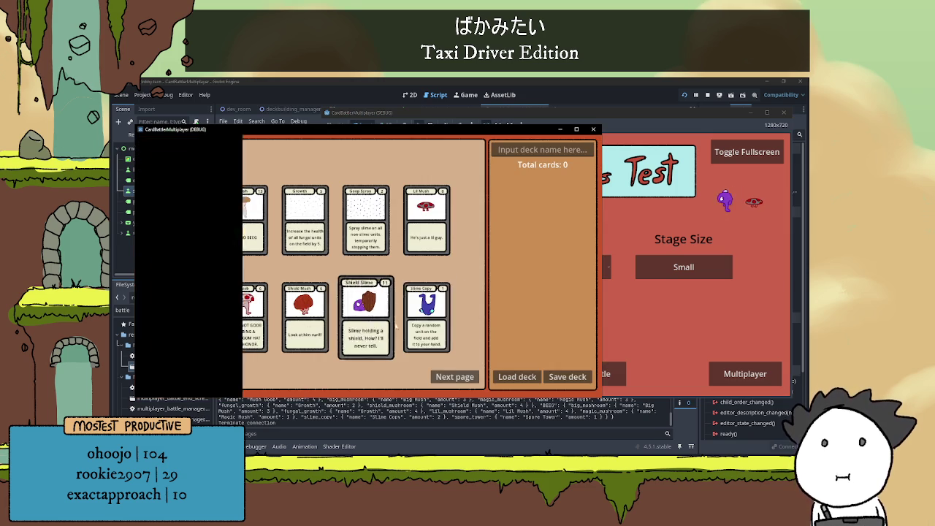
Load the saved BEEG deck into the deck builder.
click(517, 376)
click(392, 242)
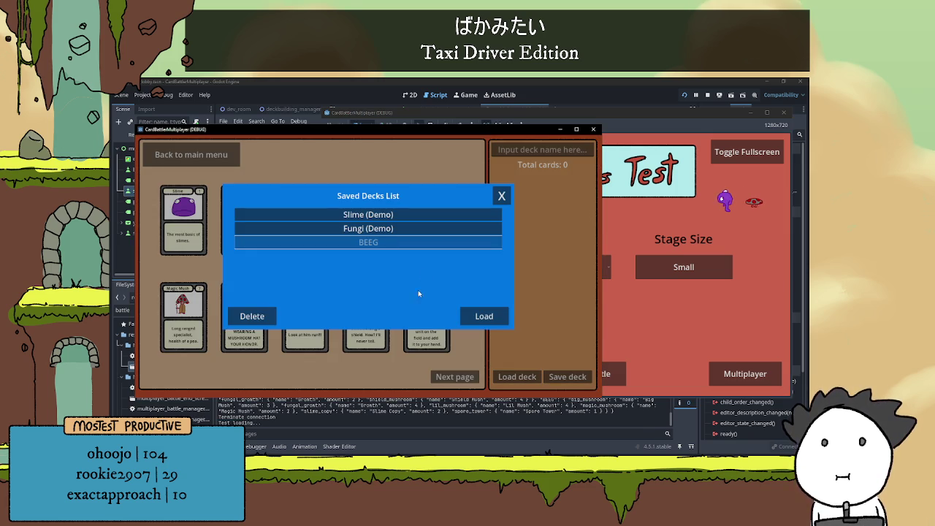
click(483, 319)
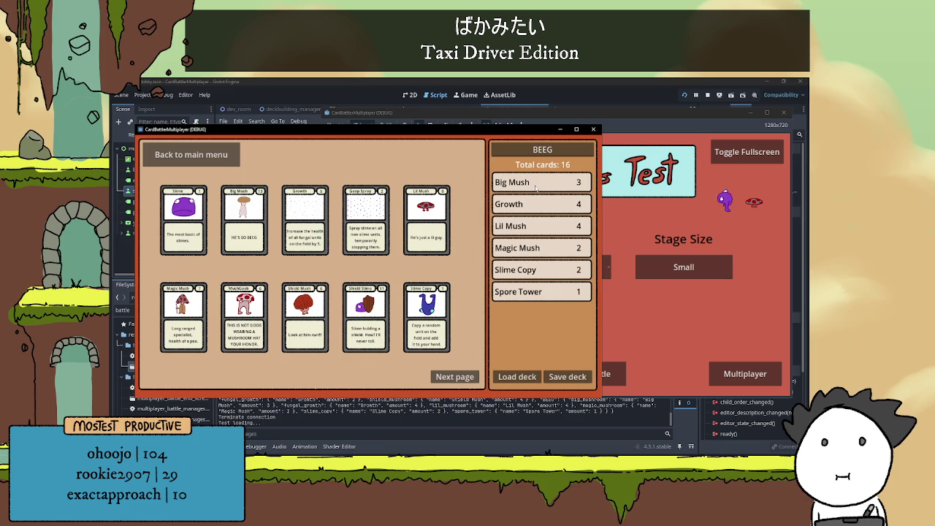
Remove all Big Mush, Growth, Lil Mush, Magic Mush, Slime Copy and Spore Tower cards, leaving 0 total.
double_click(537, 183)
triple_click(537, 183)
double_click(536, 182)
triple_click(536, 182)
triple_click(536, 182)
double_click(536, 183)
click(536, 182)
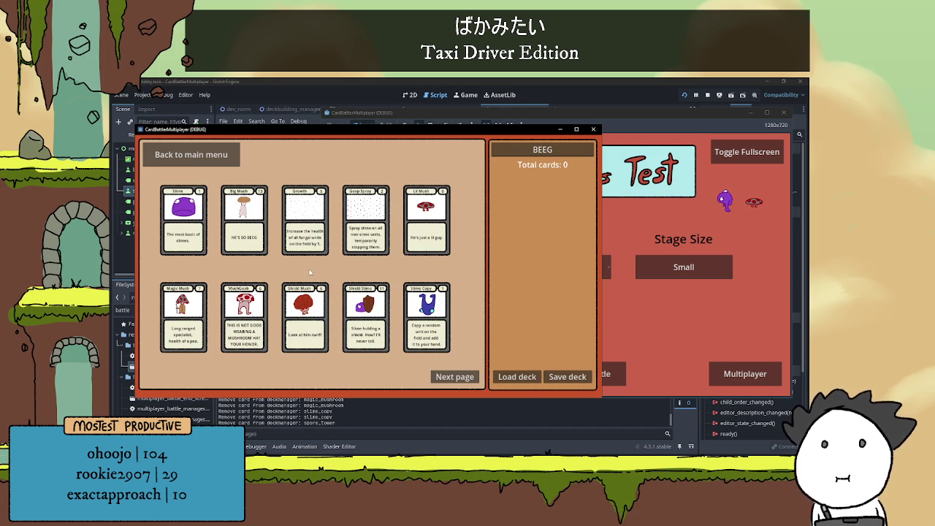
click(451, 378)
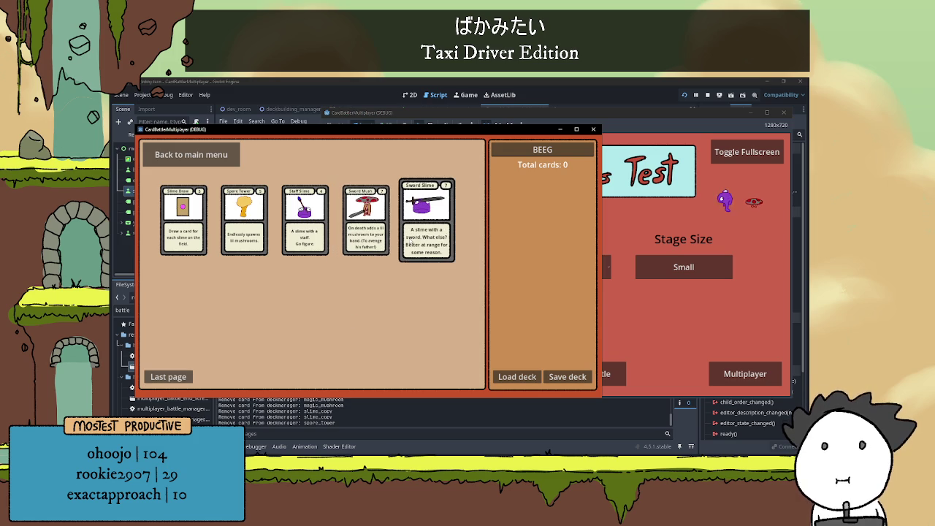
Add Sword Slime, Sword Mush, Spore Tower and Big Mush cards to the BEEG deck.
click(422, 229)
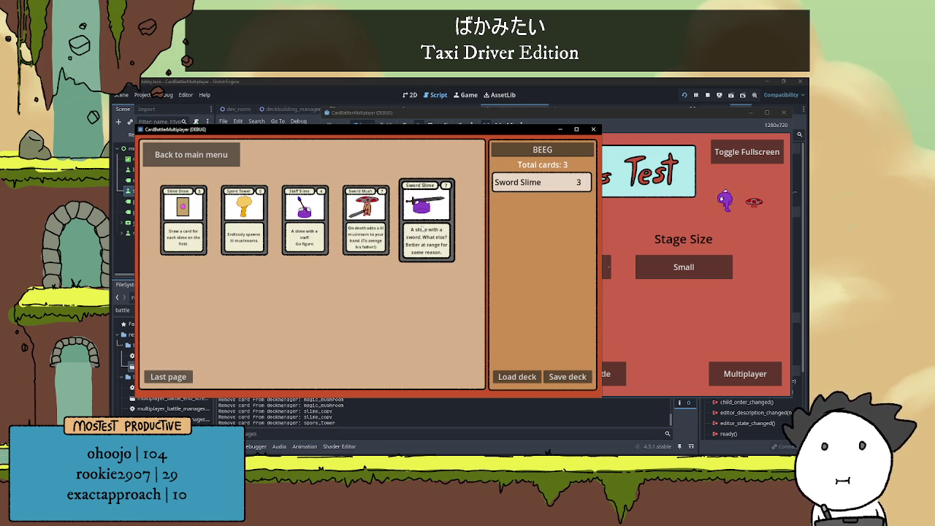
click(361, 229)
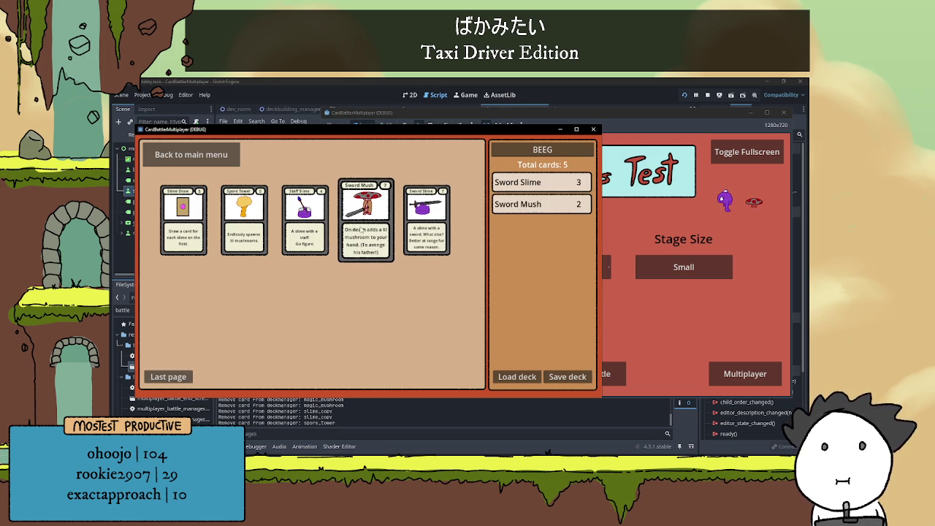
click(238, 225)
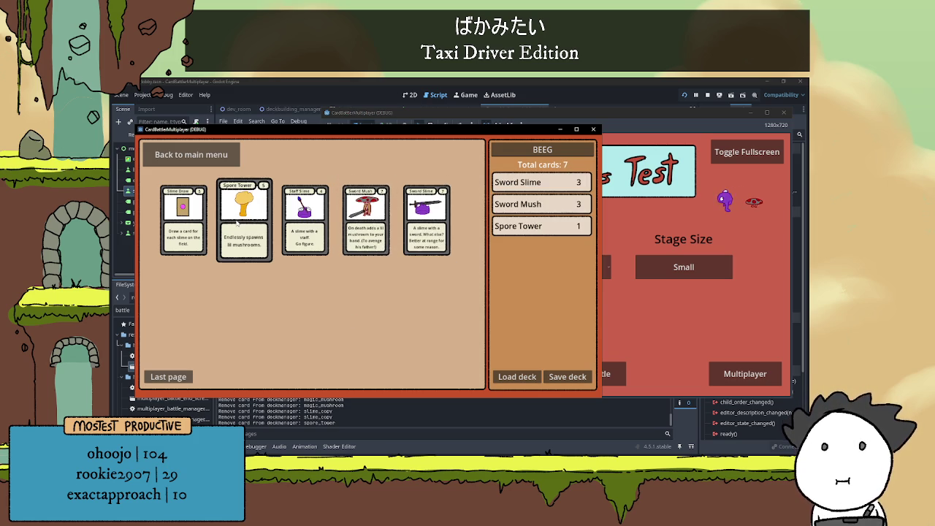
click(168, 376)
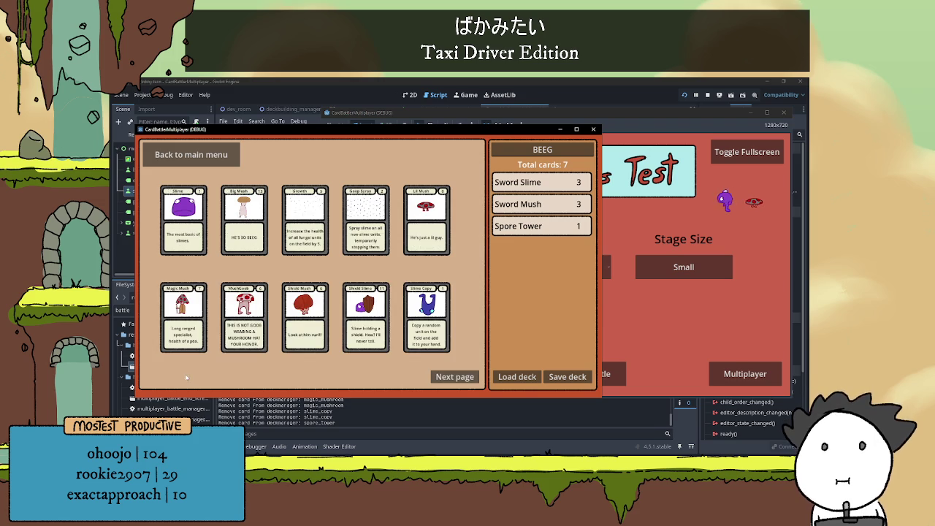
click(250, 223)
click(251, 224)
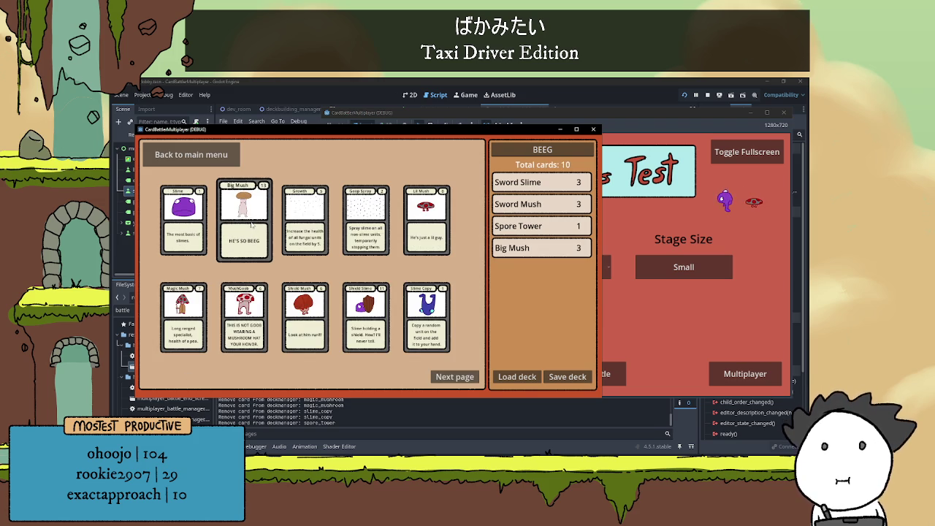
Add Shield Slime, Shield Mush, Magic Mush, Mush Goob and two Slime Copy cards.
click(358, 317)
click(358, 317)
click(358, 316)
click(358, 317)
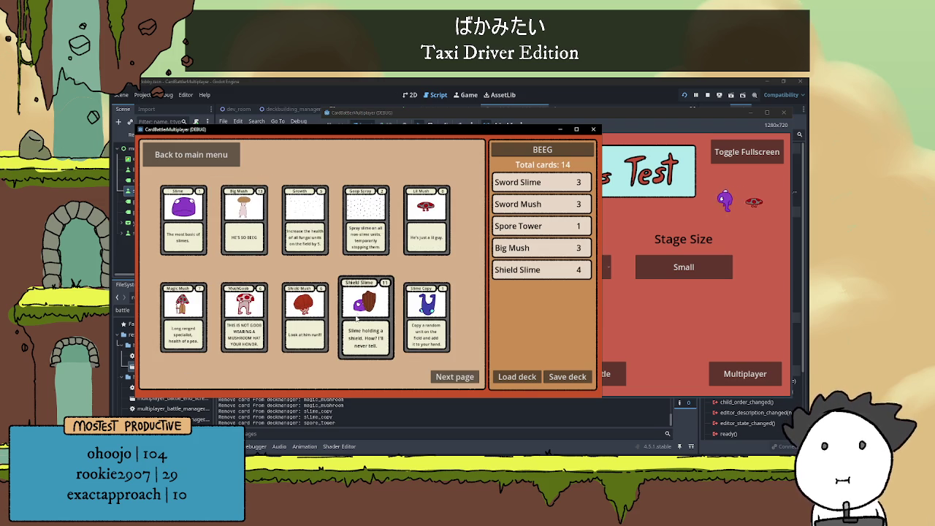
click(305, 327)
click(305, 326)
click(187, 323)
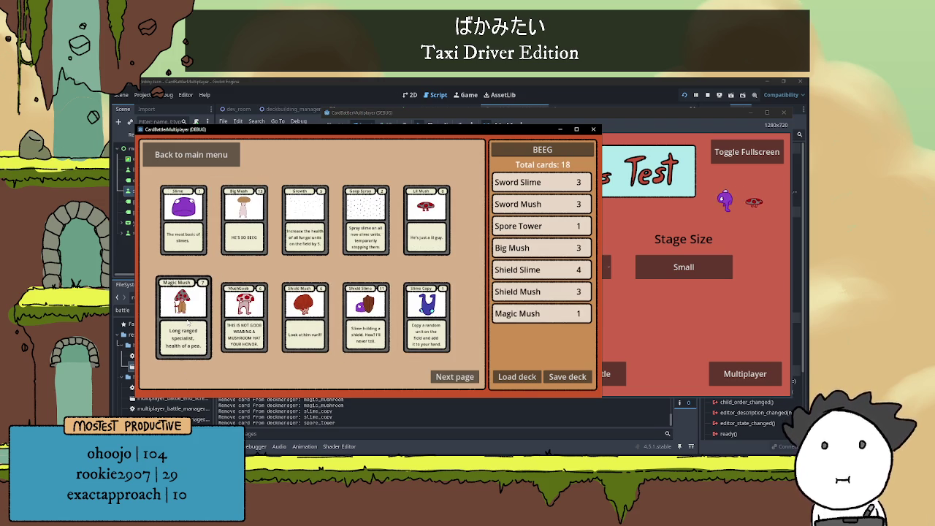
click(251, 319)
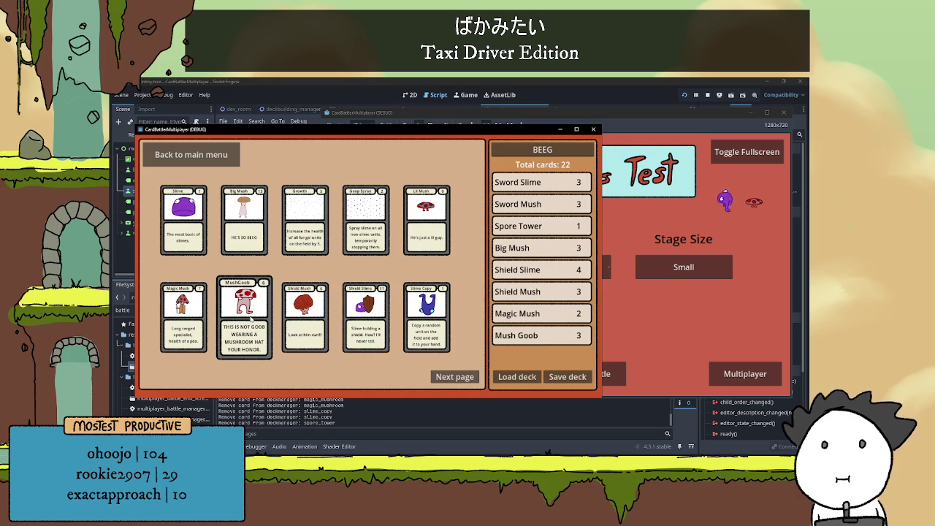
click(251, 319)
double_click(427, 319)
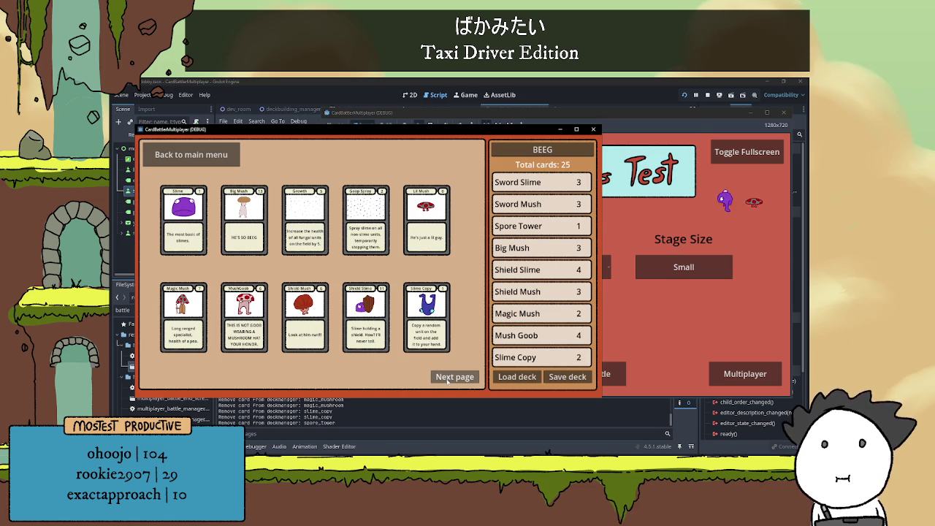
Save the 25-card BEEG deck.
click(447, 381)
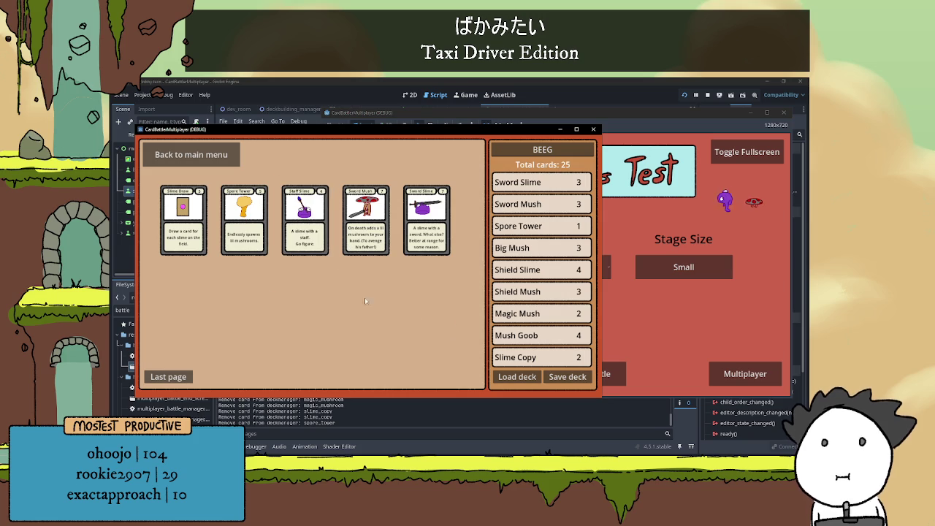
click(168, 376)
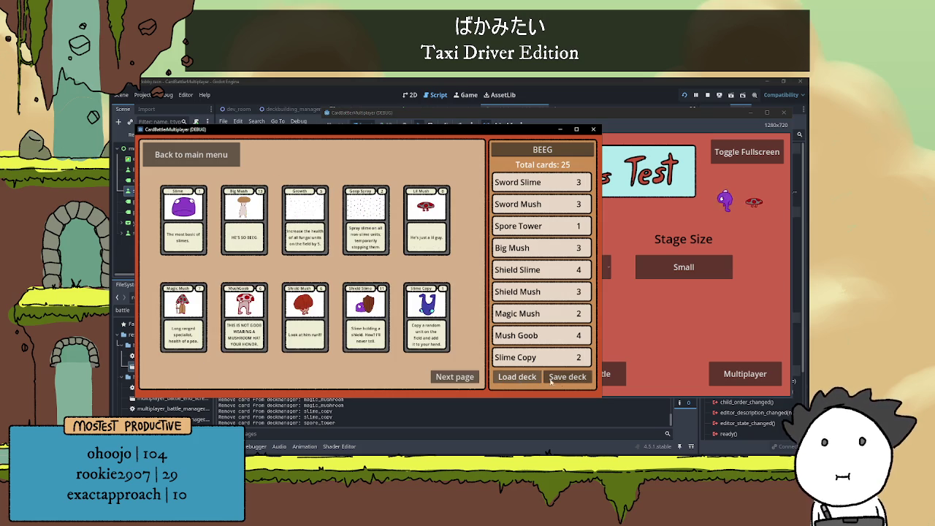
click(562, 379)
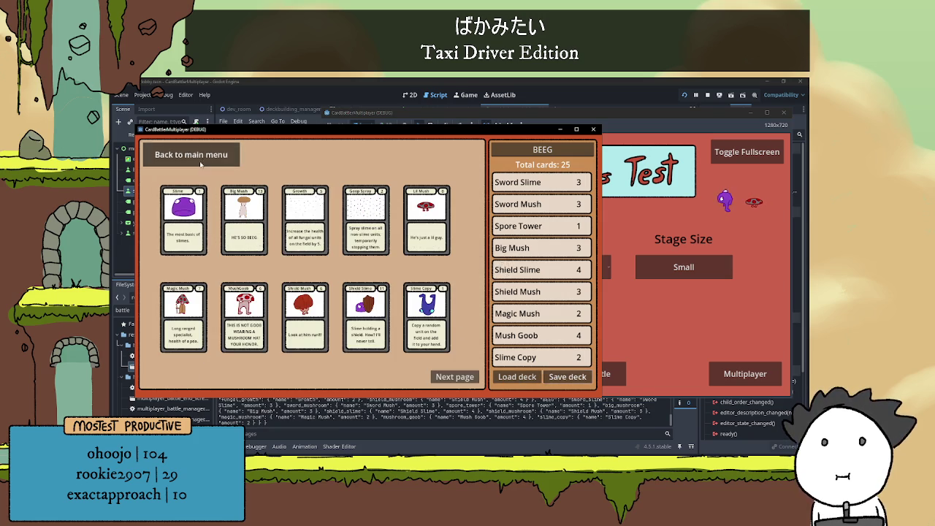
Host a multiplayer battle and join it on localhost from the second instance.
click(191, 154)
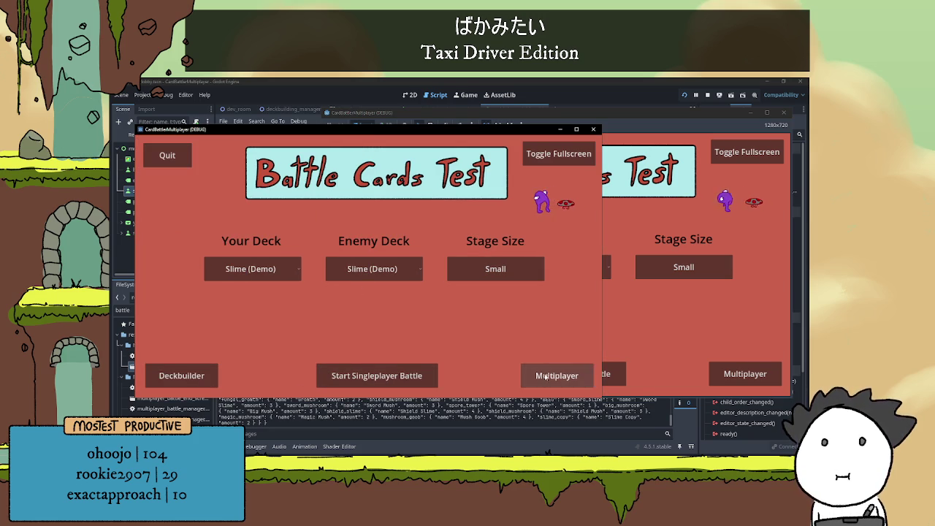
click(555, 375)
click(460, 211)
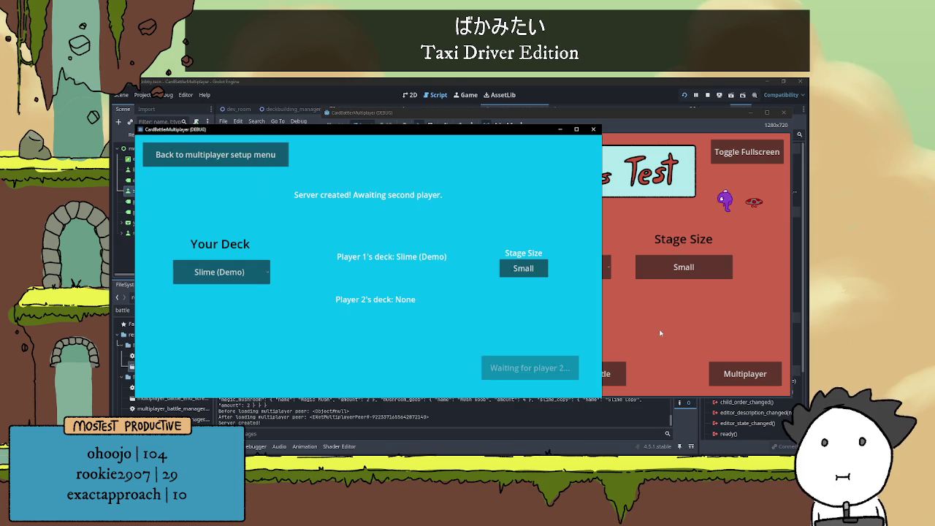
click(745, 373)
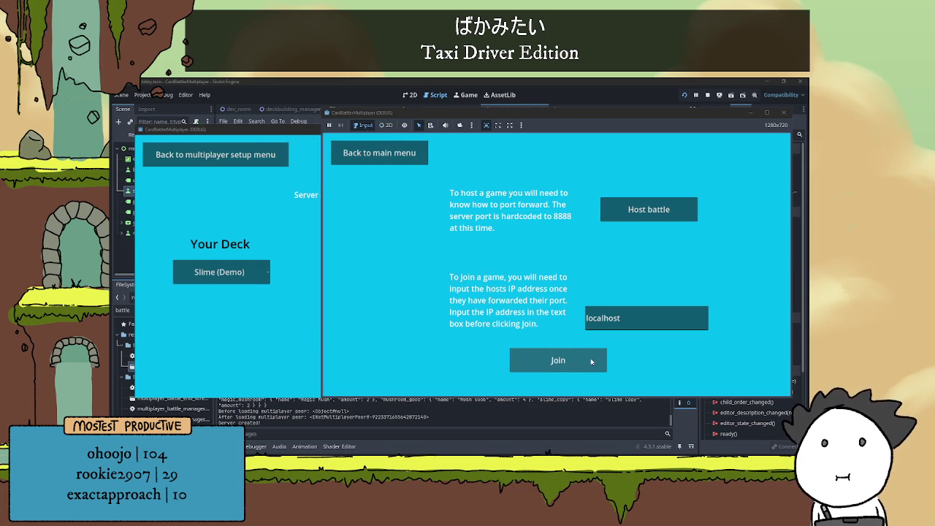
click(591, 361)
Give both players the BEEG deck, set stage size to Big, ready the client and start.
click(406, 271)
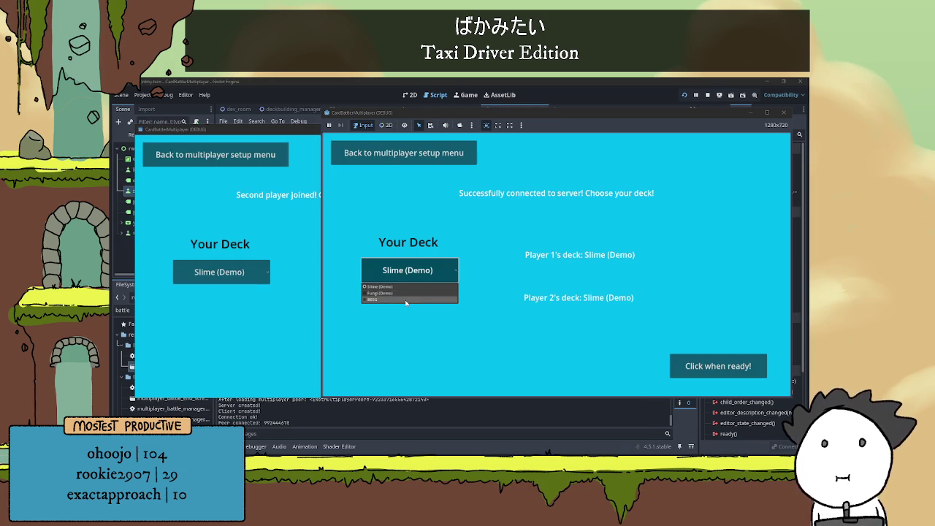
click(373, 299)
click(234, 271)
click(234, 272)
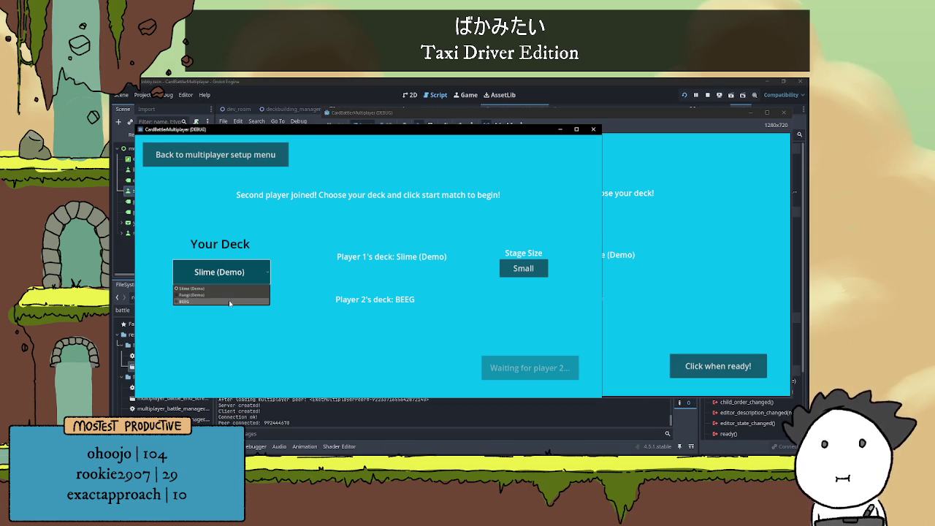
click(233, 301)
click(511, 270)
click(718, 366)
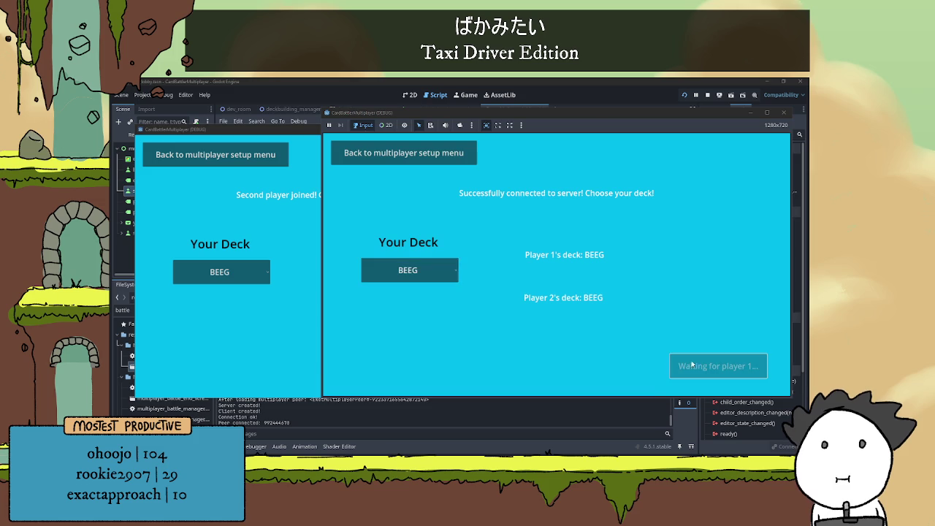
click(306, 365)
click(560, 376)
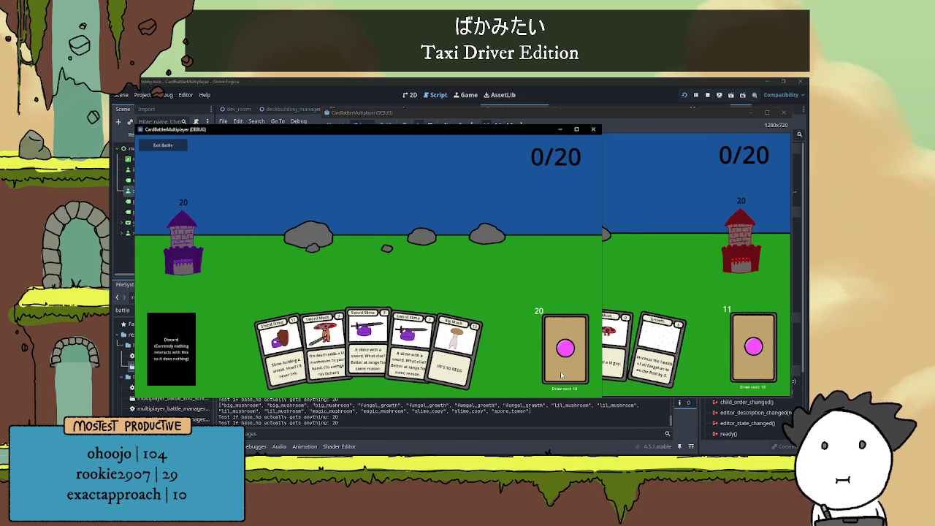
Play two Sword Slime cards, draw, and play Shield Mush until Player 1 wins.
click(316, 270)
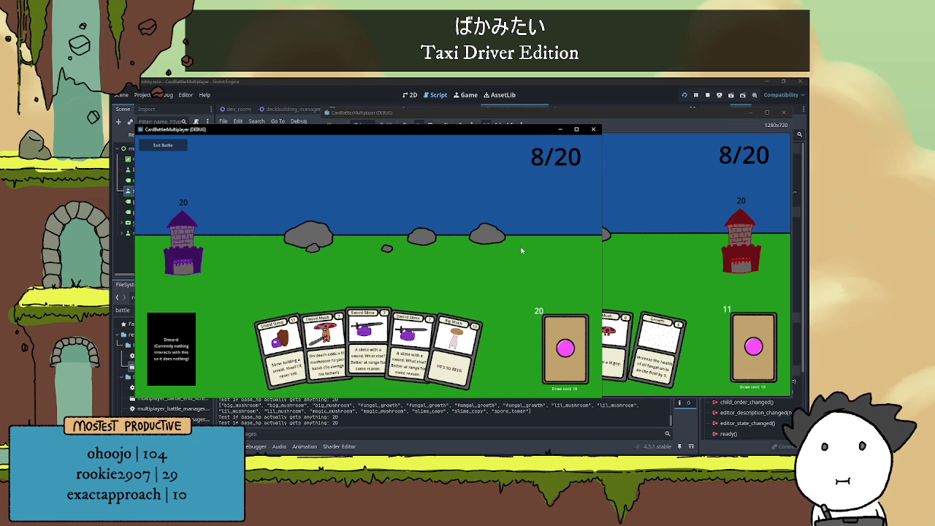
click(625, 259)
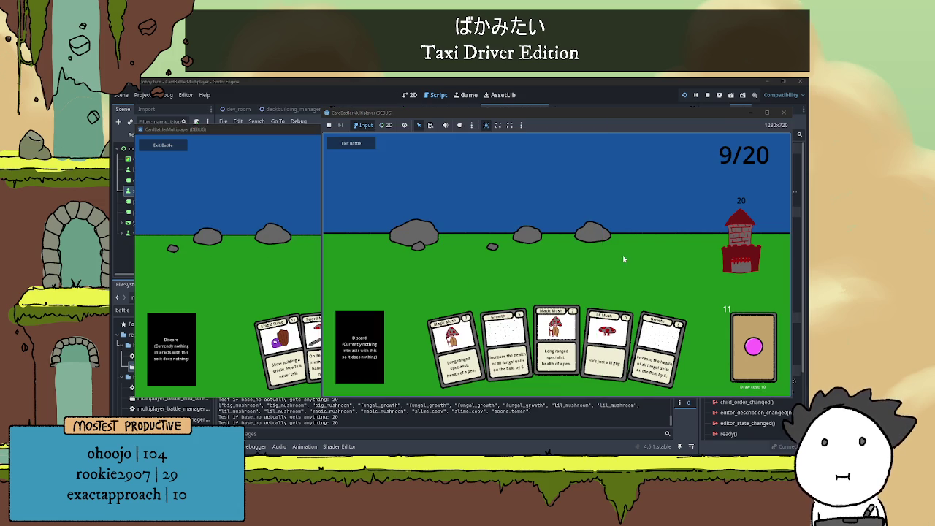
click(296, 273)
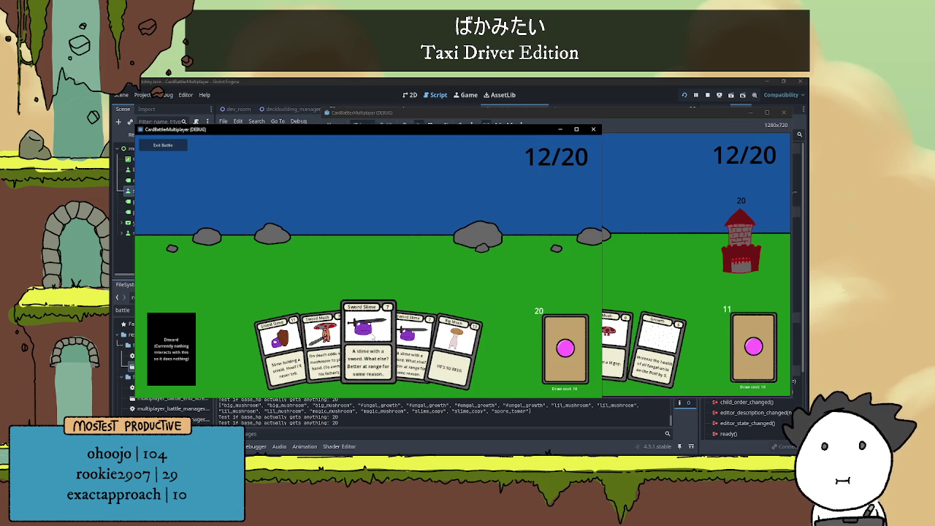
click(372, 338)
click(387, 325)
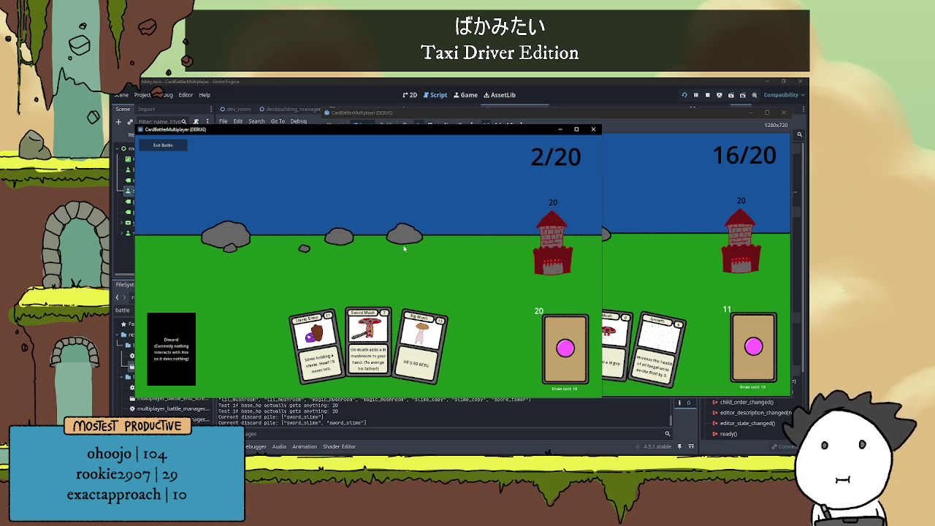
click(555, 352)
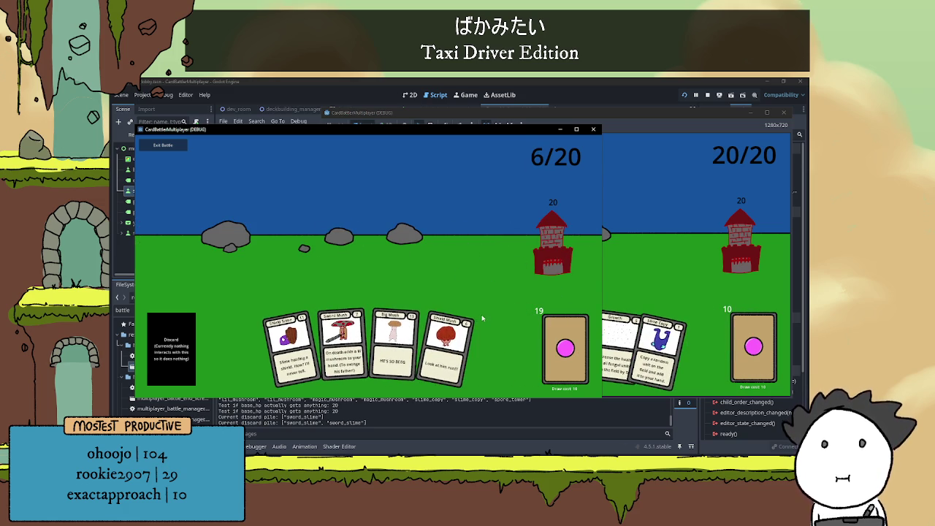
click(450, 343)
click(673, 273)
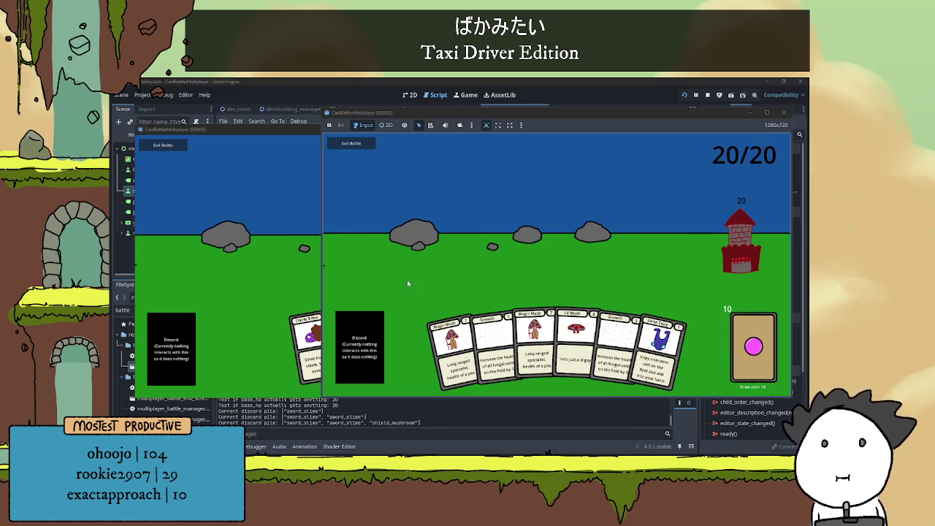
click(310, 271)
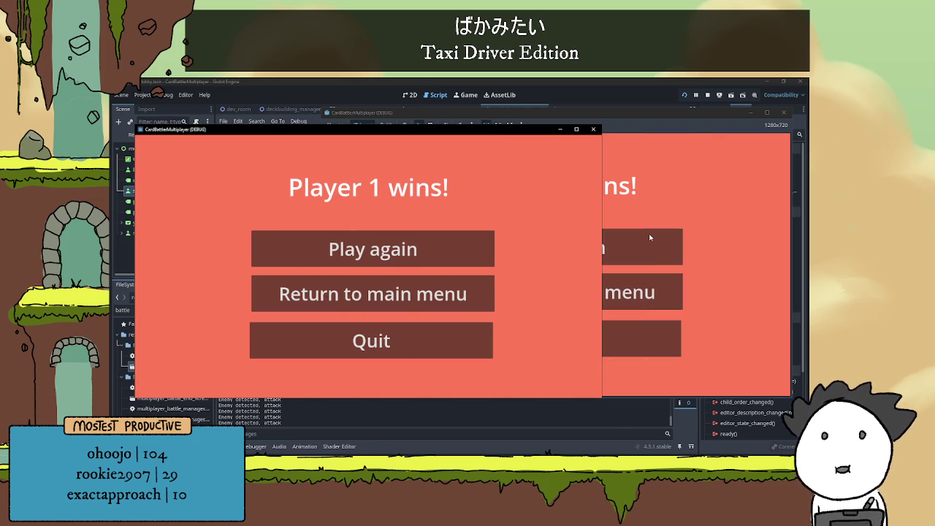
Send the host back to the main menu, stop both game instances, and hide the Output panel.
click(620, 215)
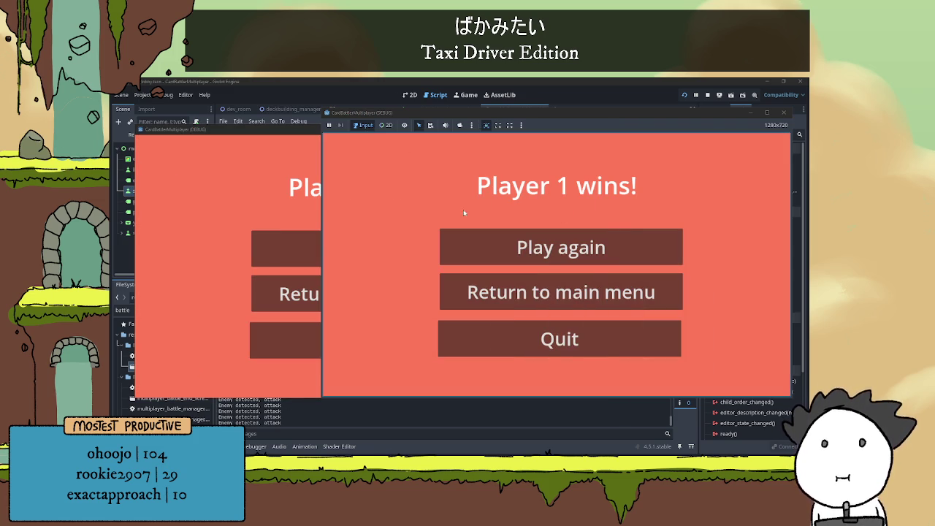
click(228, 315)
click(710, 322)
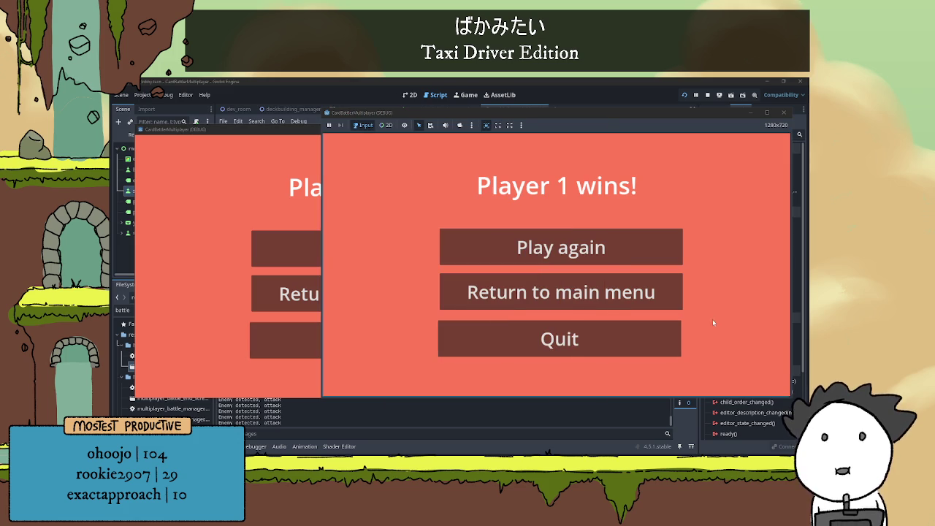
click(221, 332)
click(410, 299)
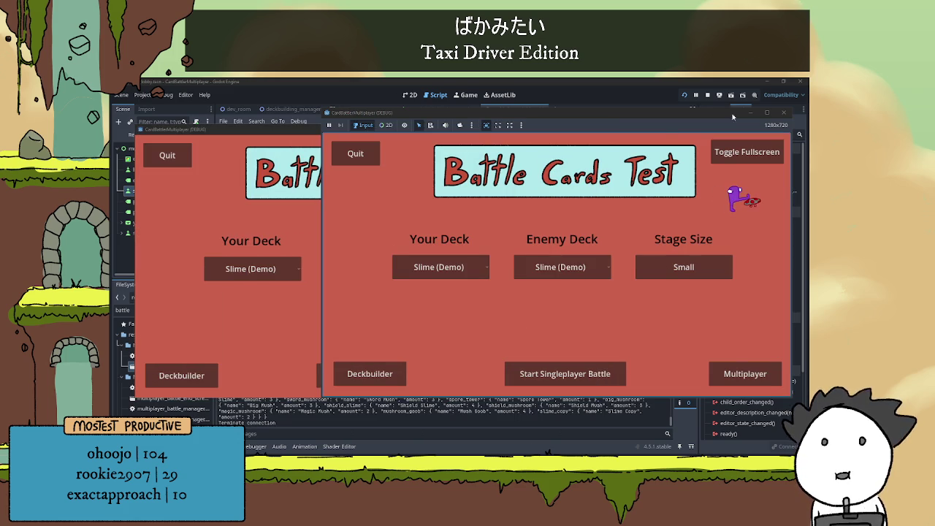
click(707, 95)
click(456, 276)
Delete the 'ALSO REMEMBER' and lobby ready rpc lines from the to-do list and save it.
key(alt+Tab)
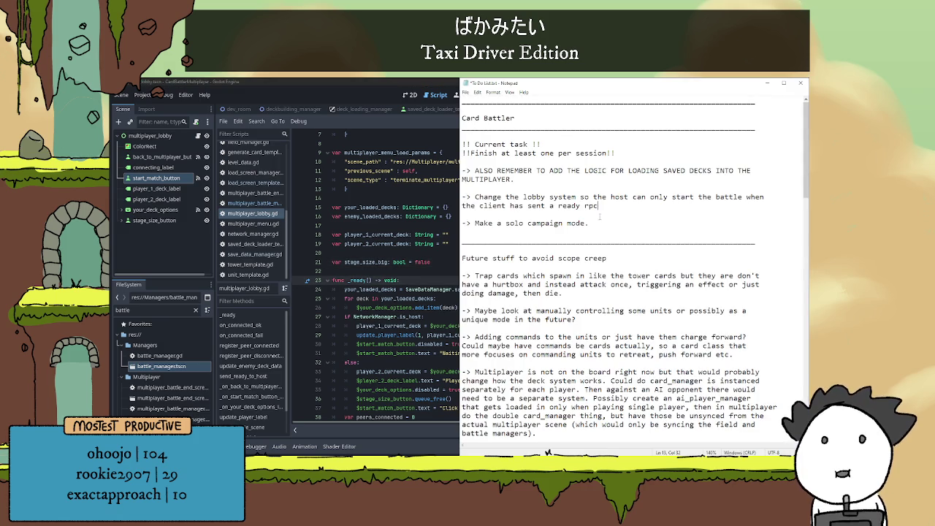
mouse_move(618, 206)
mouse_down()
mouse_move(441, 205)
mouse_move(433, 170)
mouse_up()
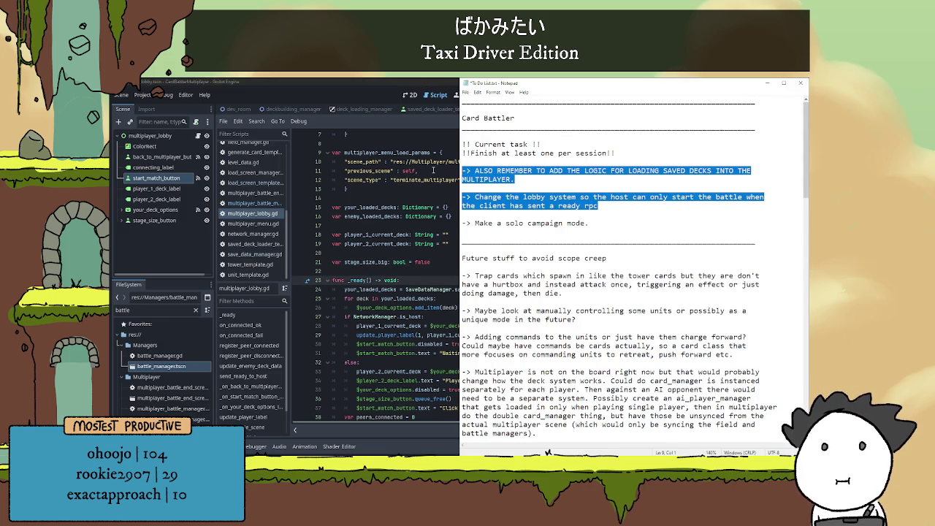
click(574, 187)
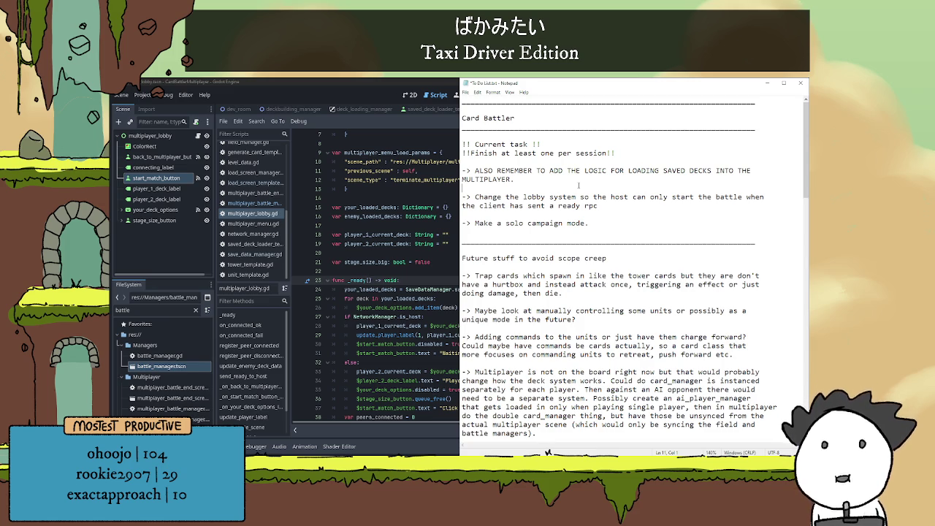
mouse_move(616, 206)
mouse_down()
mouse_move(511, 179)
mouse_move(413, 173)
mouse_up()
key(BackSpace)
key(BackSpace)
key(BackSpace)
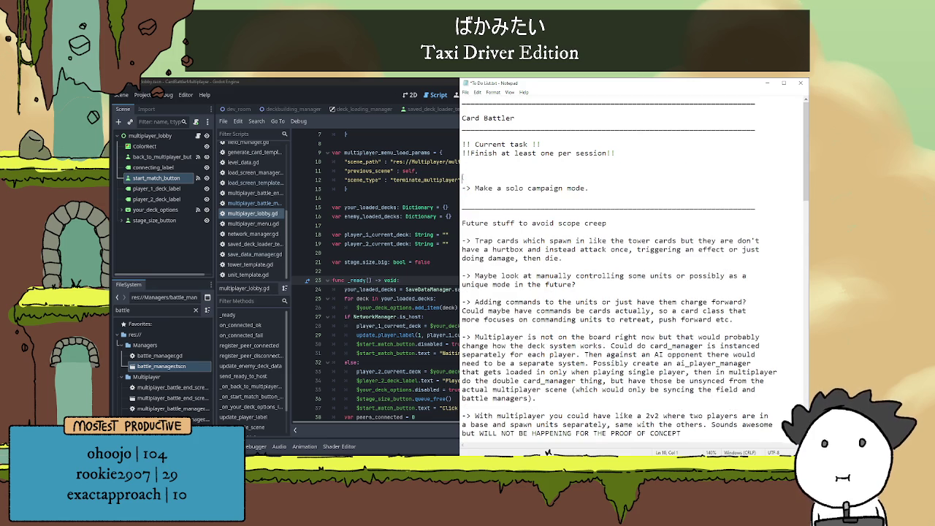
key(ctrl+s)
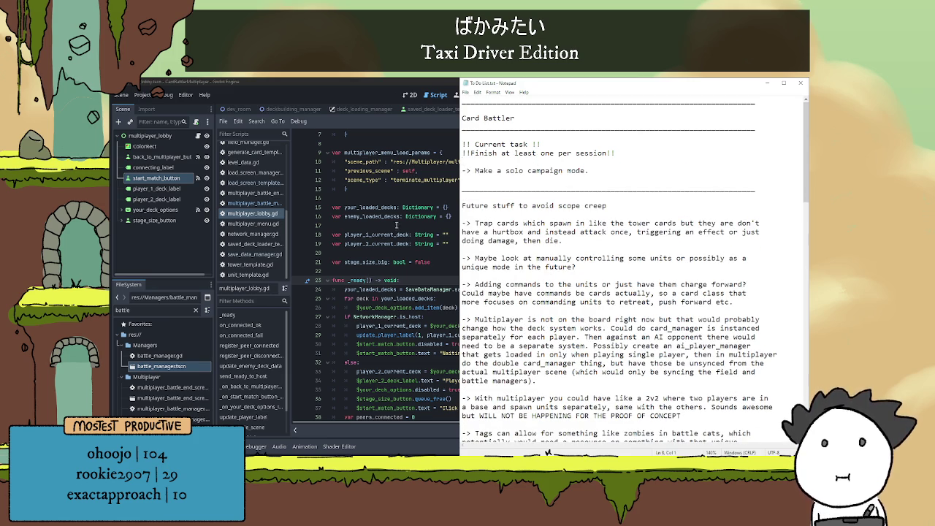
click(385, 197)
scroll(385, 197, down, 20)
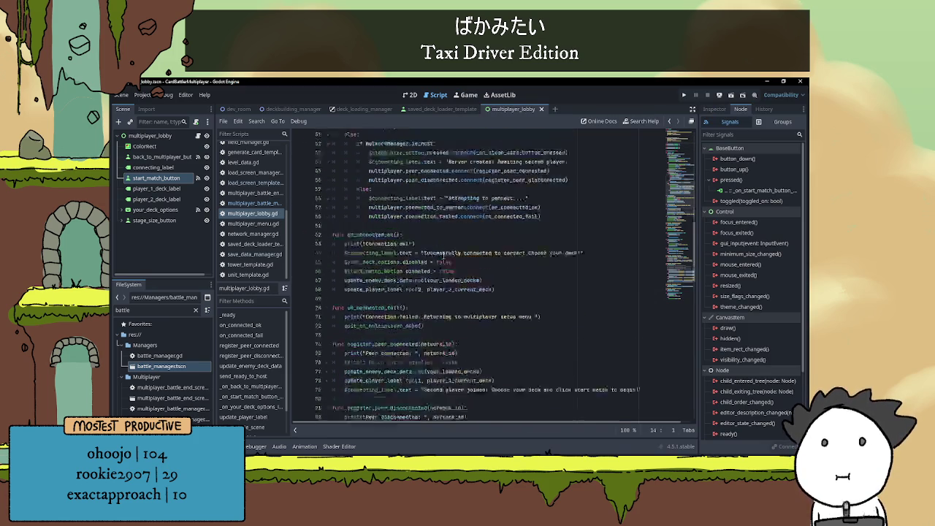
Delete the commented-out deck assignment lines 126–129 in enter_battle_scene.
scroll(440, 258, down, 18)
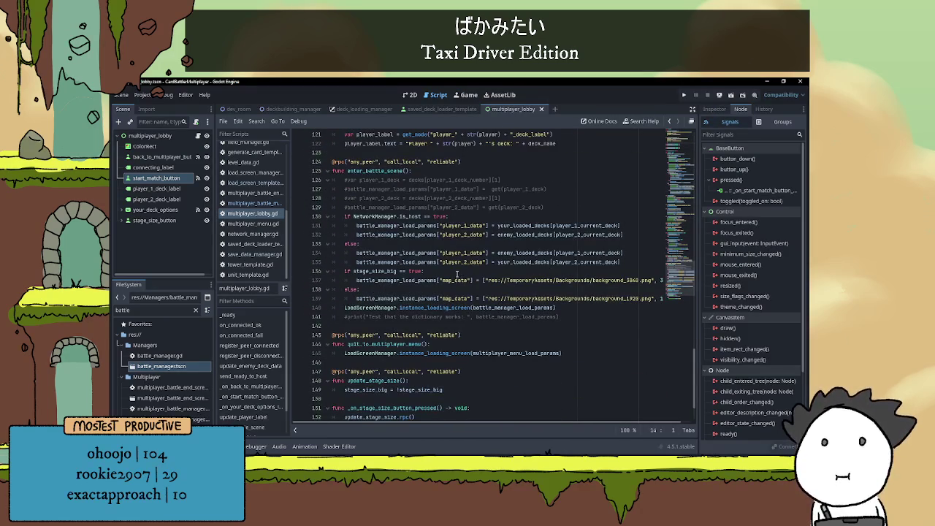
scroll(457, 273, down, 1)
scroll(461, 263, up, 2)
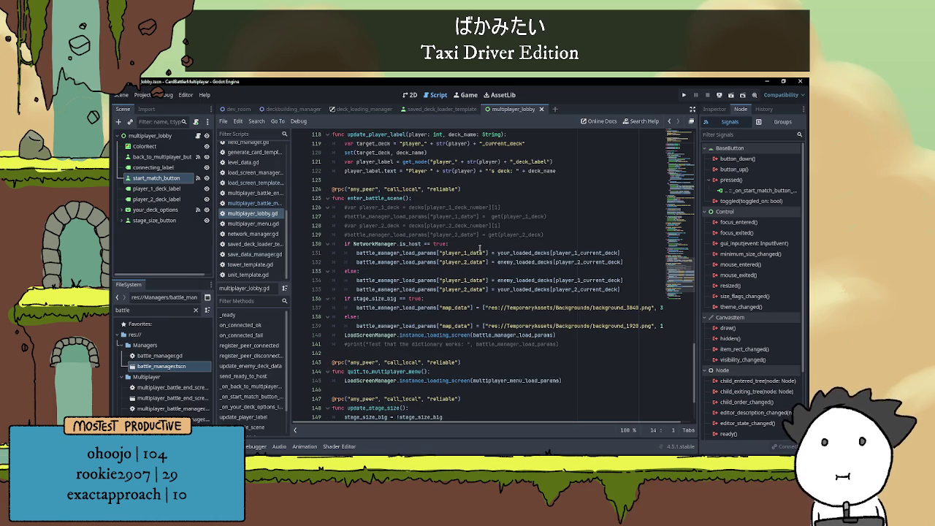
drag(547, 227, 306, 207)
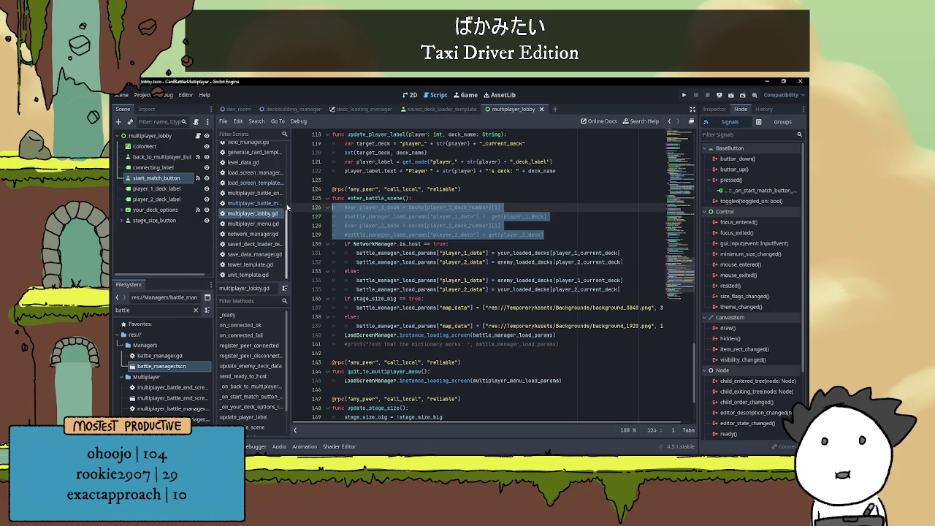
key(BackSpace)
key(BackSpace)
Delete the commented #print debug line and the leftover blank line after it.
mouse_move(566, 307)
mouse_down()
mouse_move(328, 321)
mouse_move(289, 313)
mouse_up()
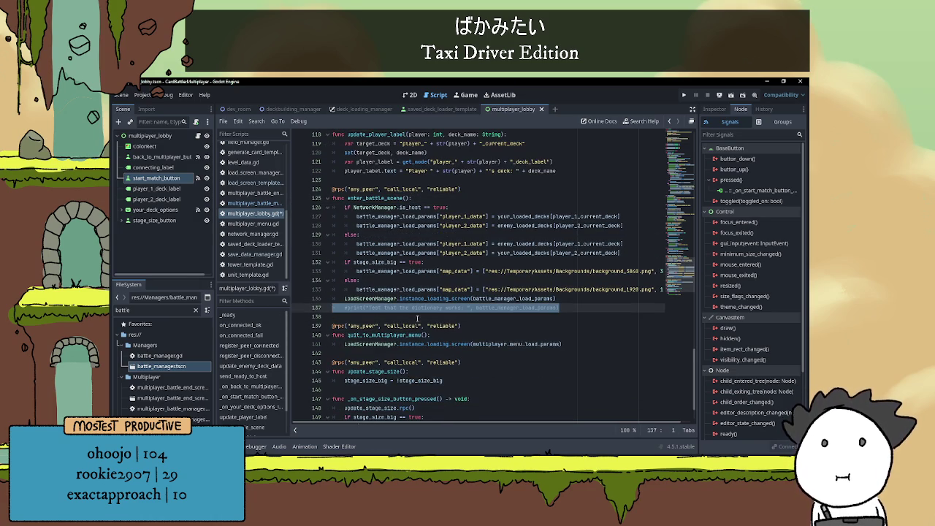
click(440, 314)
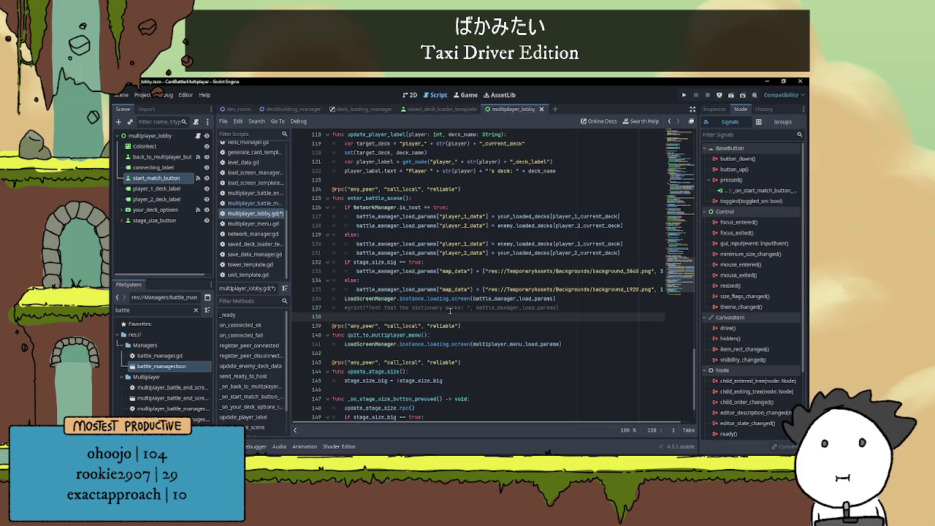
scroll(450, 312, down, 1)
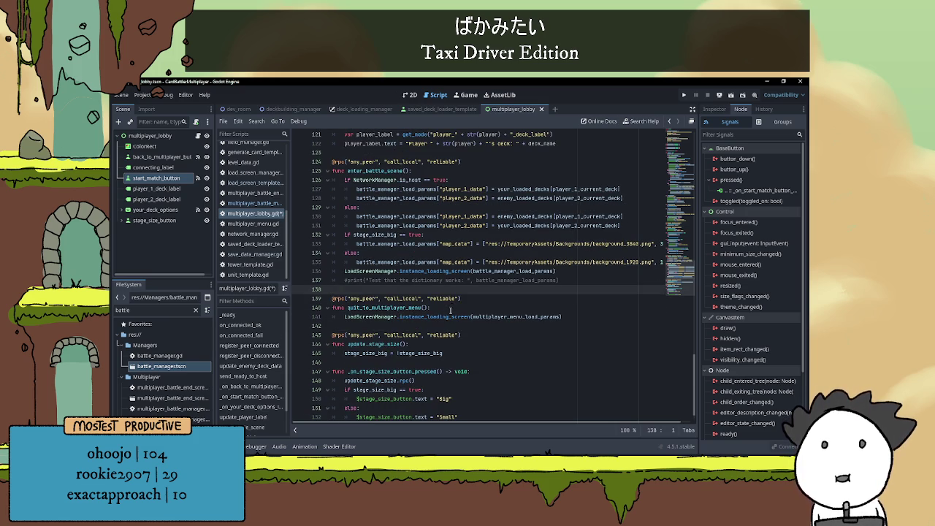
scroll(491, 314, up, 6)
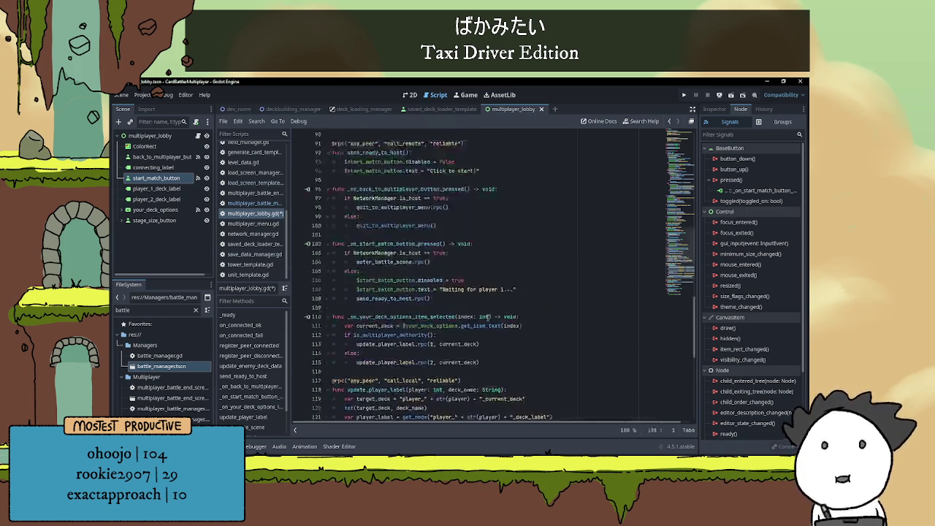
scroll(493, 310, down, 3)
mouse_move(561, 348)
mouse_down()
mouse_move(445, 353)
mouse_move(333, 344)
mouse_up()
key(BackSpace)
key(Delete)
mouse_move(420, 335)
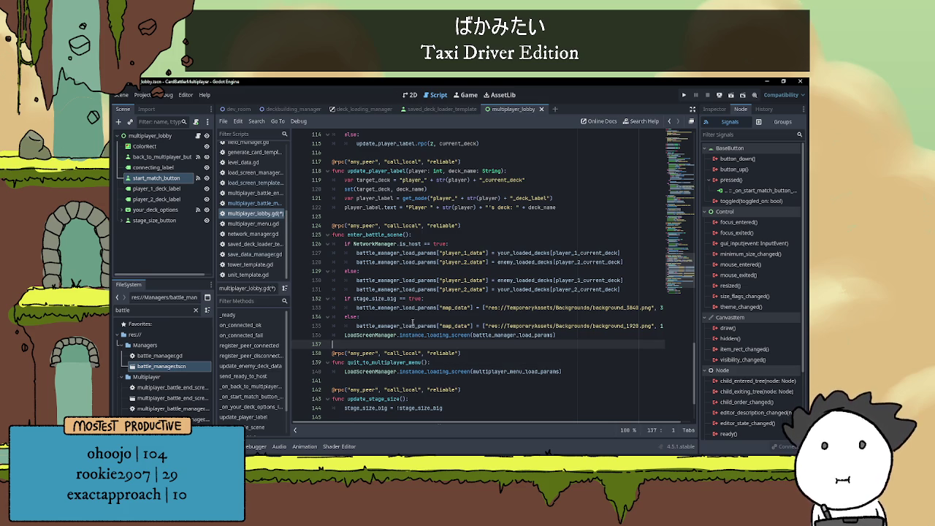
scroll(442, 315, up, 6)
Delete the commented '#$start_match_button.disabled = false' line from register_peer_connected.
scroll(442, 315, up, 16)
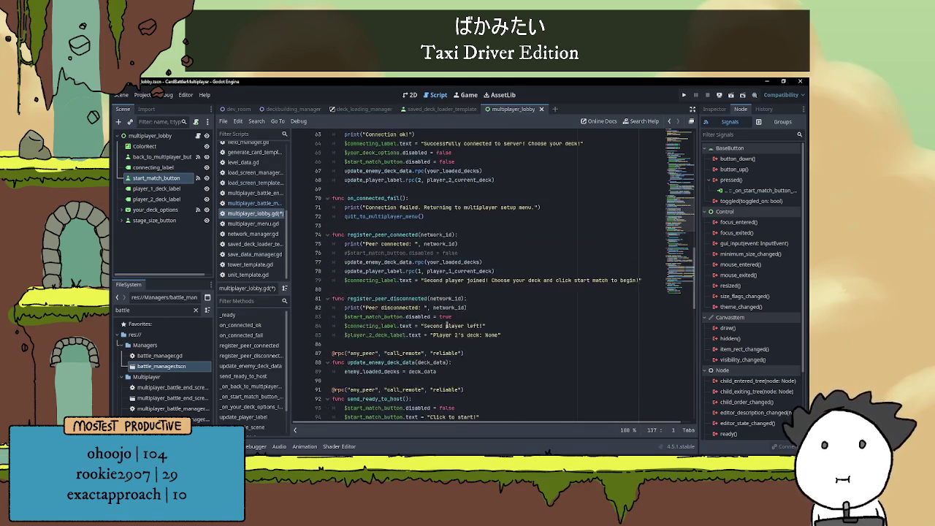
scroll(429, 317, down, 4)
drag(465, 279, 330, 280)
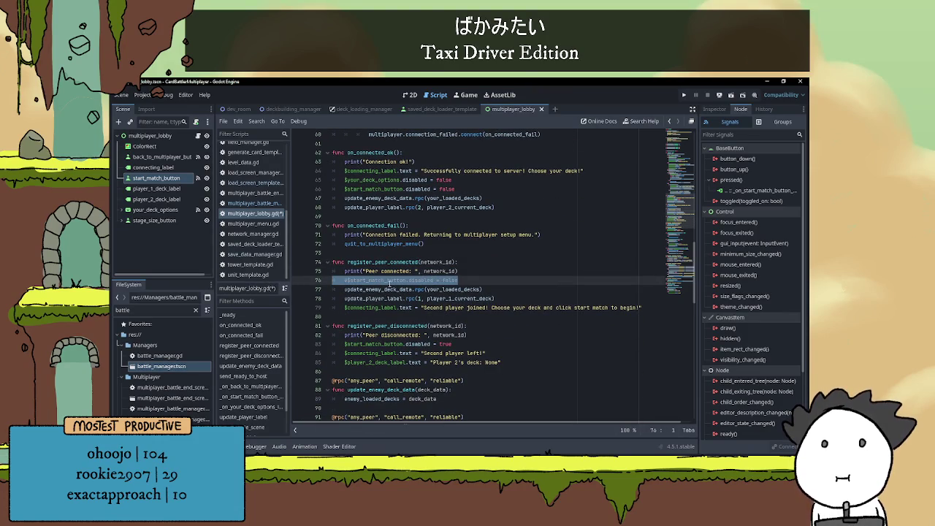
key(BackSpace)
key(BackSpace)
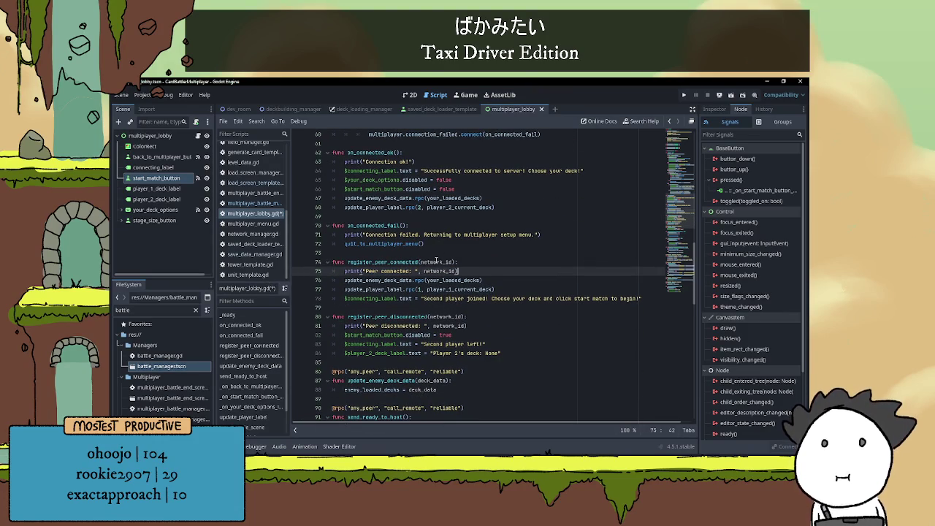
Move down the script, placing the caret on empty line 144.
click(436, 253)
scroll(445, 292, up, 5)
scroll(458, 294, up, 12)
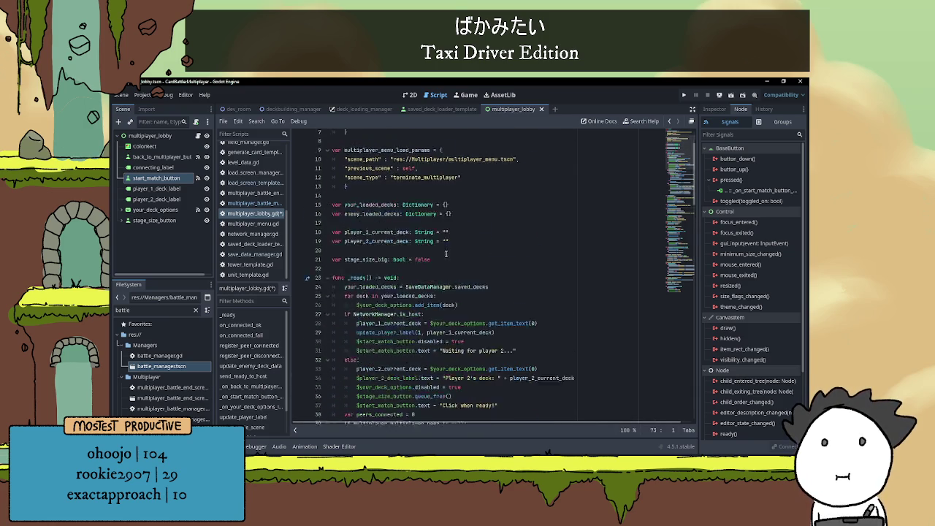
scroll(445, 253, down, 20)
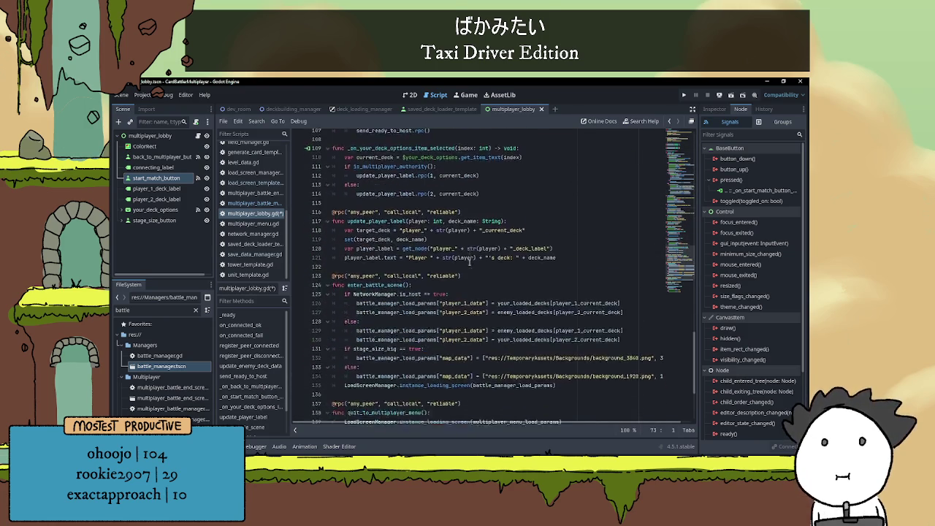
scroll(468, 265, down, 5)
click(463, 336)
click(464, 343)
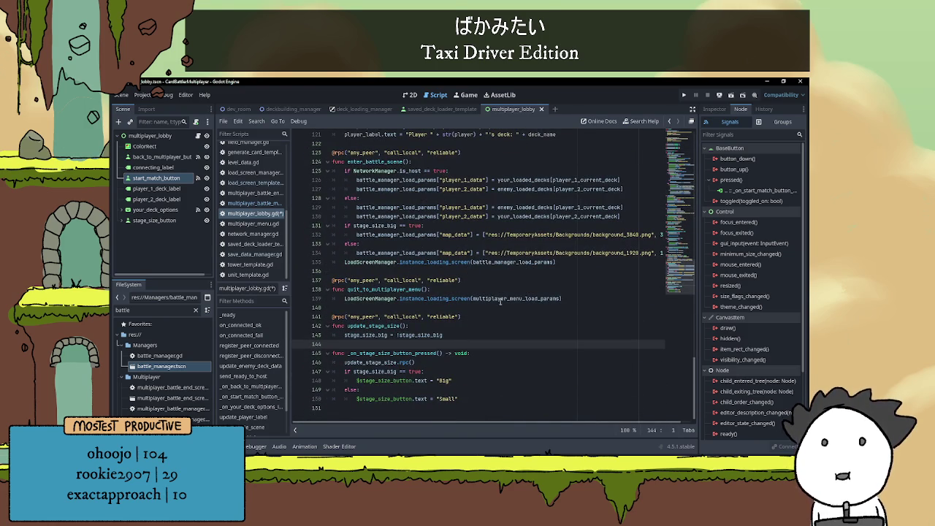
Review lines 135-137 and settle the caret on the enter_battle_scene line.
click(574, 290)
click(558, 280)
scroll(556, 284, up, 1)
scroll(557, 284, up, 1)
click(560, 292)
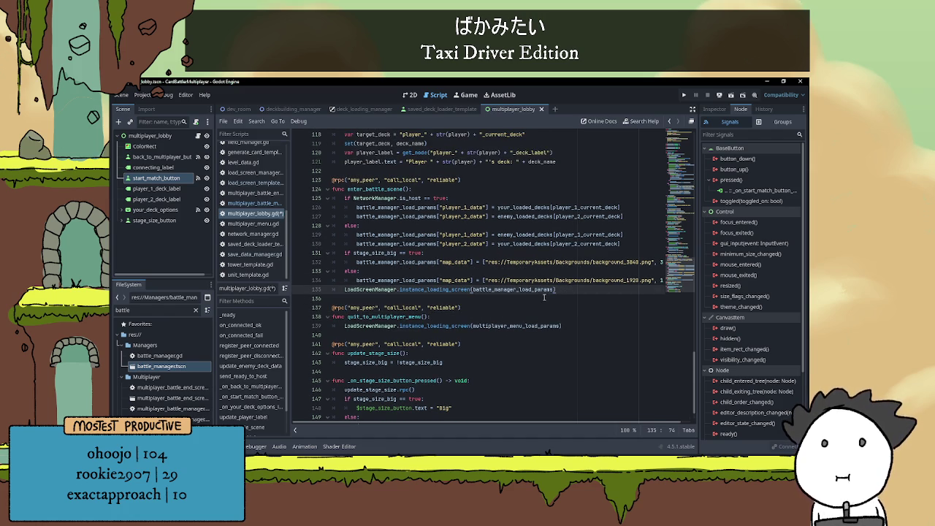
click(546, 299)
scroll(522, 289, up, 4)
click(518, 293)
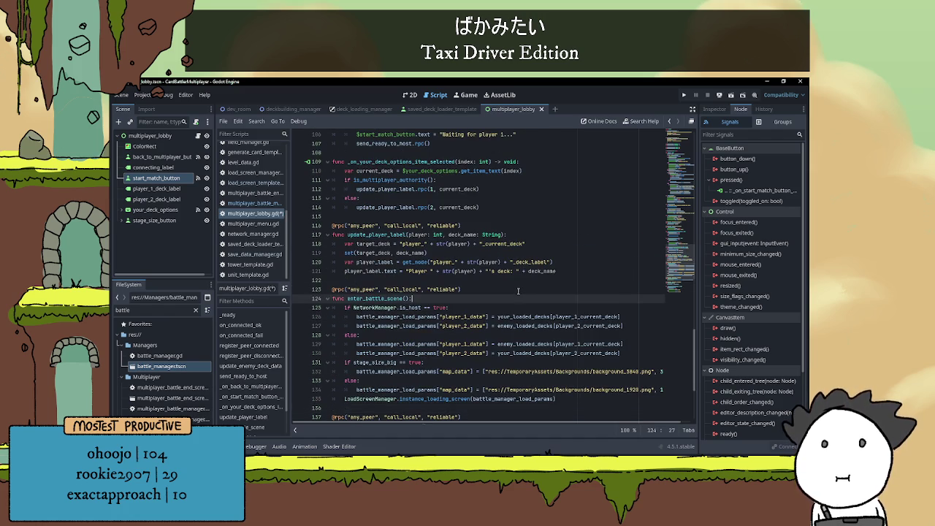
scroll(518, 292, down, 4)
click(534, 300)
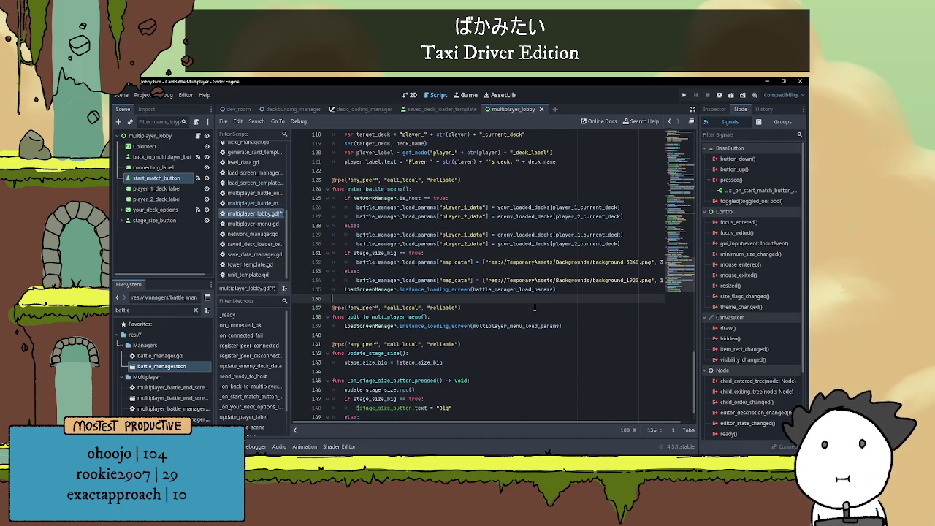
scroll(553, 314, up, 4)
scroll(553, 300, down, 2)
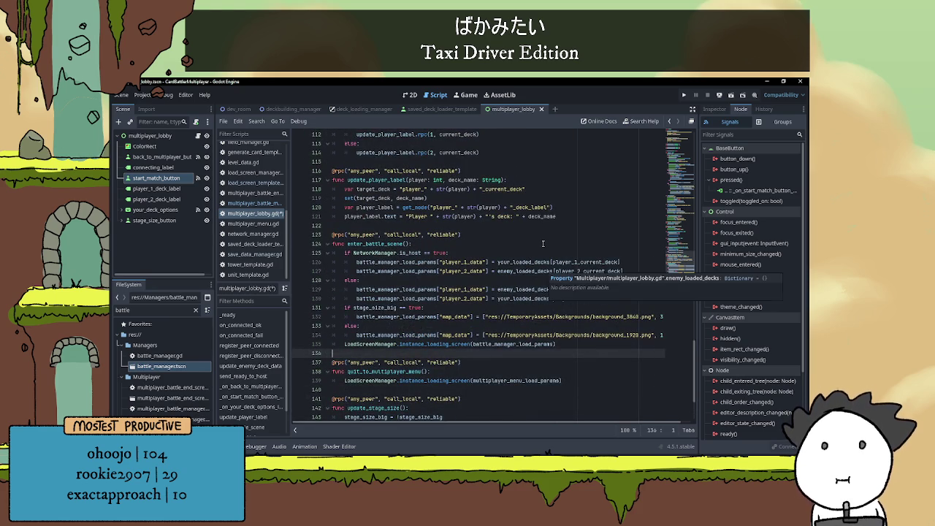
click(543, 243)
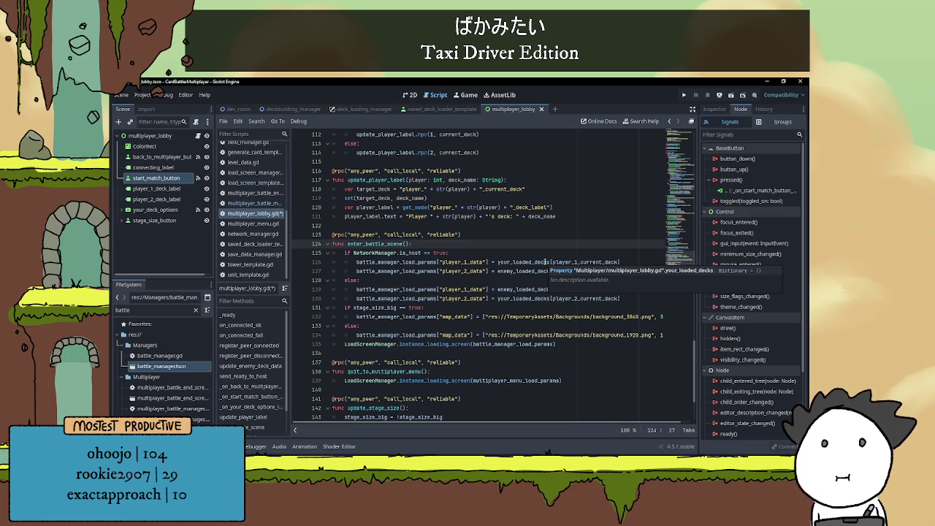
scroll(540, 260, up, 20)
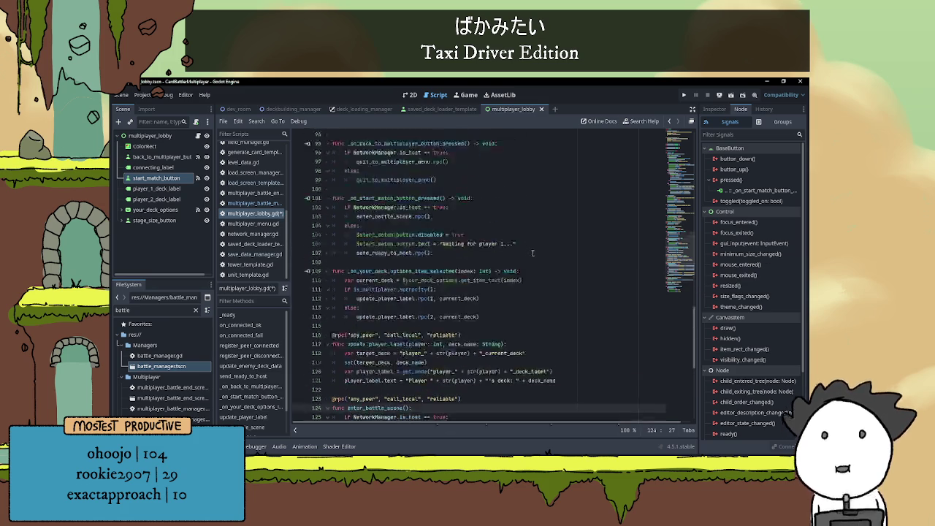
scroll(538, 259, up, 16)
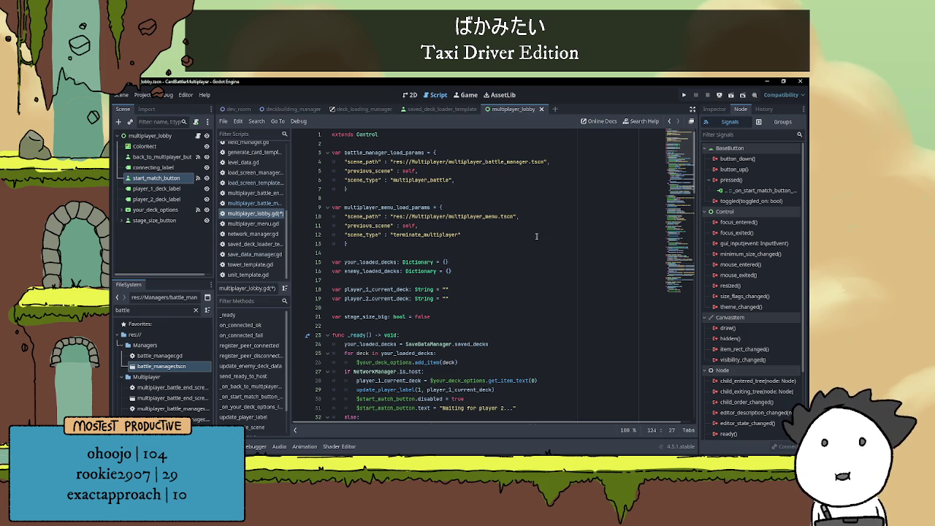
click(141, 95)
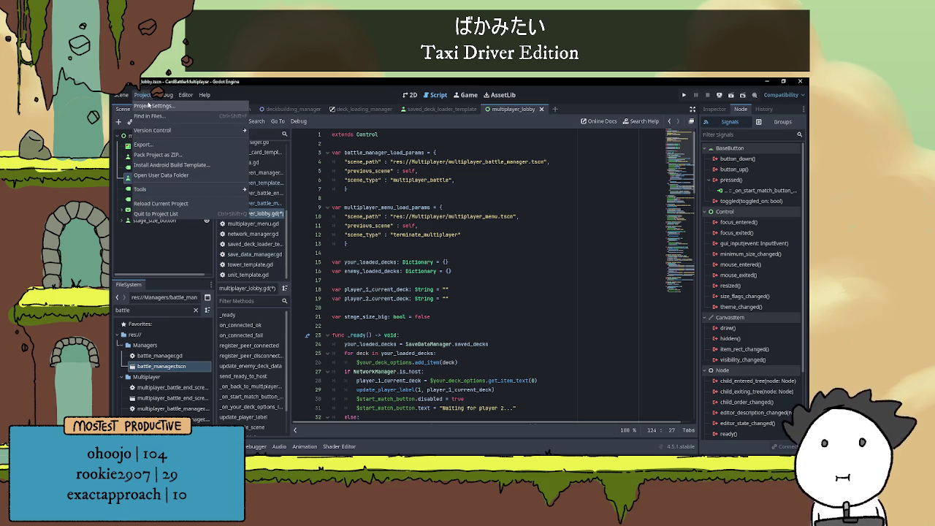
click(144, 144)
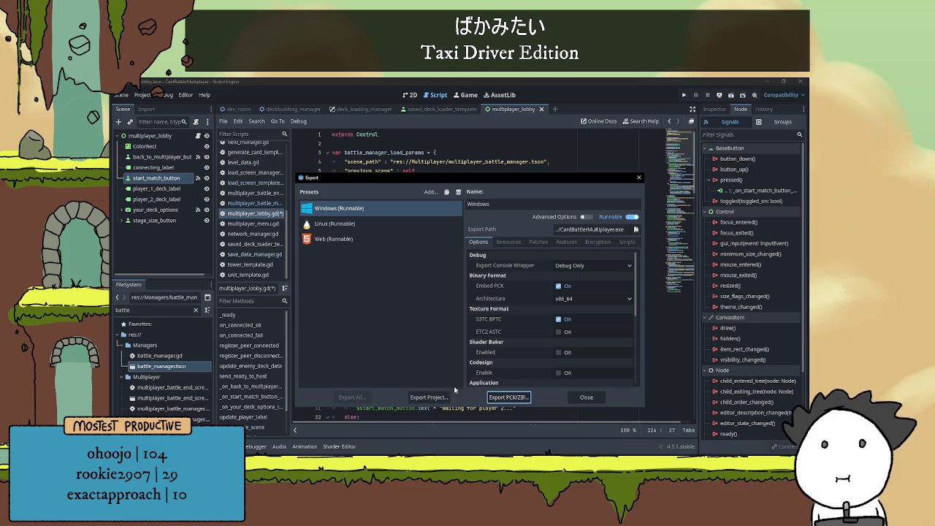
click(593, 399)
click(463, 250)
scroll(467, 250, down, 4)
scroll(472, 250, down, 5)
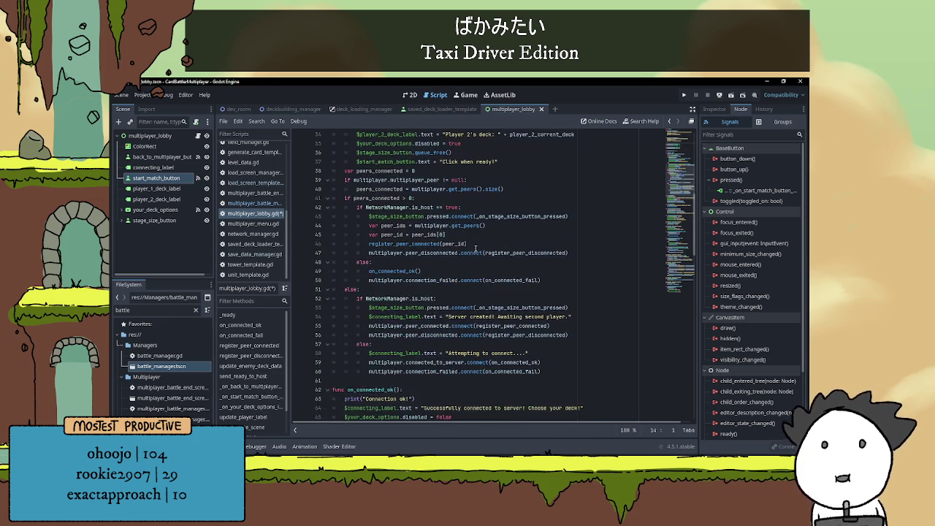
scroll(475, 250, up, 10)
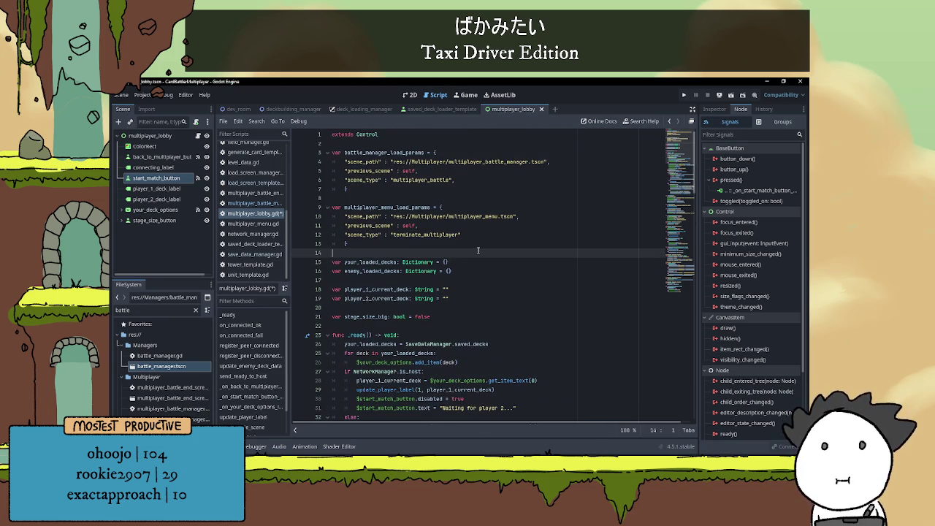
click(468, 197)
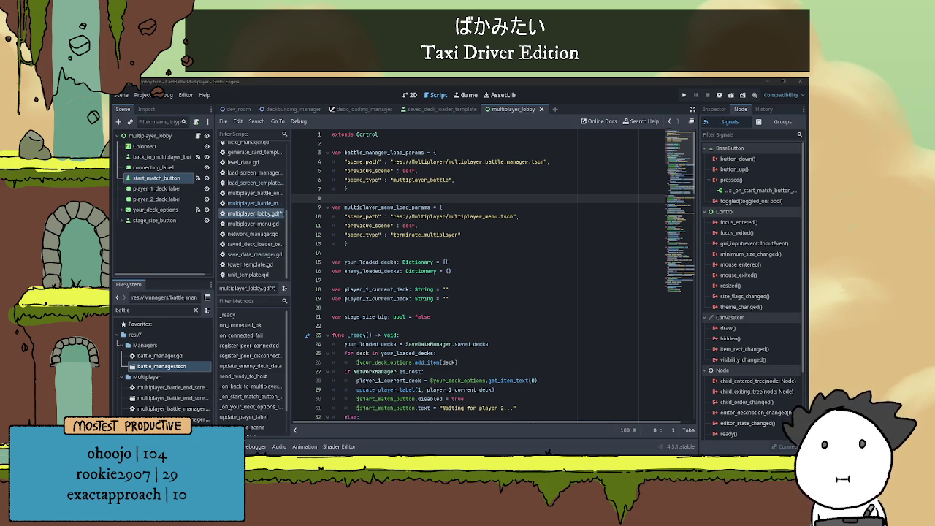
key(alt+Tab)
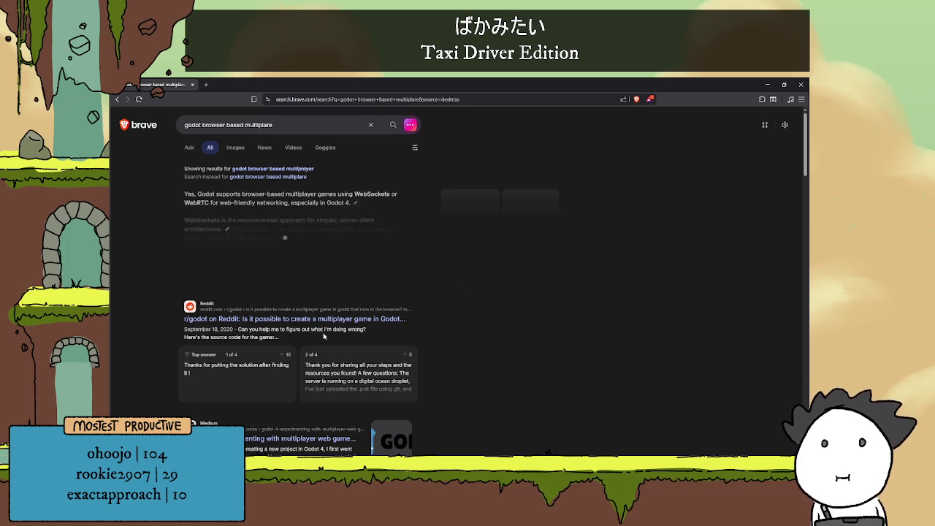
Open the r/godot post on browser-based multiplayer games in a new tab.
scroll(219, 292, down, 1)
right_click(325, 246)
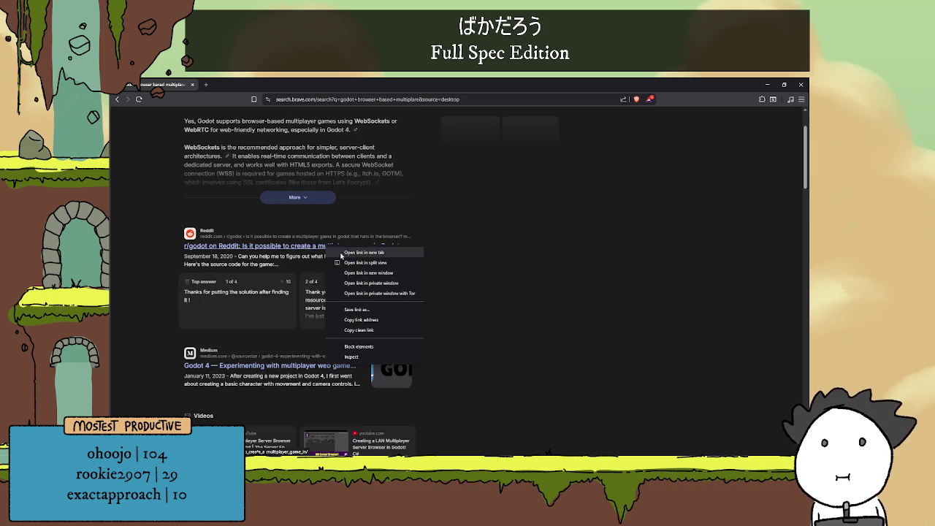
click(350, 252)
click(241, 84)
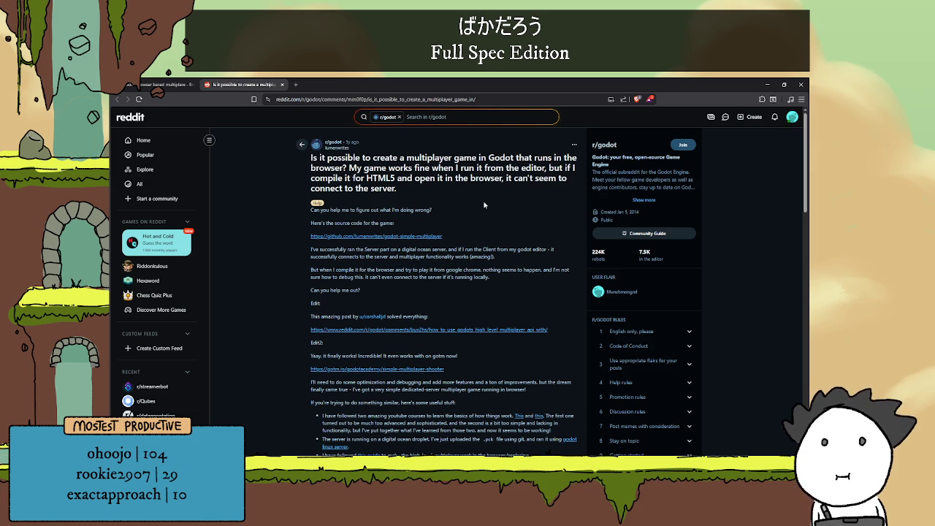
Read through the Reddit thread, then return to the search results.
scroll(484, 205, down, 2)
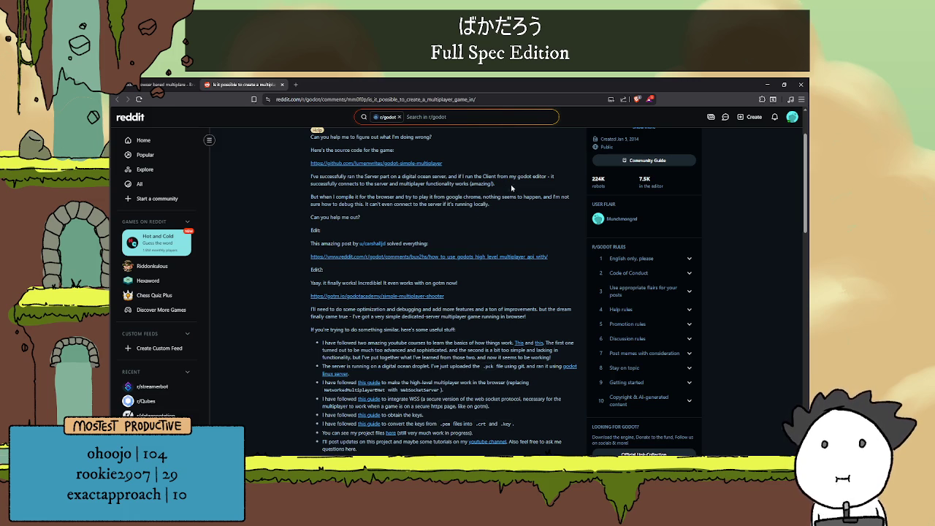
scroll(528, 177, down, 2)
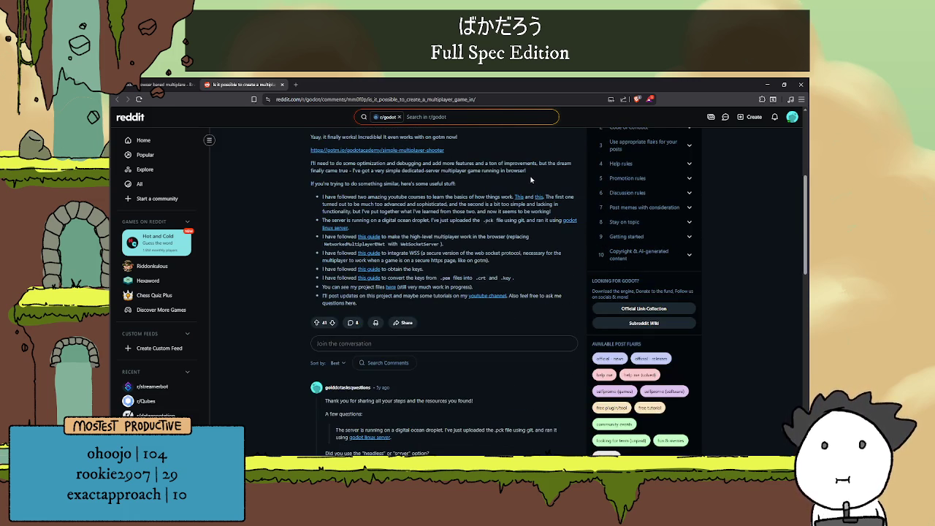
scroll(531, 177, down, 2)
scroll(533, 180, down, 1)
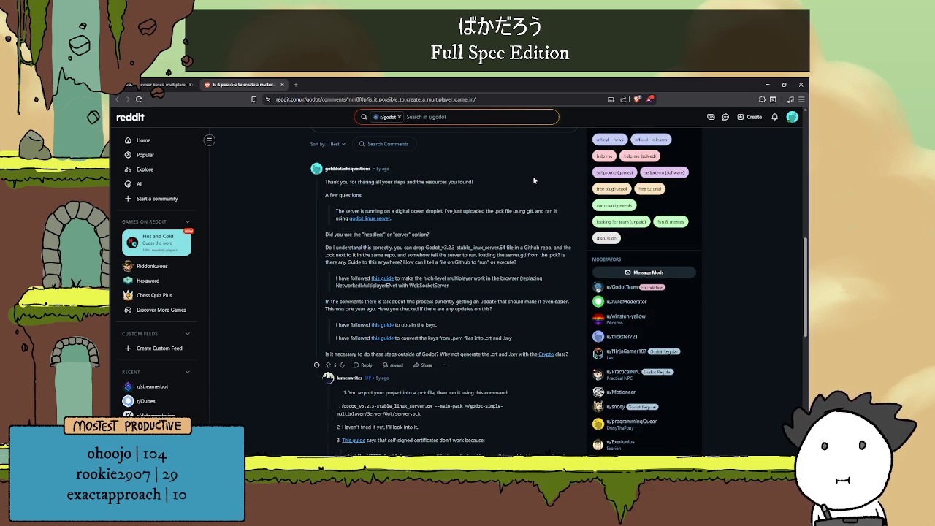
scroll(533, 179, down, 1)
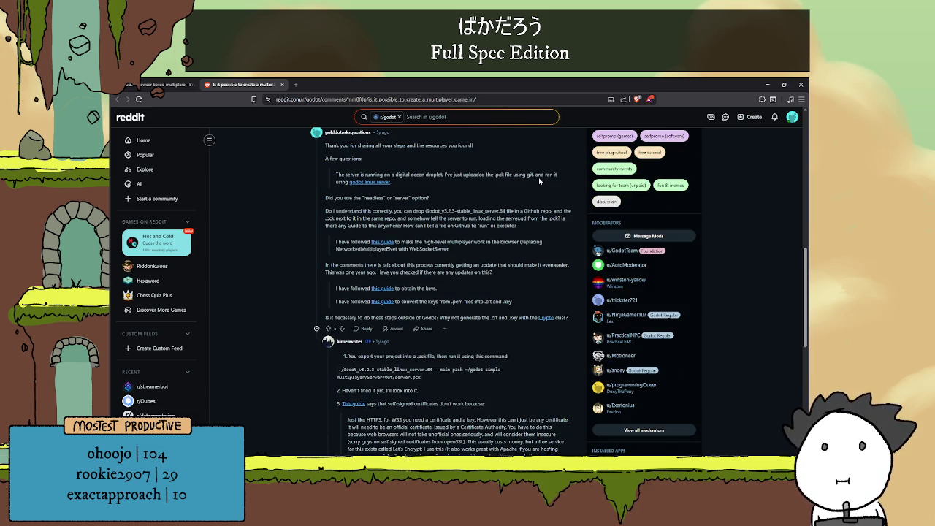
scroll(538, 179, down, 3)
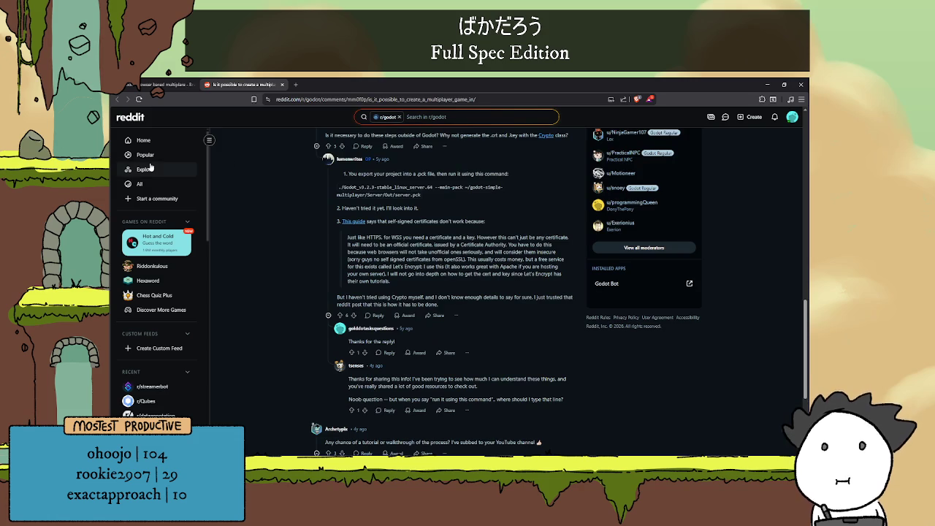
click(147, 86)
scroll(438, 296, down, 2)
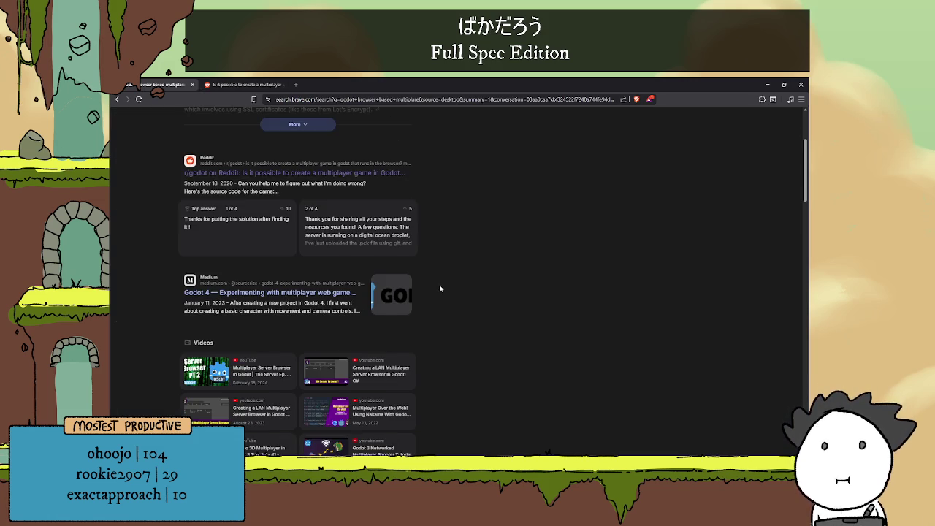
Open the Medium Godot 4 multiplayer web game article and close its subscribe popup.
scroll(440, 288, down, 1)
click(292, 256)
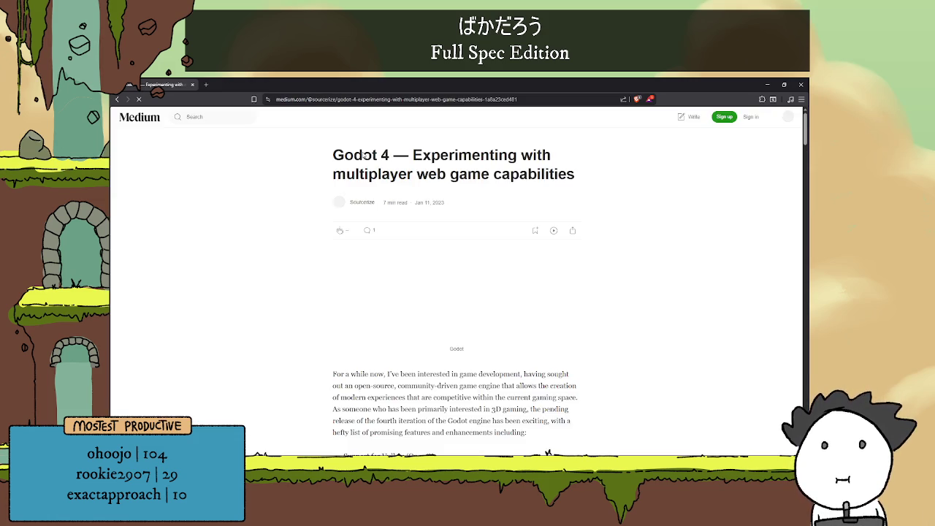
scroll(596, 259, down, 3)
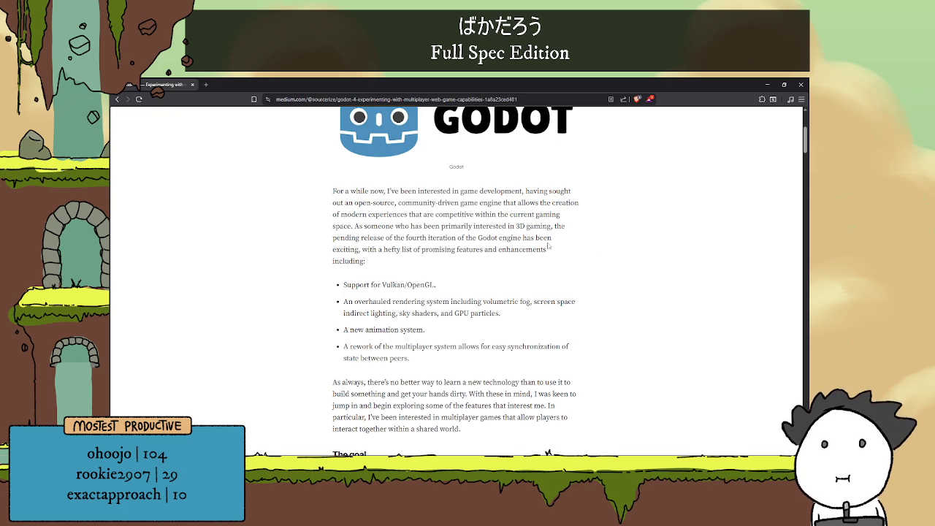
scroll(549, 245, down, 3)
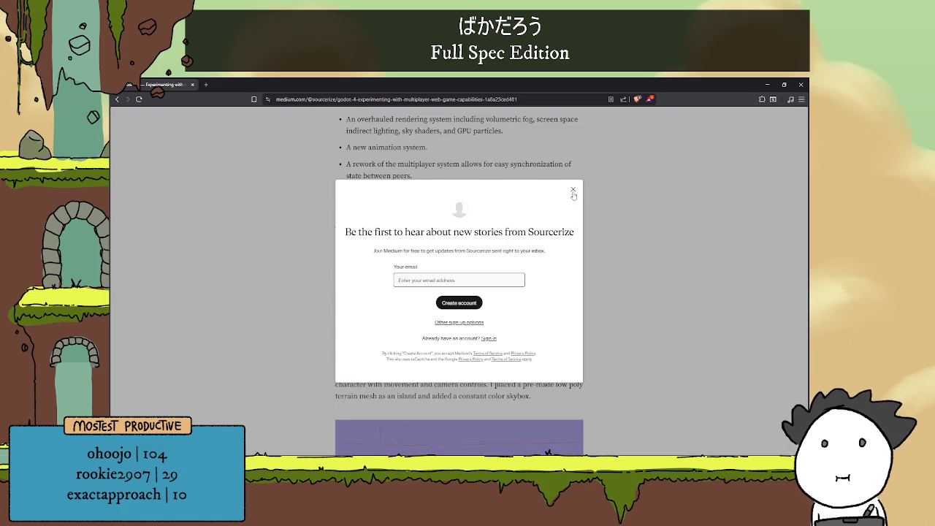
click(572, 190)
Read down to the article's server code, highlighting a word in it.
scroll(575, 246, down, 1)
scroll(436, 251, down, 3)
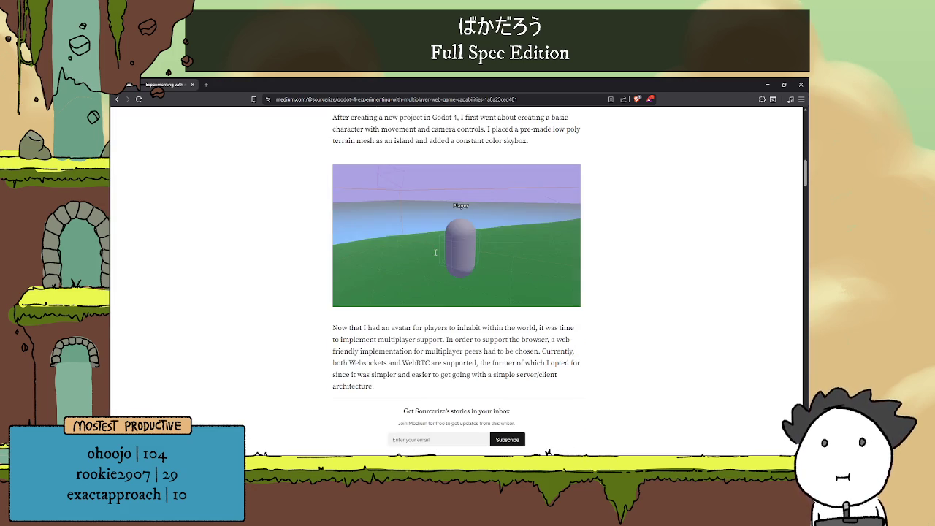
scroll(473, 235, down, 2)
scroll(489, 226, down, 2)
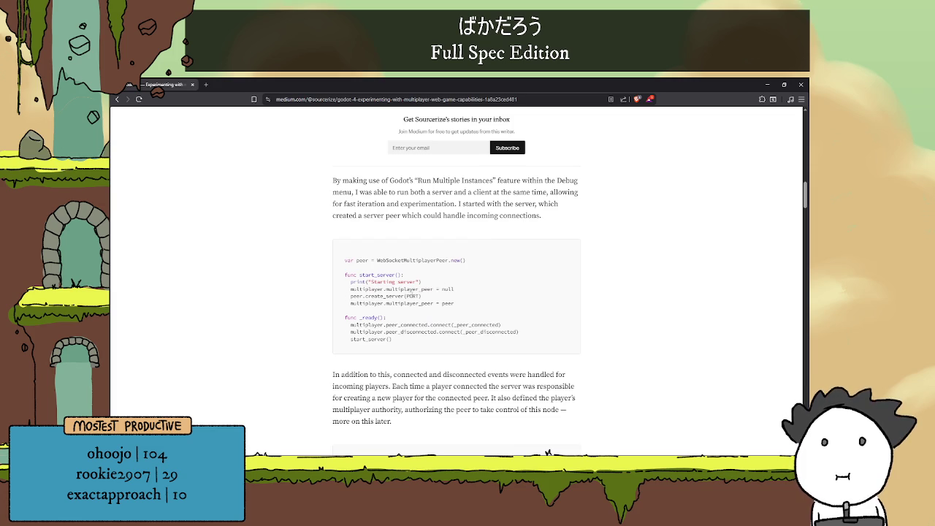
double_click(385, 296)
click(536, 244)
Continue reading further down the Godot 4 multiplayer article.
scroll(599, 197, down, 2)
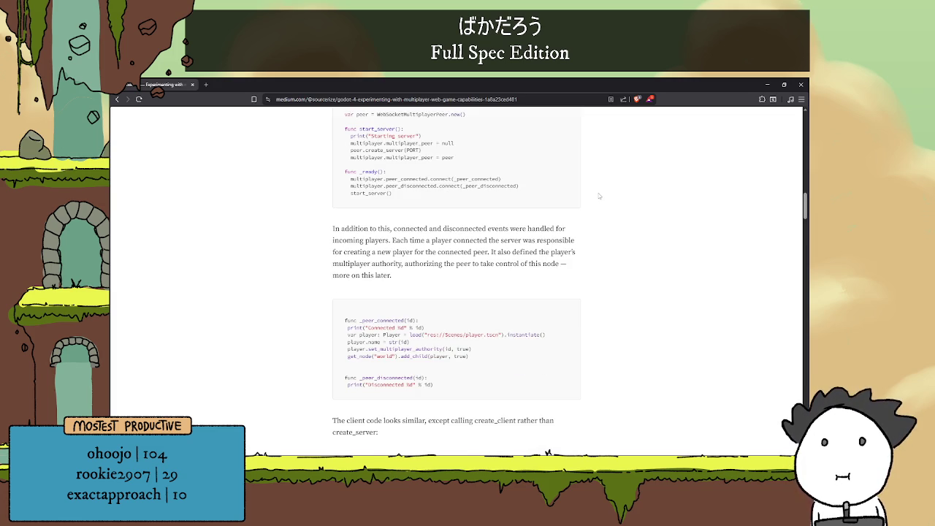
scroll(599, 193, down, 1)
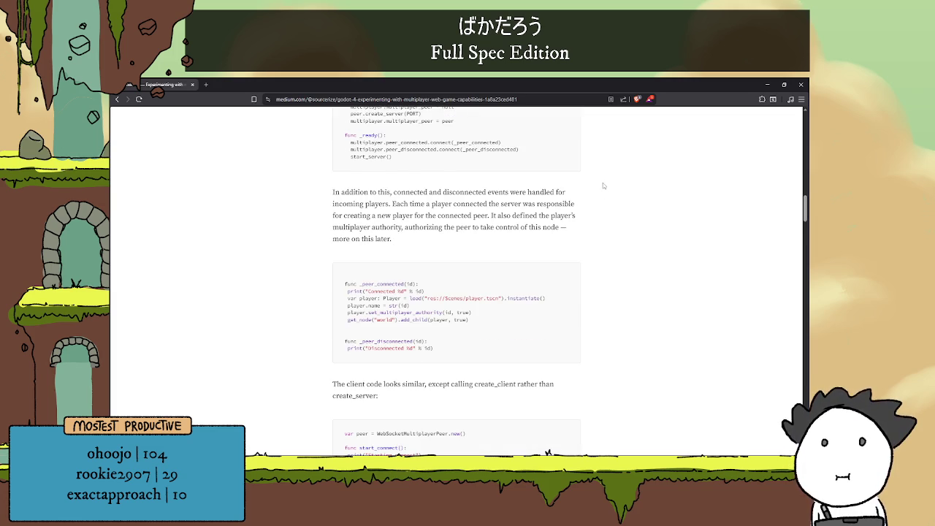
scroll(603, 184, down, 1)
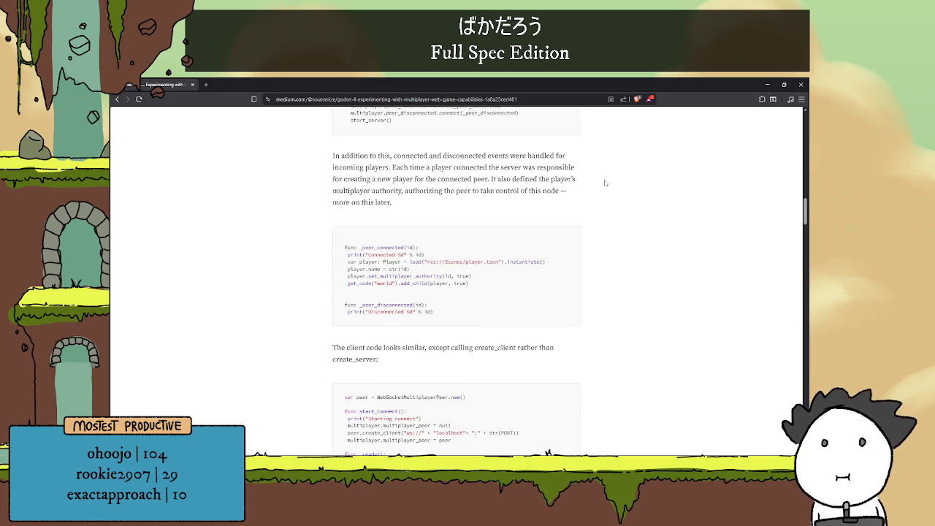
scroll(606, 181, down, 3)
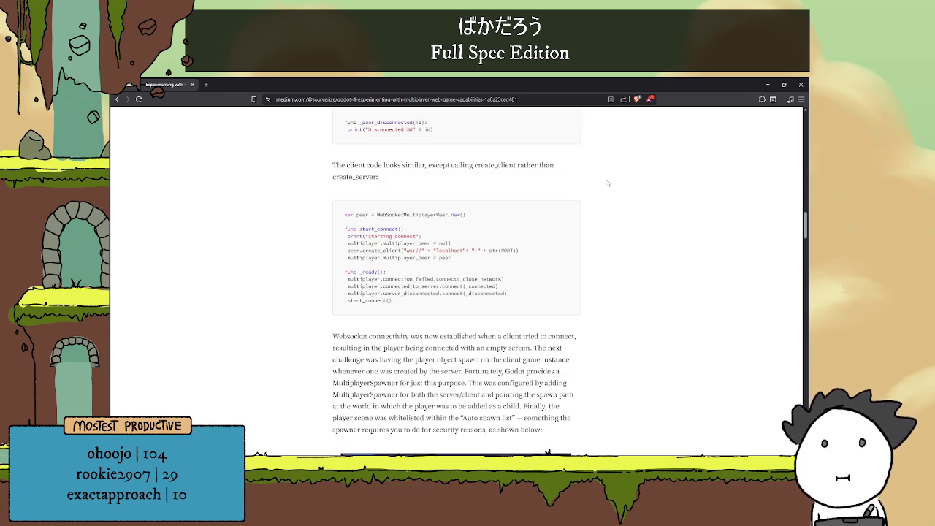
scroll(607, 183, down, 1)
scroll(429, 157, up, 1)
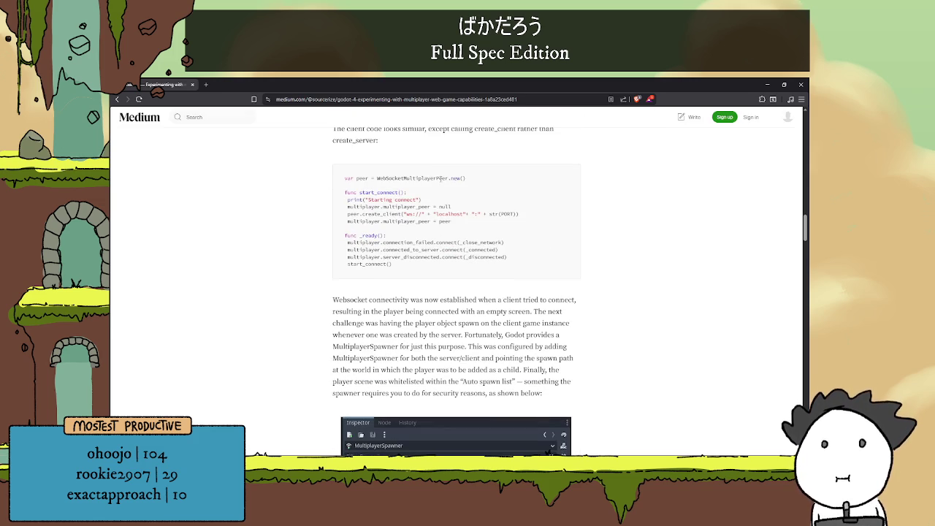
scroll(440, 180, up, 1)
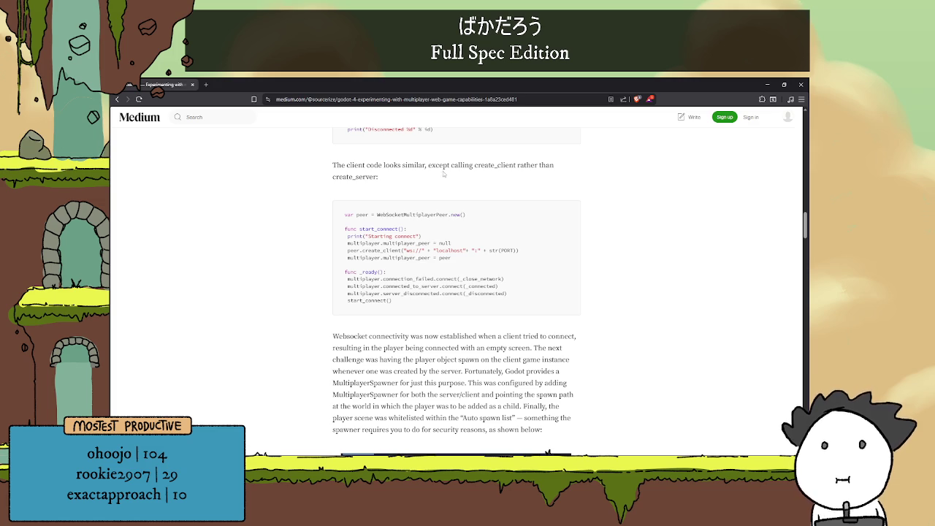
scroll(444, 166, down, 1)
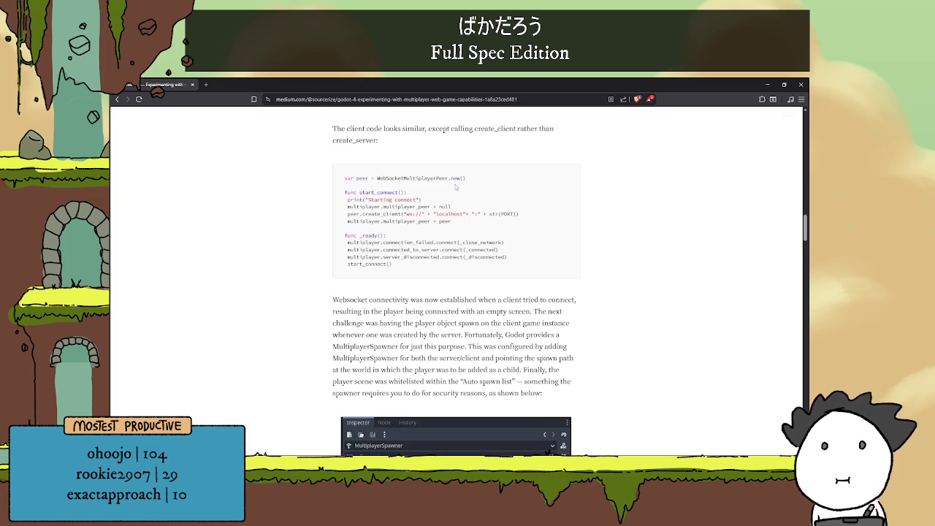
scroll(464, 176, down, 3)
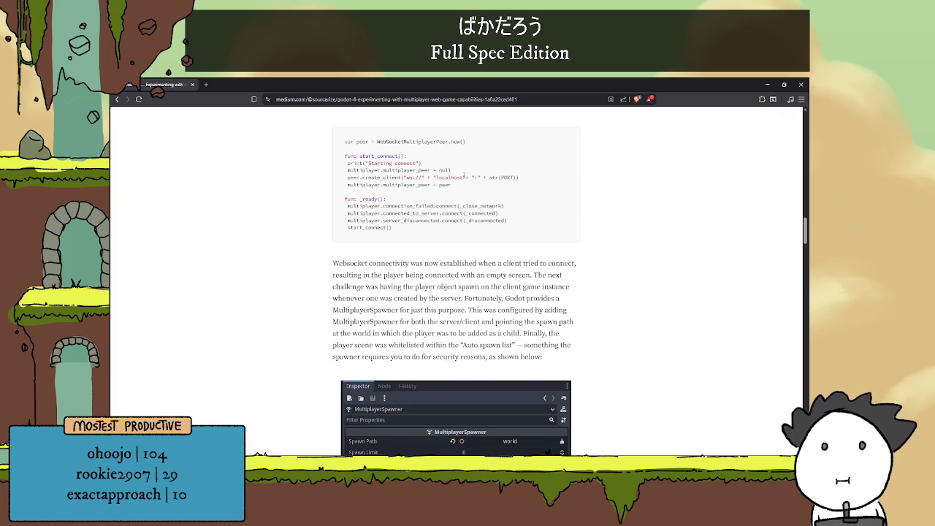
scroll(466, 174, down, 1)
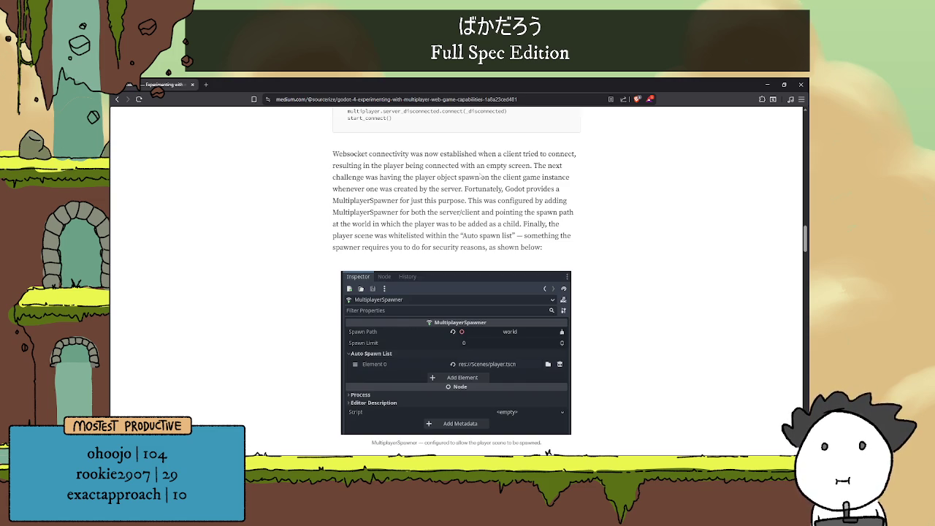
scroll(480, 177, down, 10)
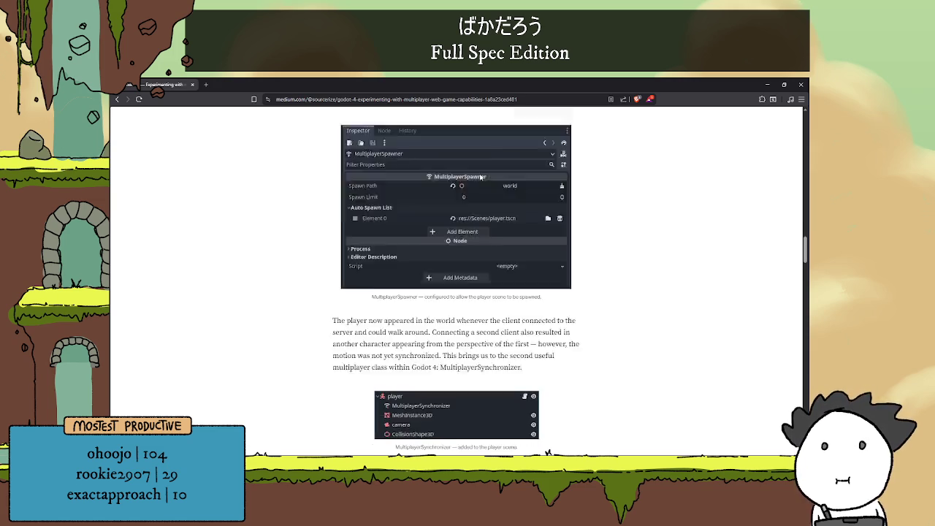
scroll(483, 179, down, 13)
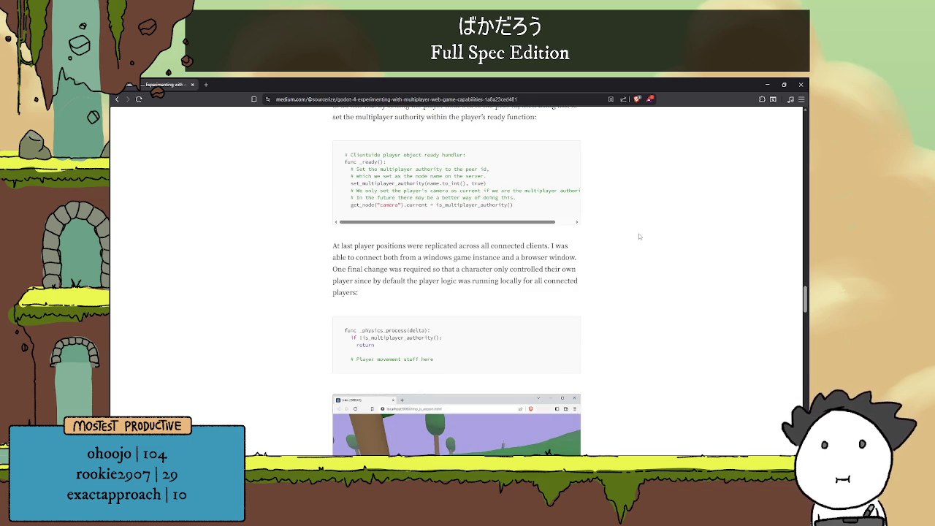
scroll(638, 233, down, 7)
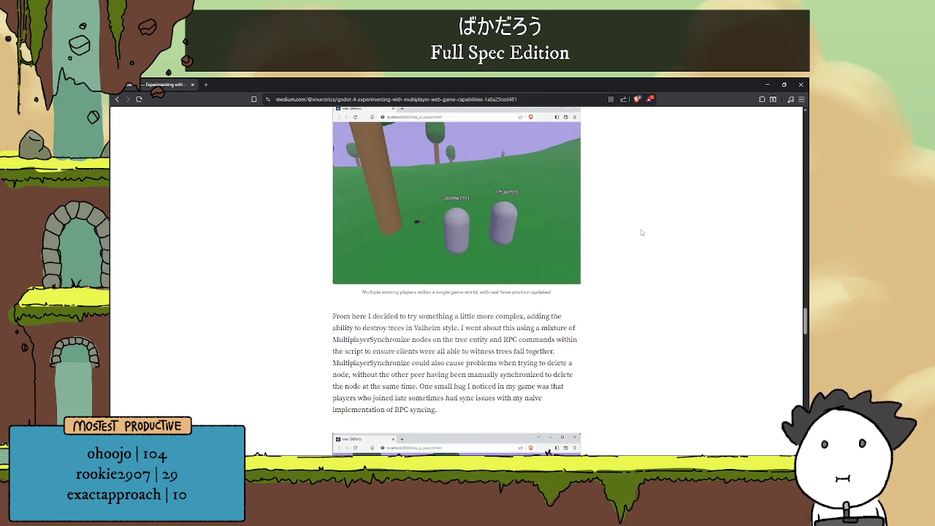
scroll(645, 229, down, 5)
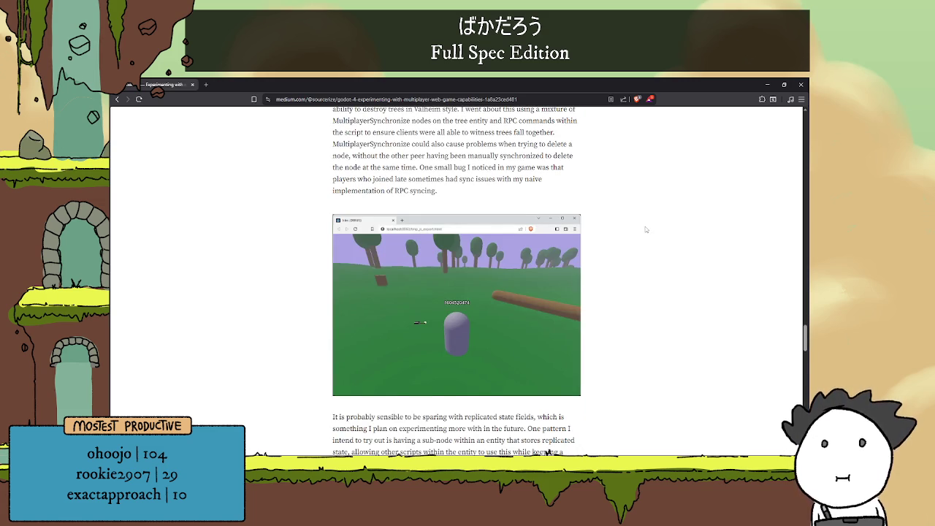
scroll(646, 230, down, 5)
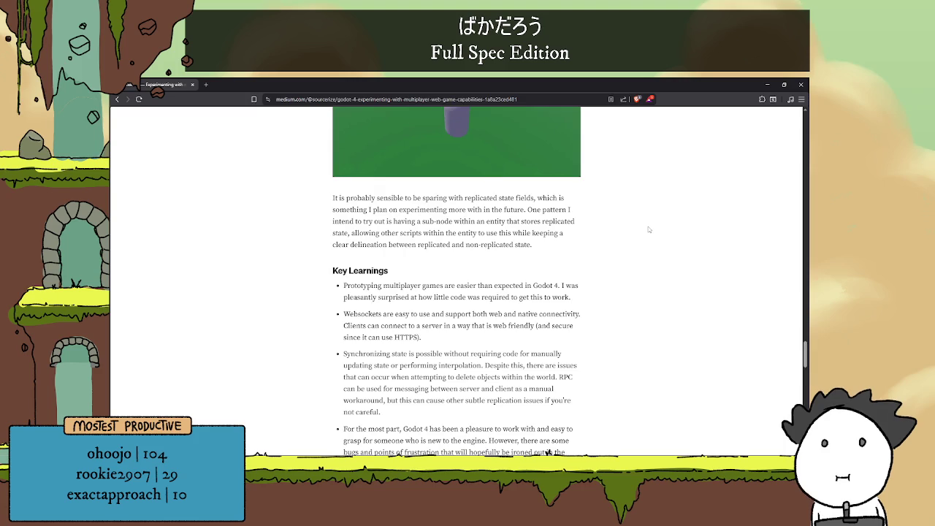
scroll(648, 229, down, 5)
scroll(642, 243, up, 20)
scroll(576, 298, up, 15)
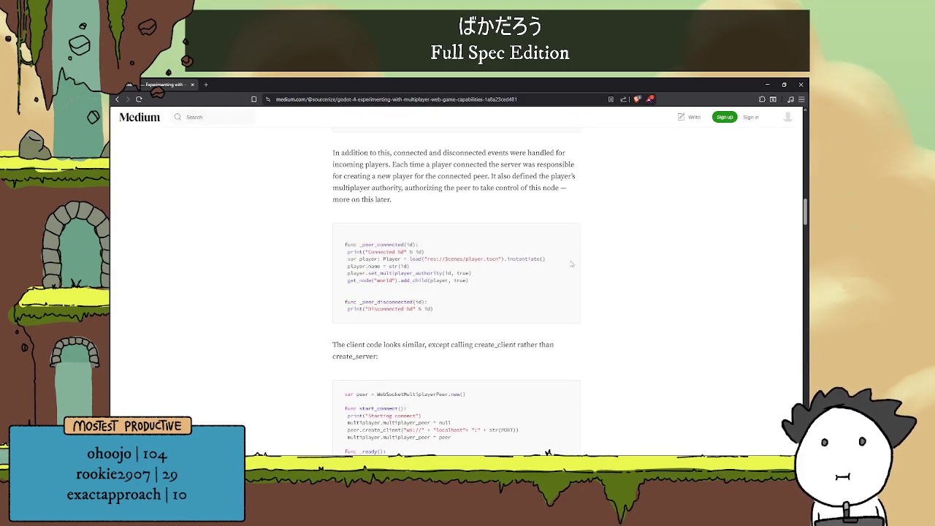
scroll(572, 264, down, 3)
scroll(584, 255, down, 1)
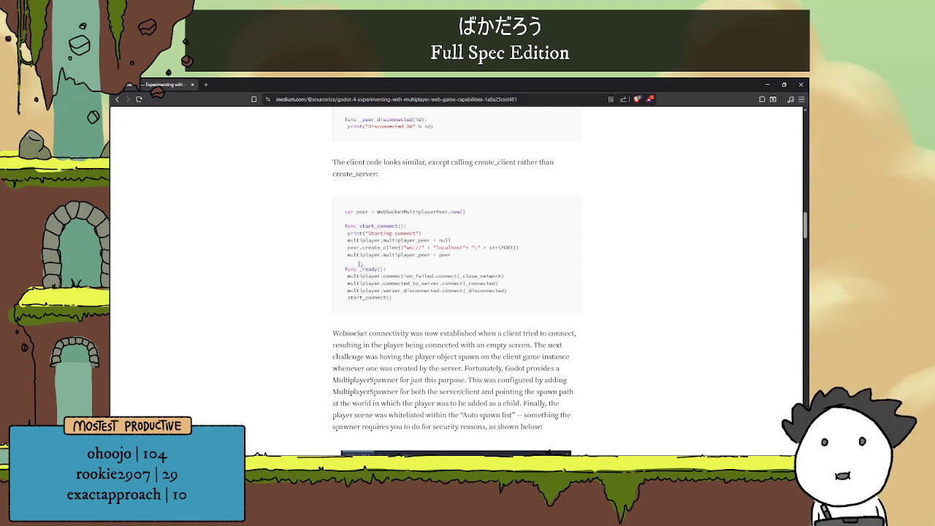
double_click(369, 247)
click(361, 248)
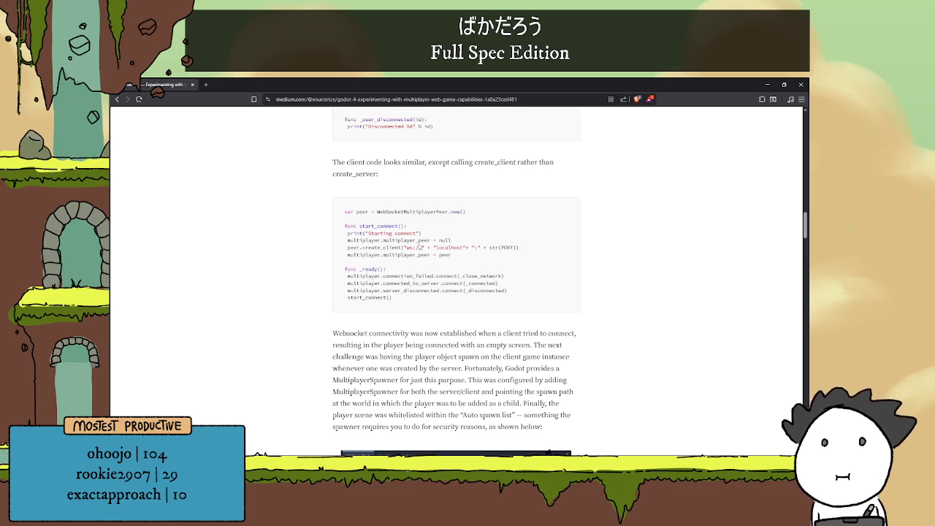
drag(407, 248, 441, 248)
drag(538, 248, 392, 247)
click(478, 246)
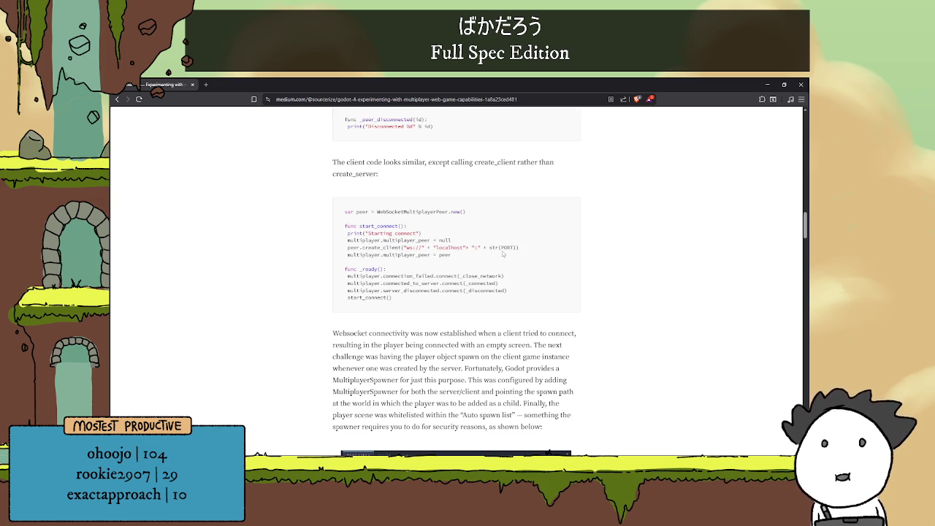
scroll(504, 248, down, 1)
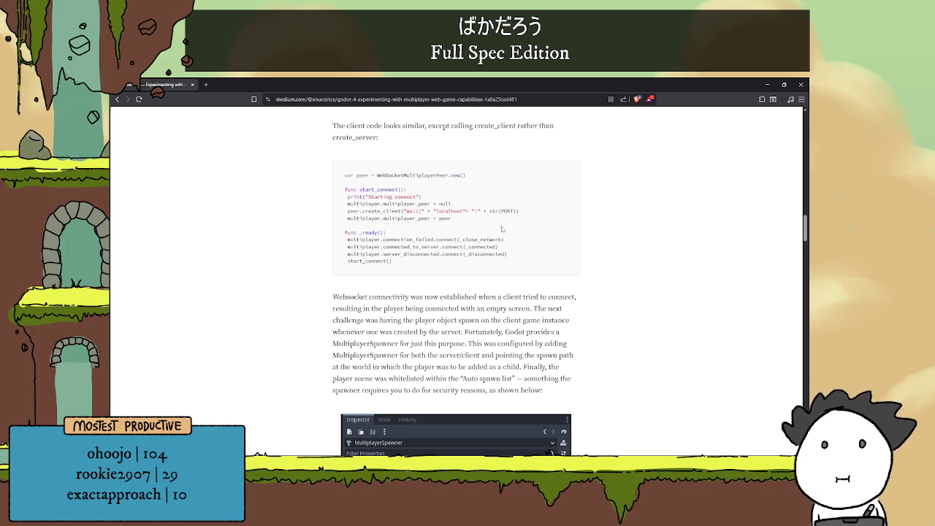
scroll(505, 251, down, 1)
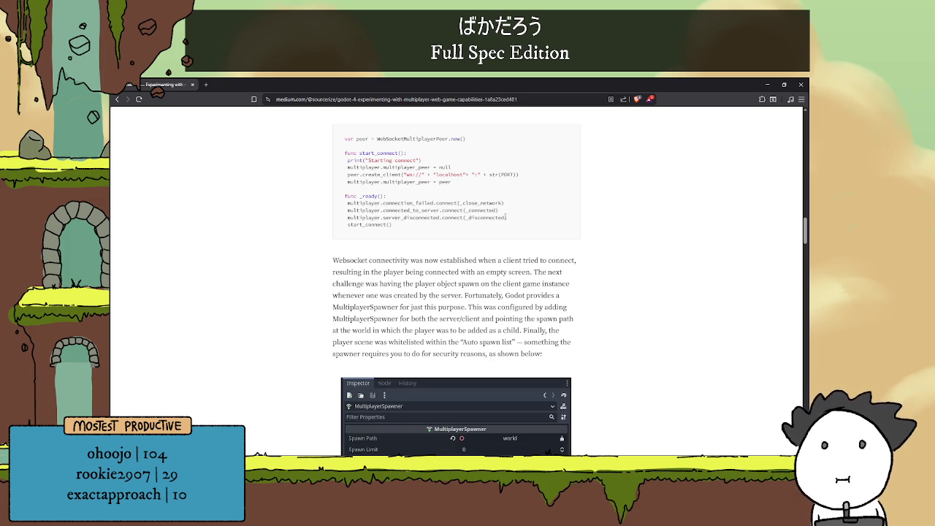
double_click(450, 174)
click(517, 192)
scroll(528, 220, up, 4)
scroll(528, 221, up, 1)
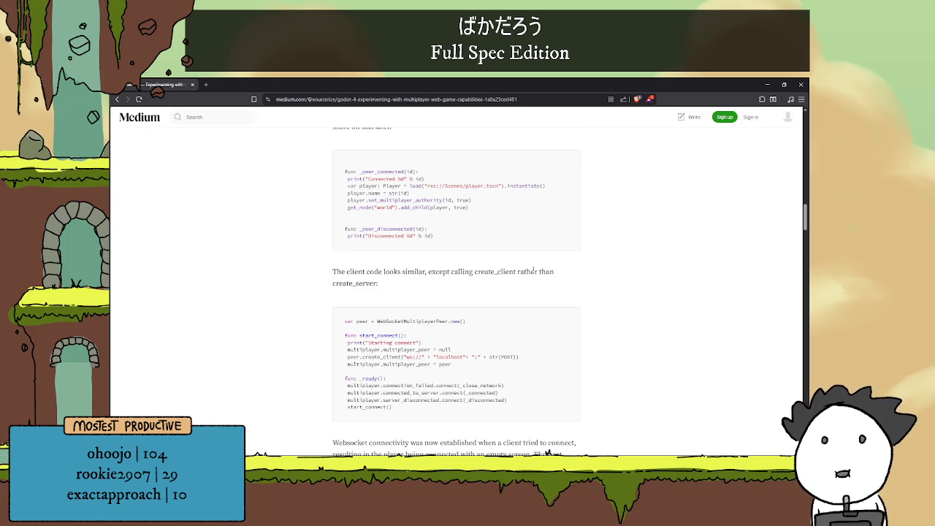
scroll(524, 269, up, 2)
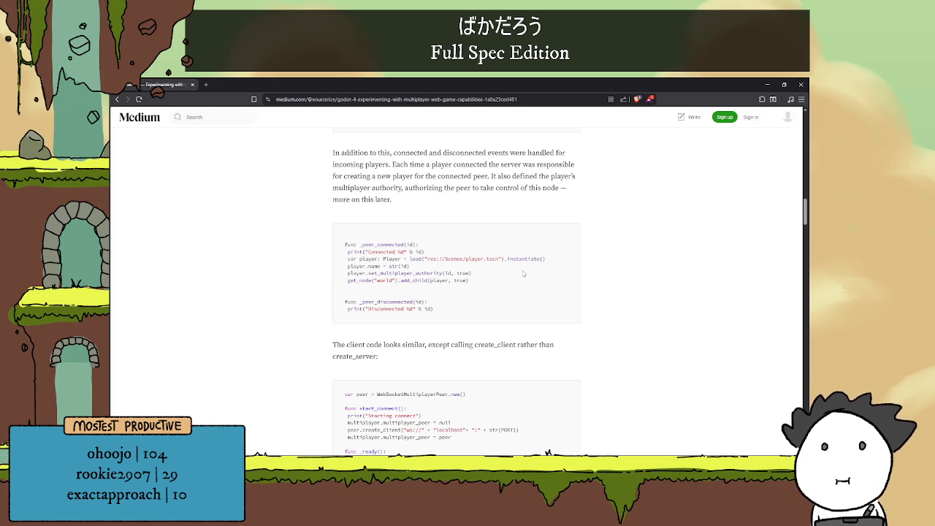
scroll(527, 276, up, 1)
scroll(522, 275, up, 1)
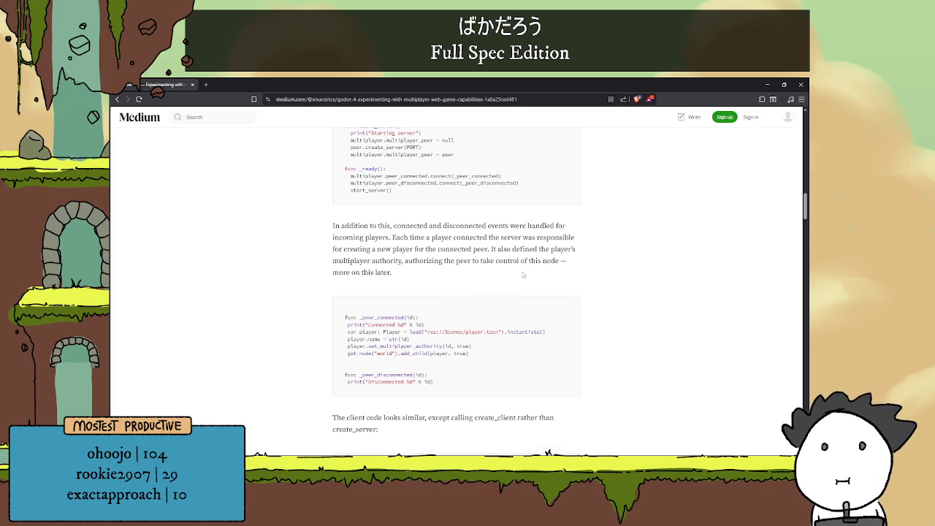
scroll(523, 274, up, 2)
scroll(525, 271, up, 2)
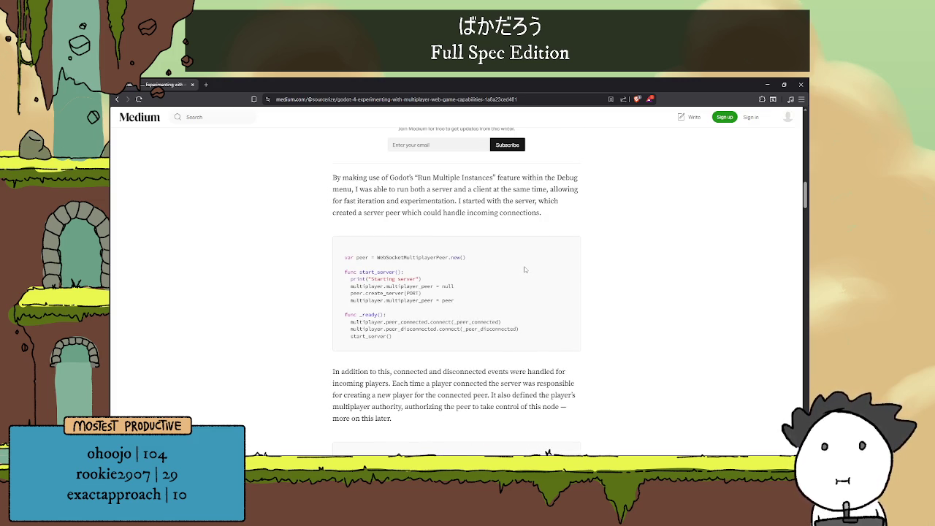
scroll(523, 269, down, 3)
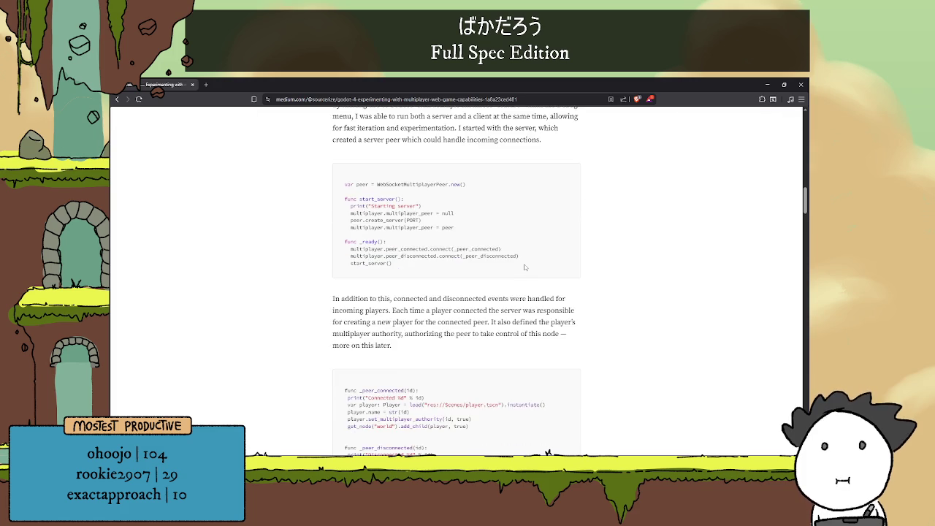
scroll(524, 267, down, 10)
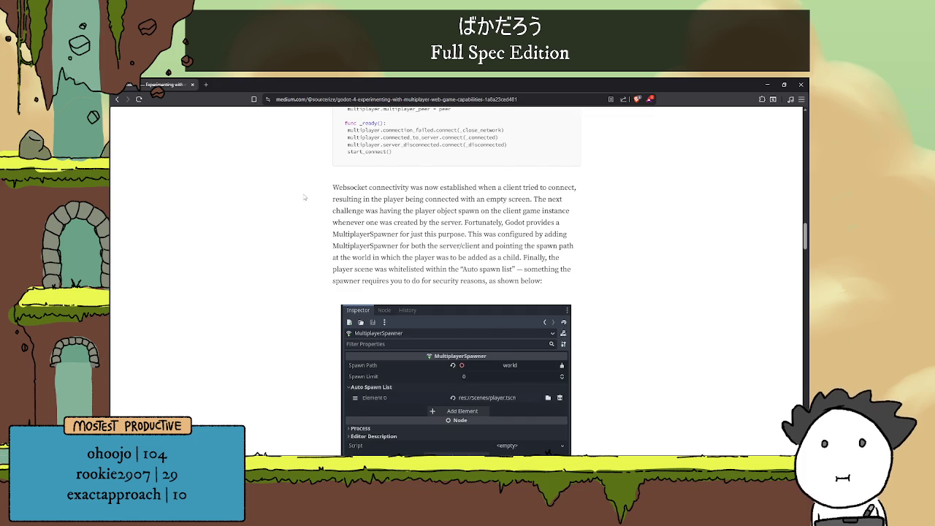
Return to the server code and highlight WebSocketMultiplayerPeer in the peer declaration.
scroll(306, 195, down, 1)
scroll(329, 169, down, 5)
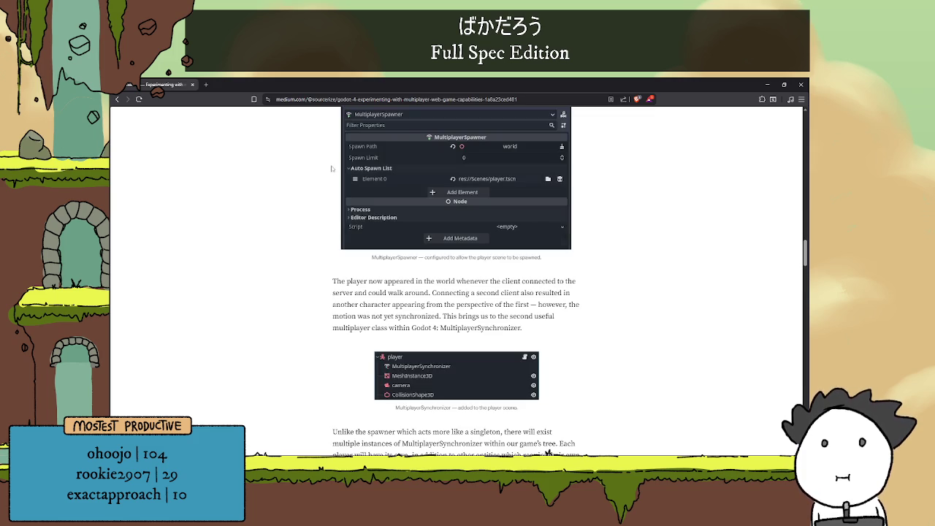
scroll(350, 166, up, 6)
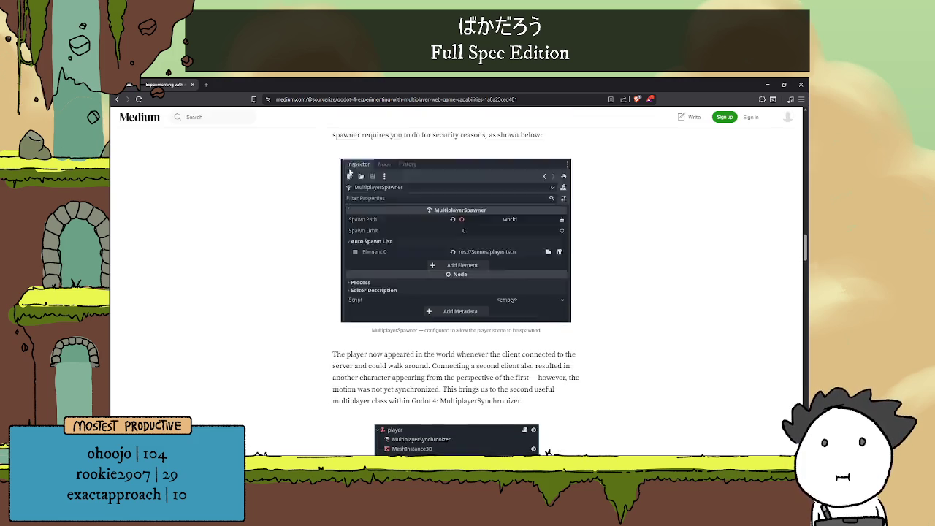
scroll(355, 162, up, 14)
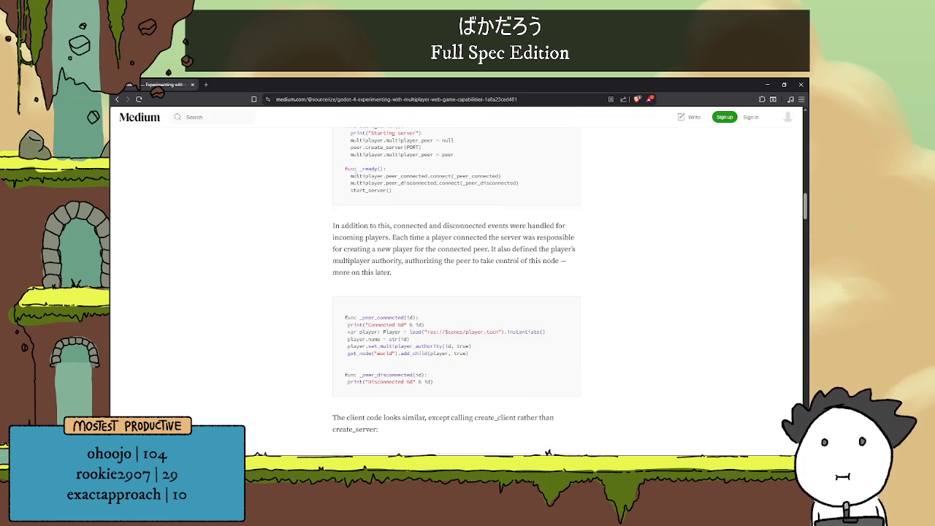
scroll(365, 174, up, 2)
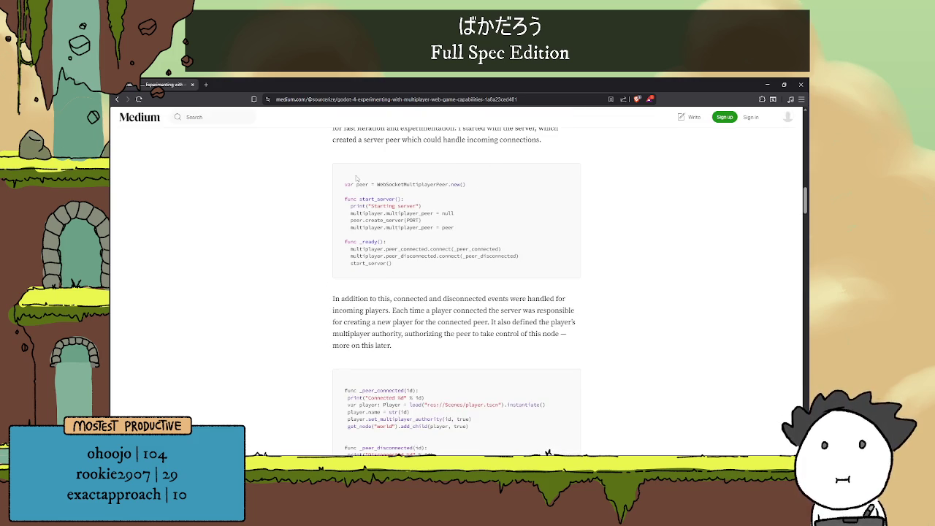
double_click(371, 221)
double_click(413, 184)
click(431, 203)
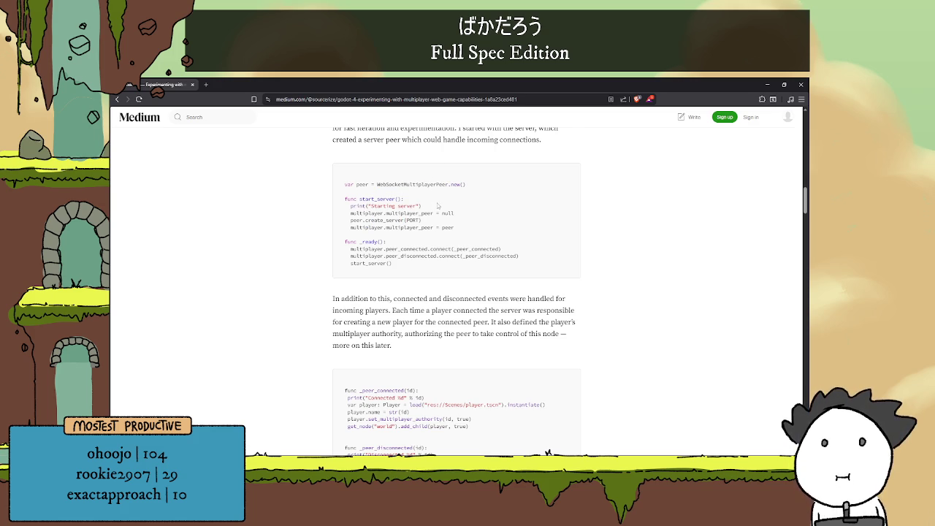
double_click(362, 184)
double_click(412, 184)
click(428, 198)
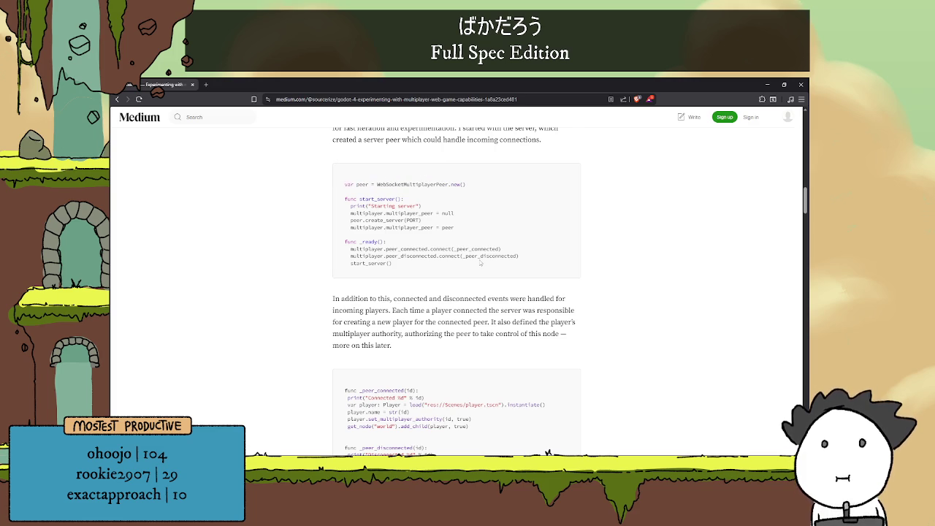
Scroll down to the article's client connection code block.
scroll(475, 241, down, 3)
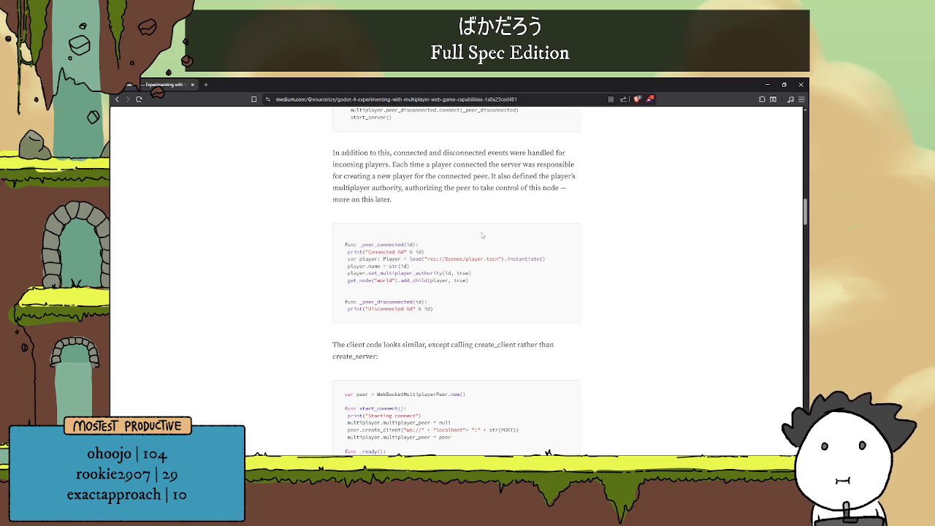
scroll(481, 232, down, 2)
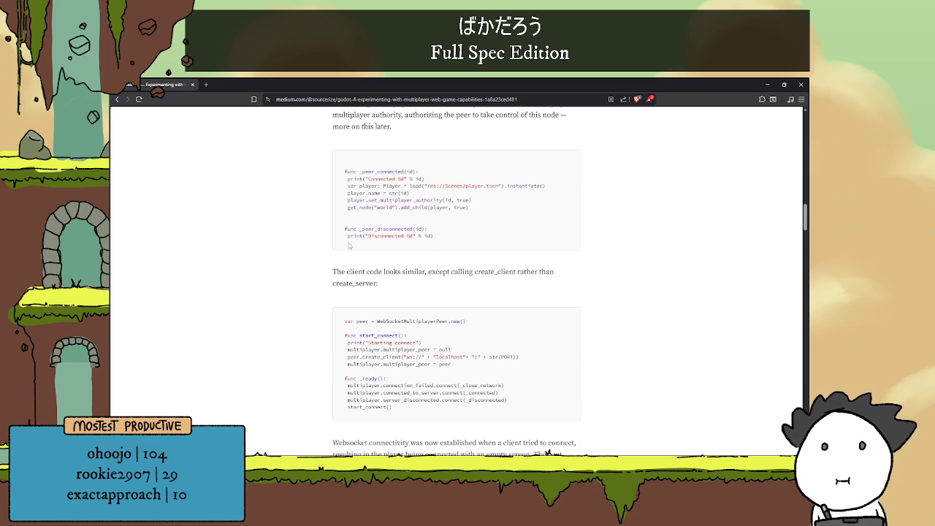
scroll(434, 253, down, 3)
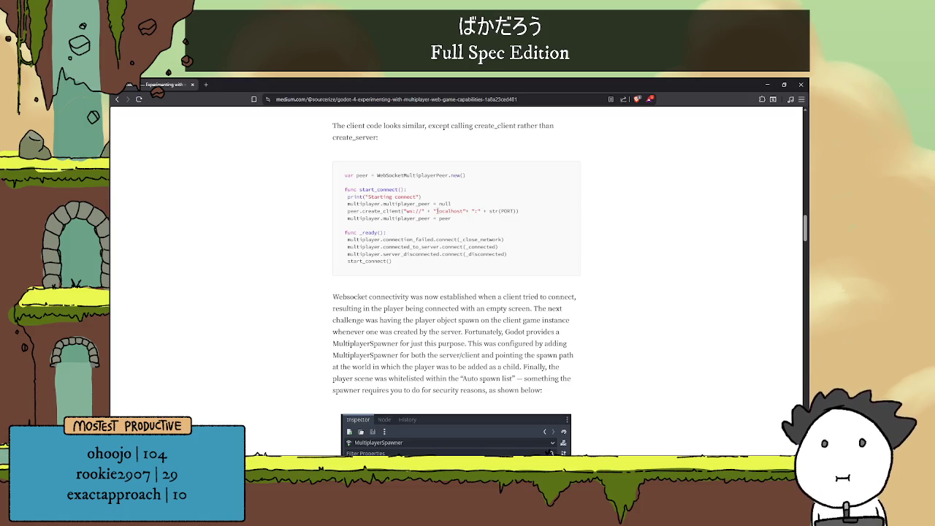
Highlight two client code lines and WebSocketMultiplayerPeer in the client code.
drag(436, 211, 468, 217)
click(468, 217)
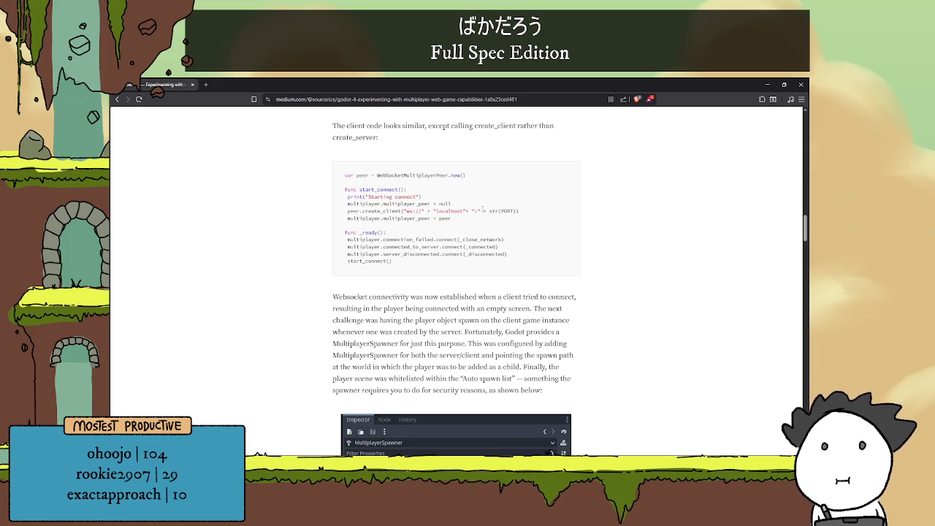
double_click(387, 175)
click(479, 184)
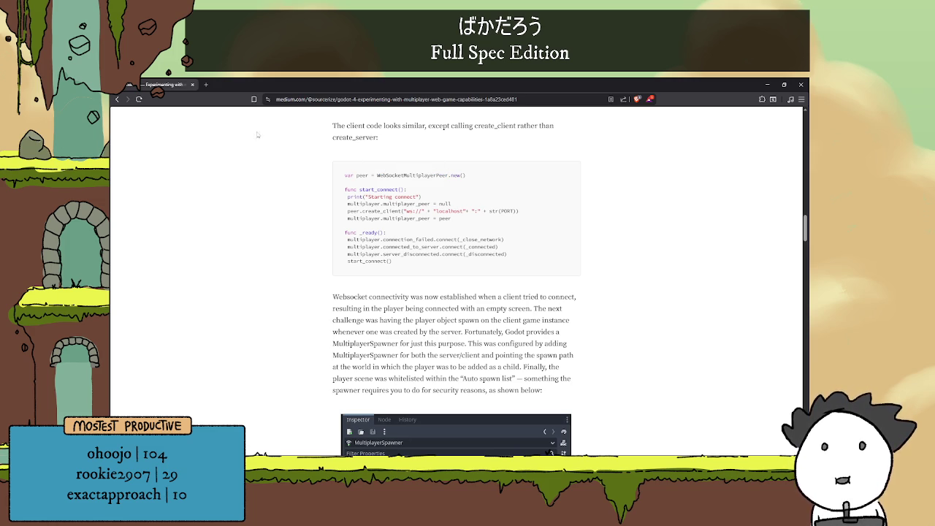
Open a blank new tab, return to the article, and highlight PORT in the client code.
click(208, 84)
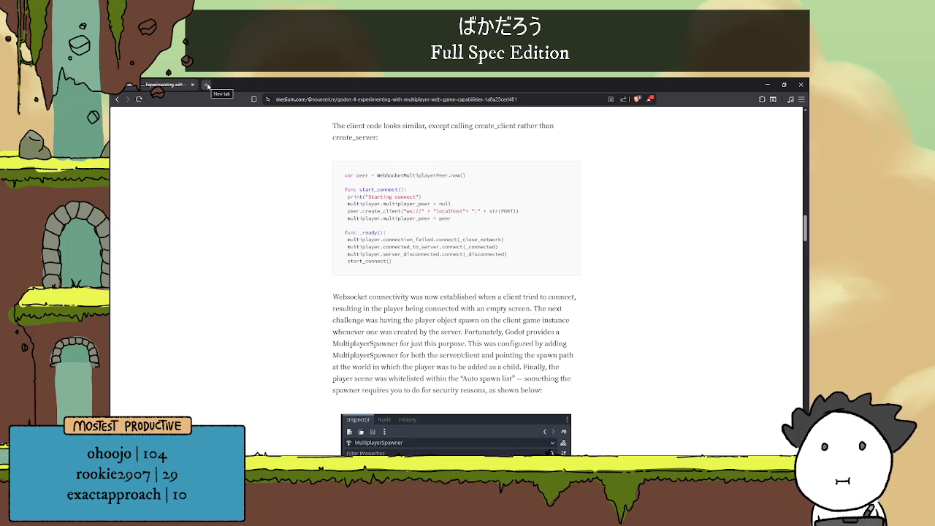
click(167, 84)
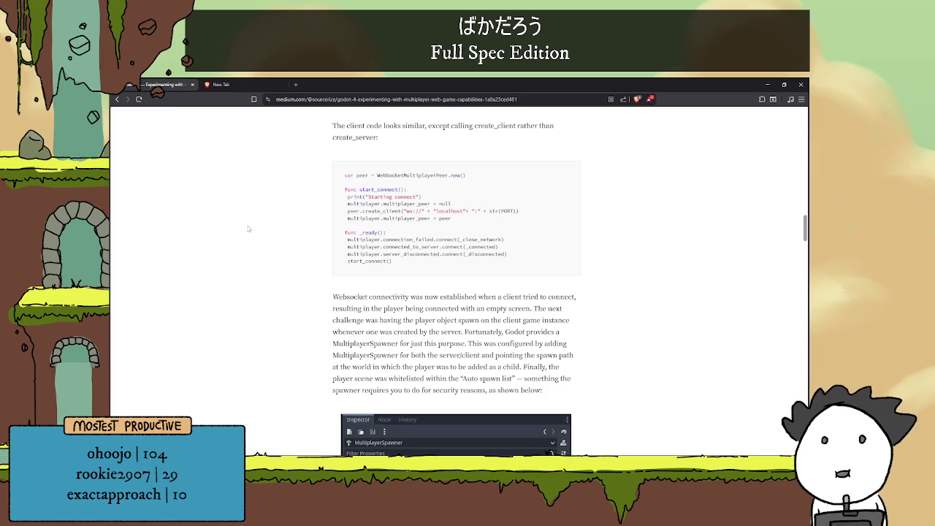
scroll(402, 292, down, 2)
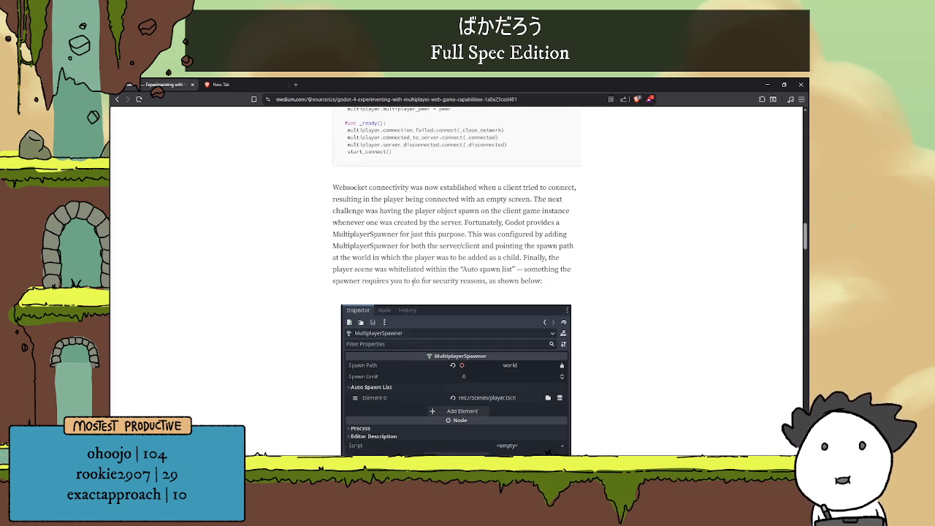
scroll(414, 284, up, 3)
scroll(412, 284, up, 1)
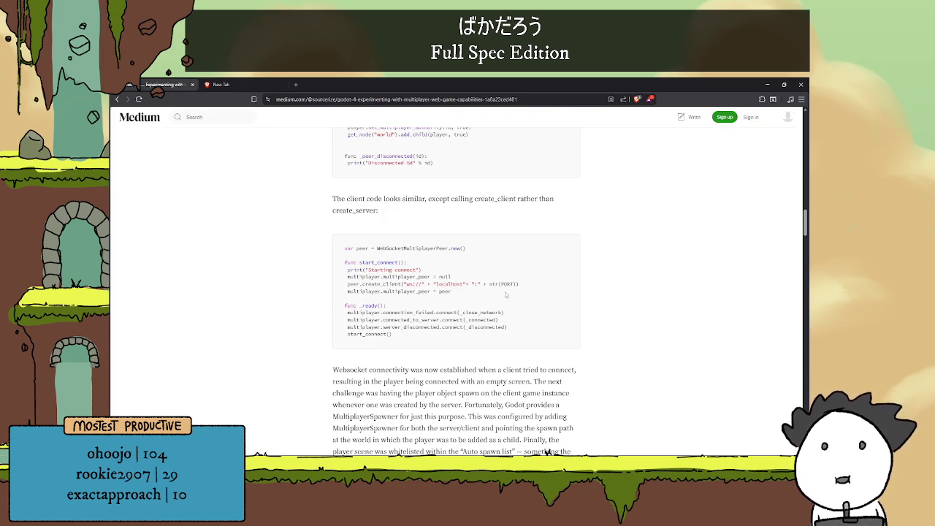
double_click(503, 284)
click(500, 287)
Look over the client code once more, then go back to the search results.
scroll(525, 286, down, 1)
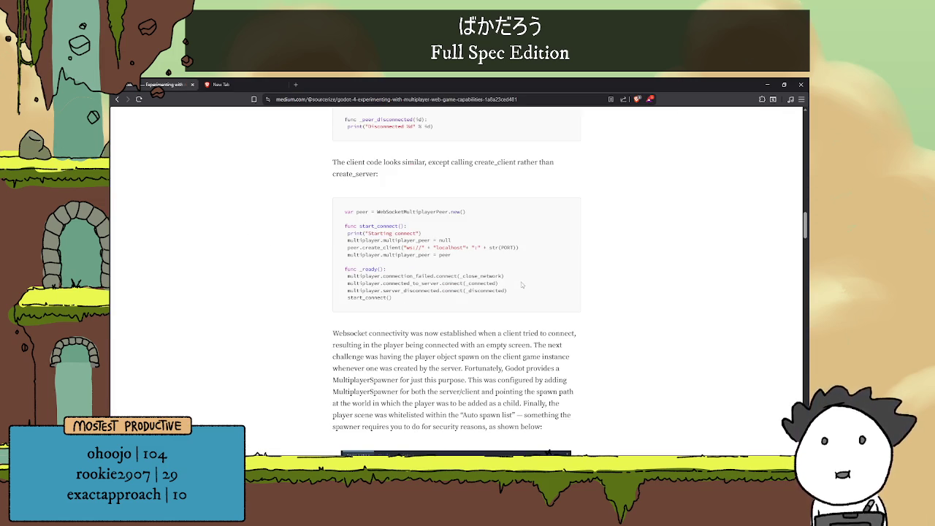
scroll(471, 248, down, 3)
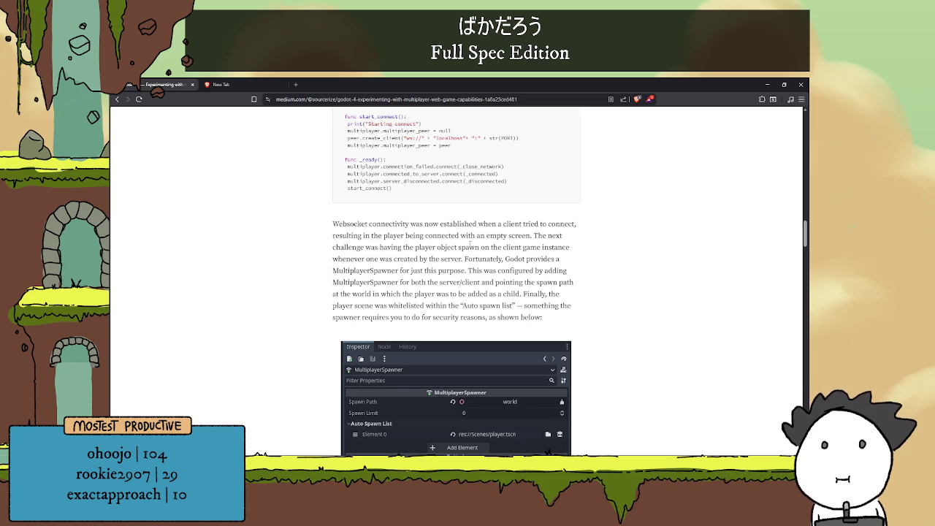
scroll(462, 244, up, 1)
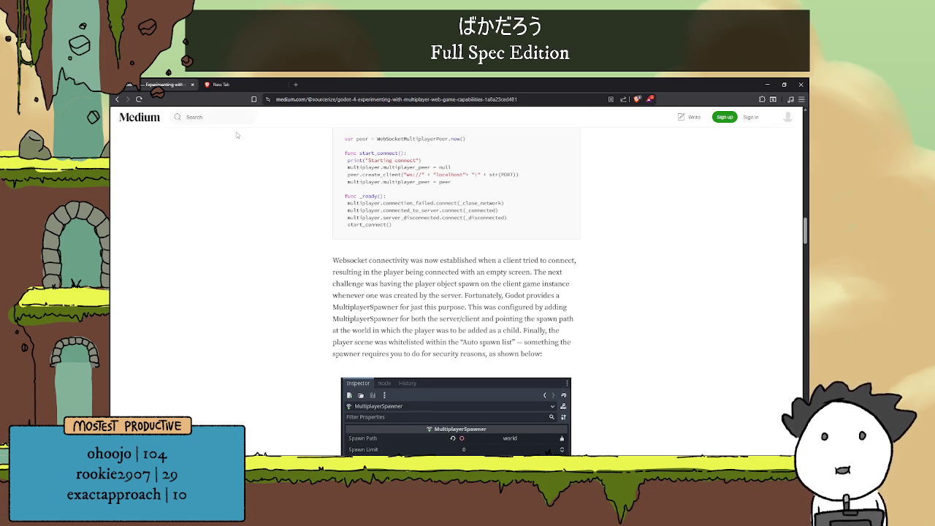
click(116, 99)
Check the Godot Forum lobby browser thread from the results, then go back.
scroll(355, 276, down, 3)
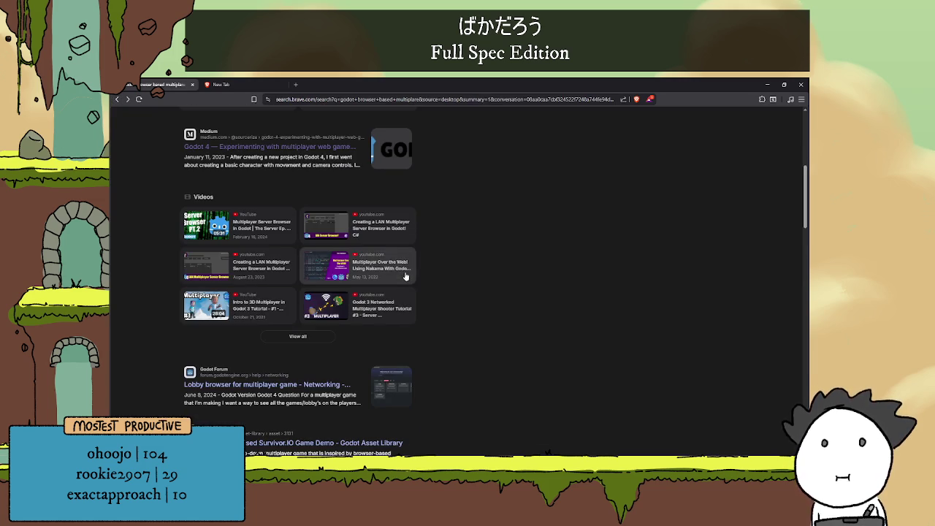
scroll(452, 254, down, 5)
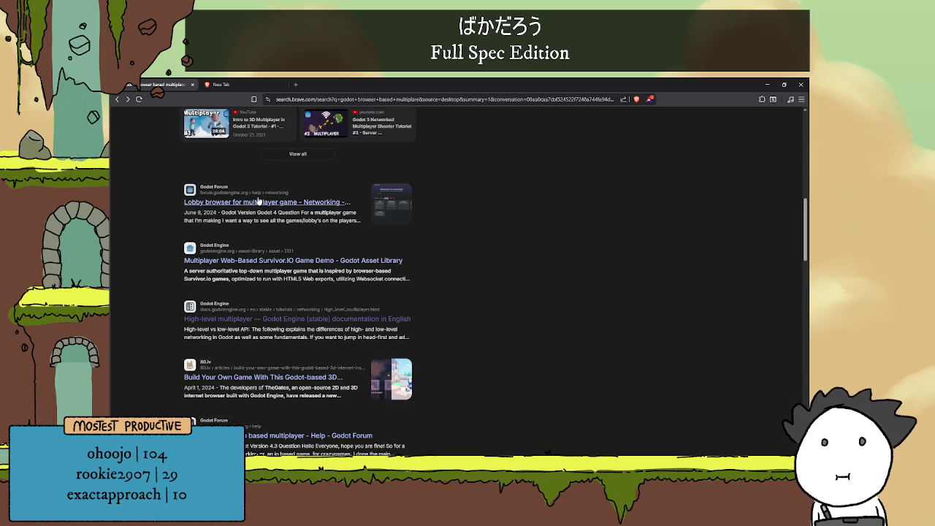
scroll(268, 210, up, 4)
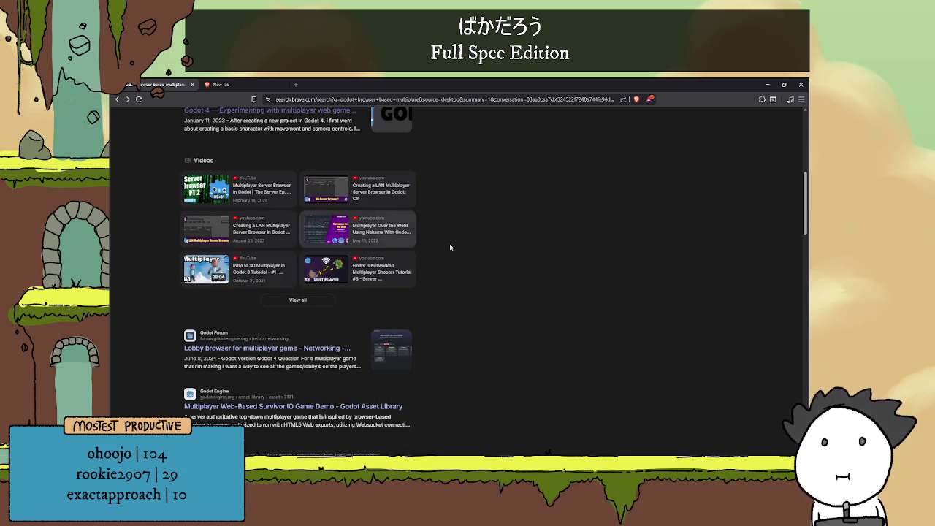
scroll(456, 243, down, 2)
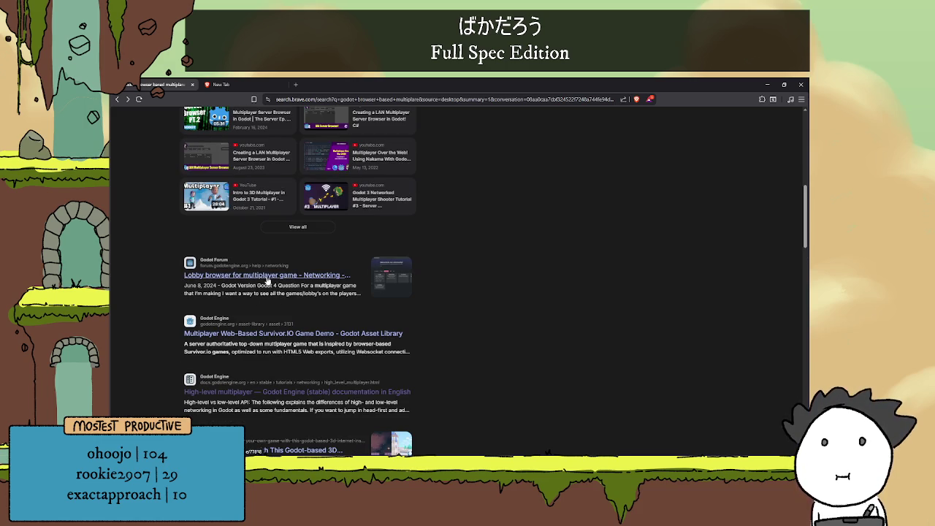
click(266, 276)
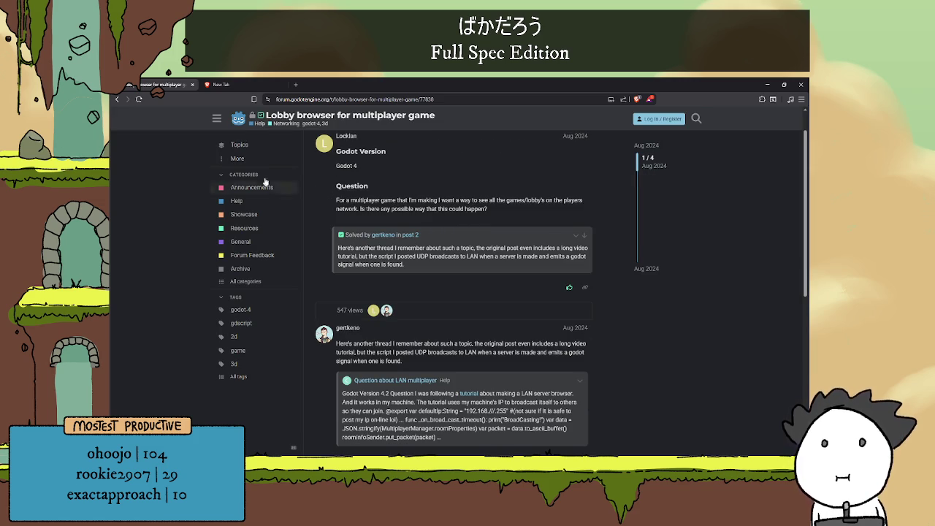
click(119, 99)
Scroll to the SnakeVersusWebRTC repo and Stack Overflow WebSocket RPC results.
scroll(408, 266, down, 3)
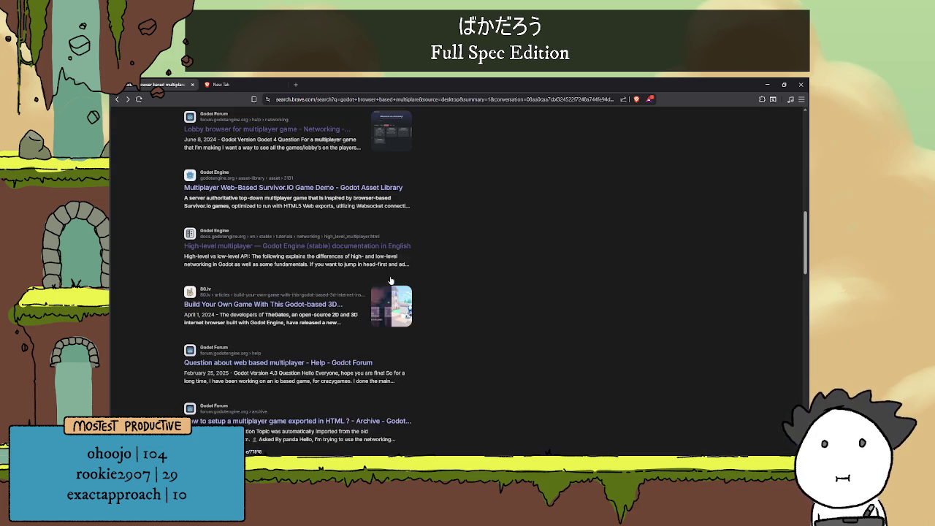
scroll(408, 266, down, 2)
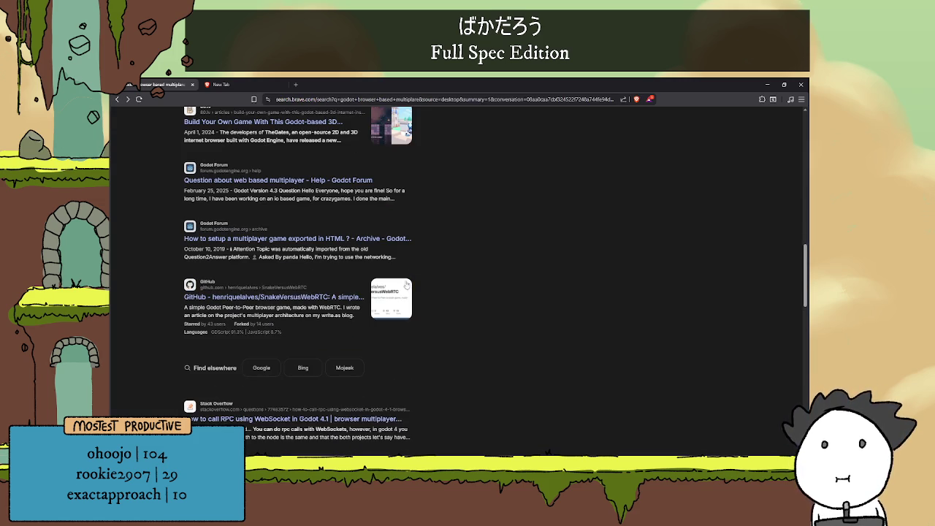
scroll(380, 279, down, 1)
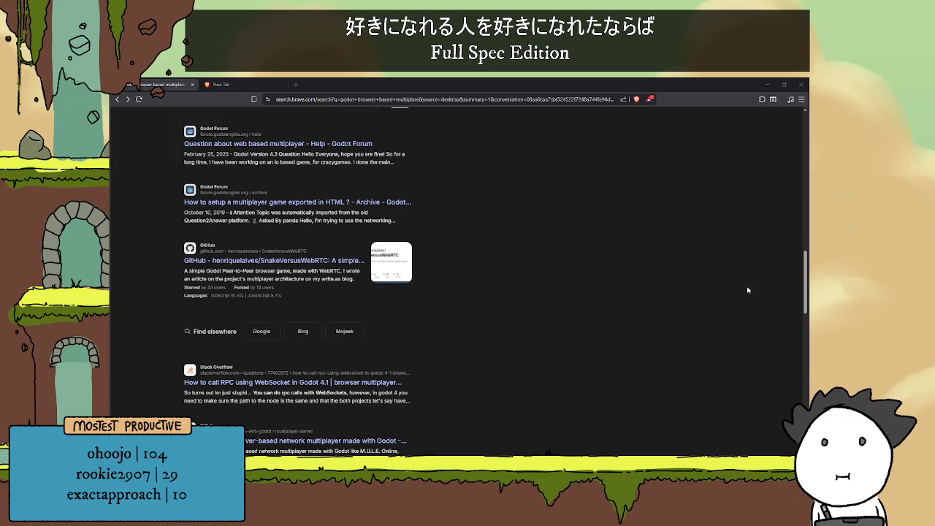
Scroll to the AI answer and expand its implementation steps.
scroll(392, 254, down, 3)
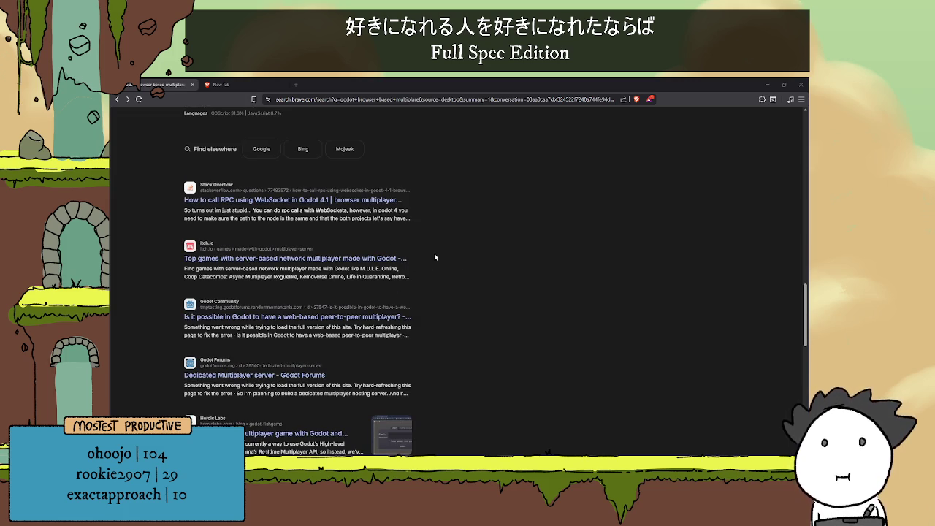
scroll(431, 219, down, 3)
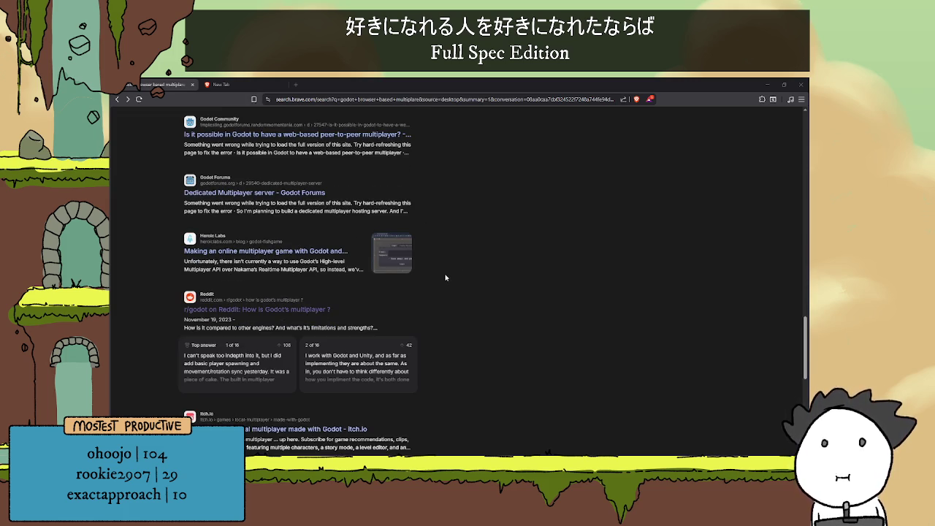
scroll(447, 275, down, 3)
scroll(467, 285, down, 3)
scroll(496, 316, up, 10)
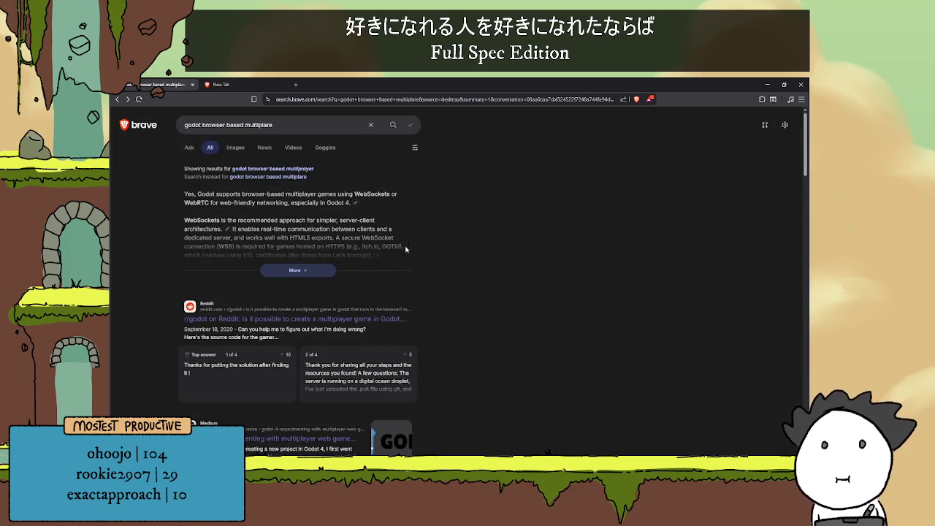
scroll(462, 214, down, 1)
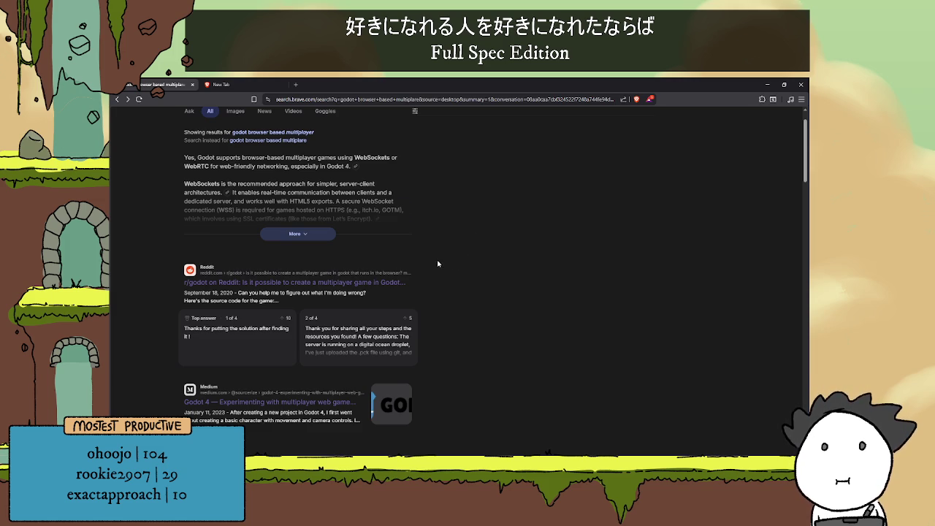
scroll(454, 253, down, 1)
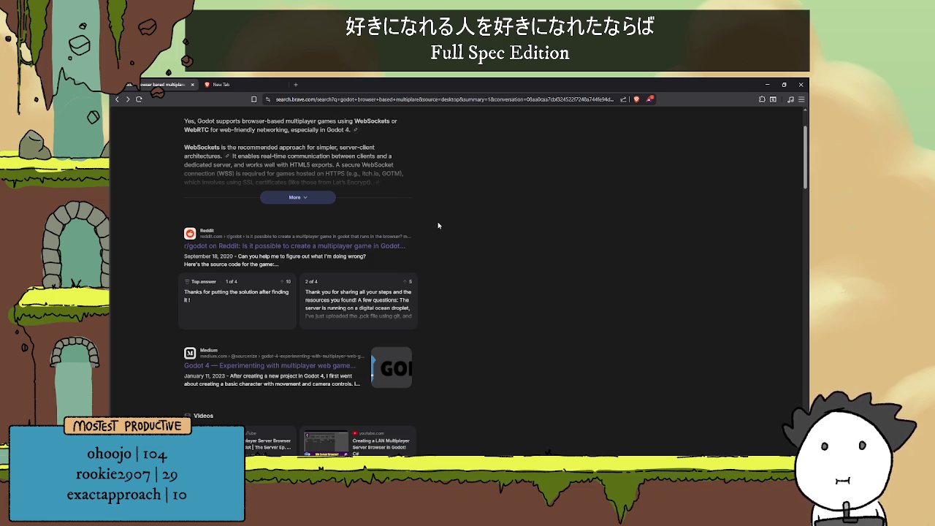
click(312, 200)
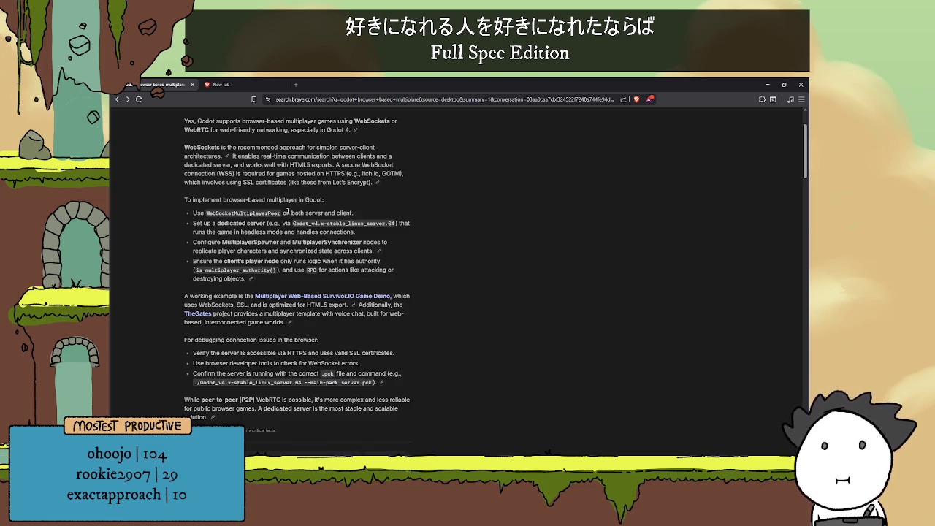
Bring up the link menu for the Medium 'Godot 4 — Experimenting with multiplayer web game' result.
scroll(287, 212, down, 1)
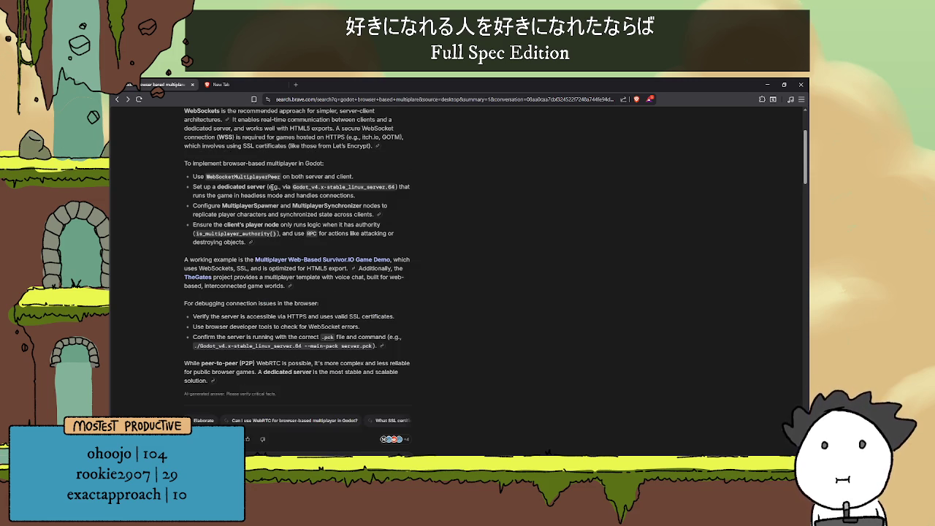
scroll(458, 230, down, 3)
scroll(457, 231, down, 3)
scroll(337, 244, down, 1)
right_click(307, 198)
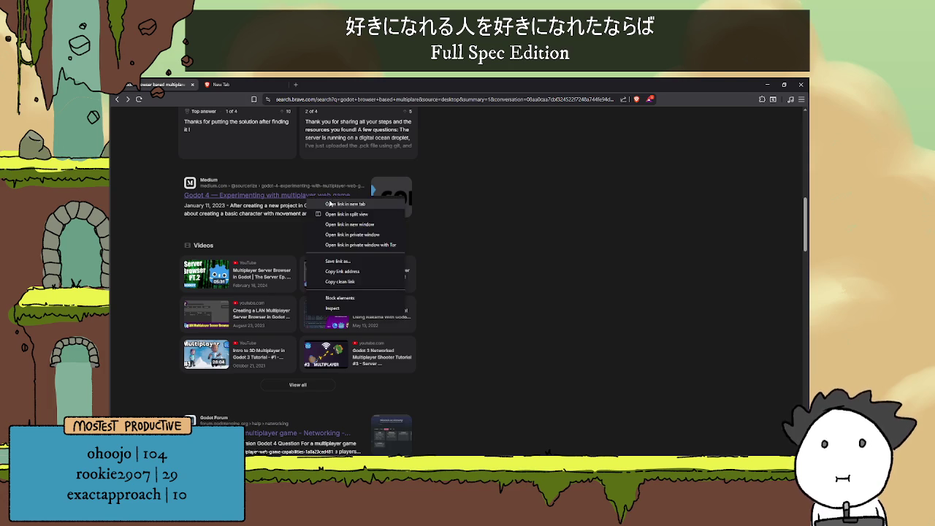
Open the Medium article and 'Multiplayer Server Browser in Godot' video in new tabs, closing the blank tab.
click(327, 205)
scroll(327, 204, down, 2)
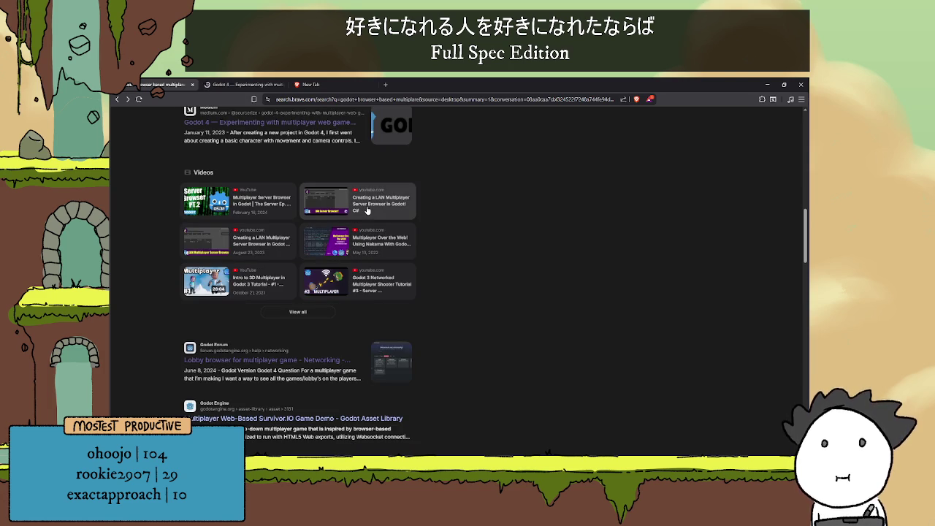
right_click(244, 202)
click(260, 209)
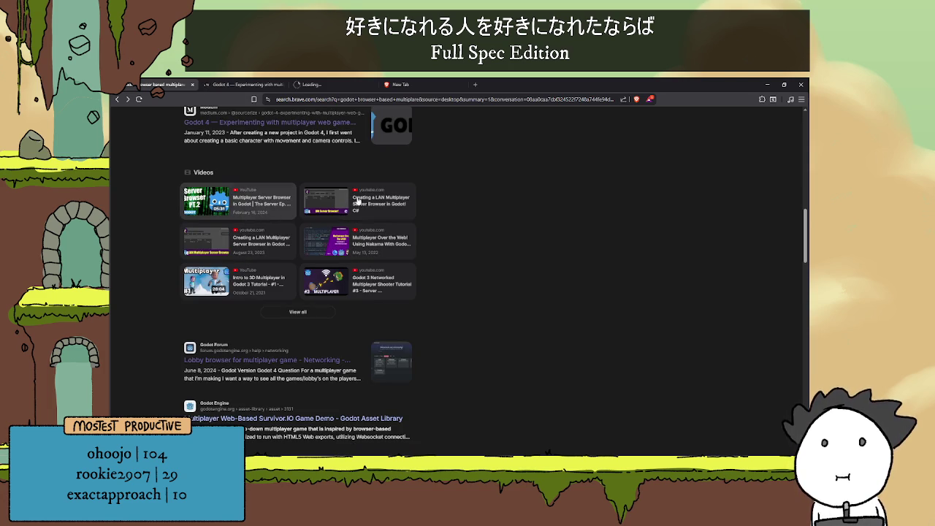
scroll(489, 192, down, 1)
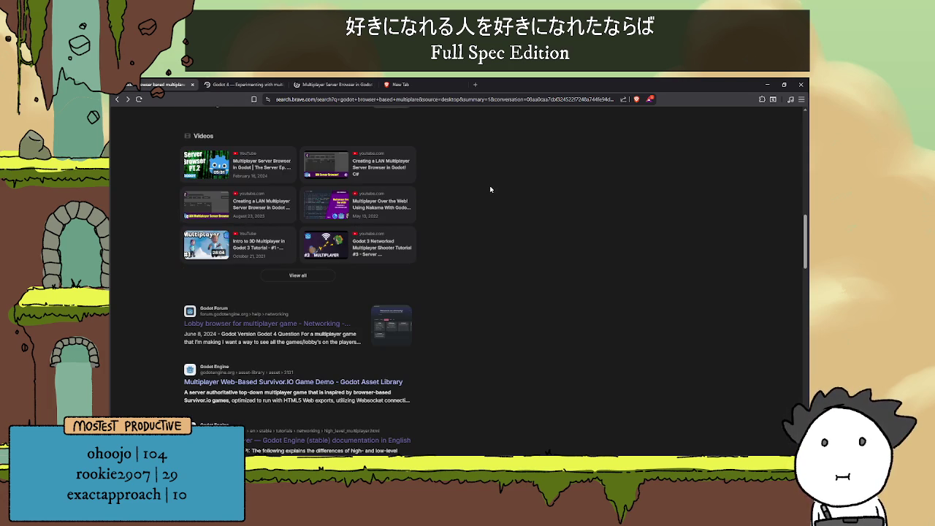
scroll(490, 190, up, 5)
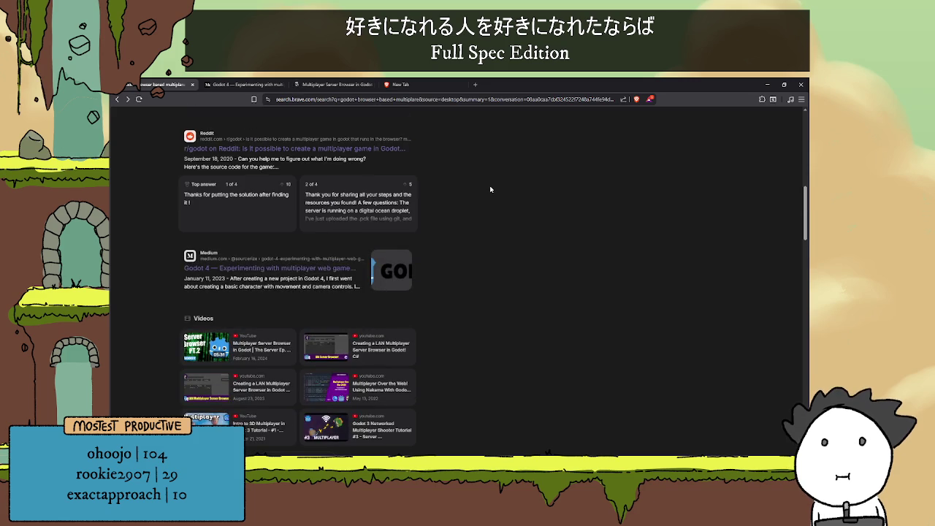
click(446, 85)
click(461, 85)
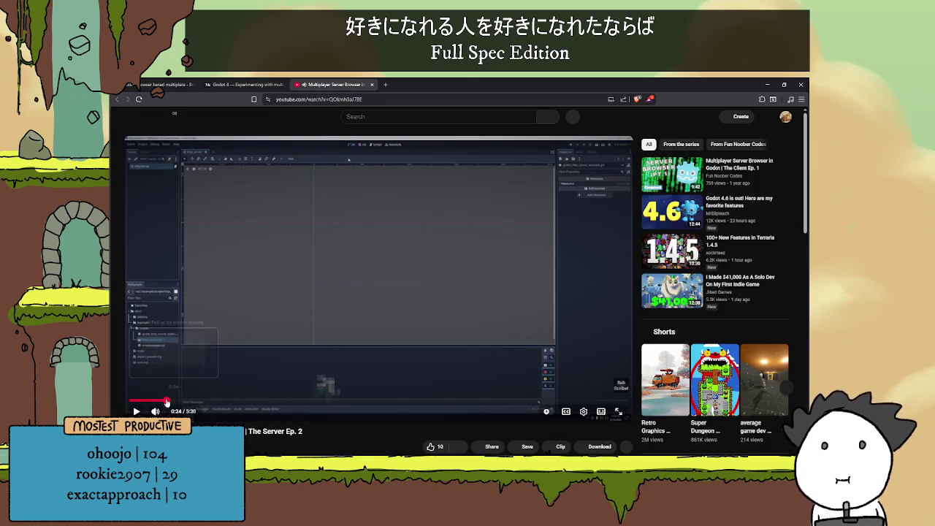
Skim the server-browser video from 0:38 to about 2:36.
drag(153, 401, 212, 402)
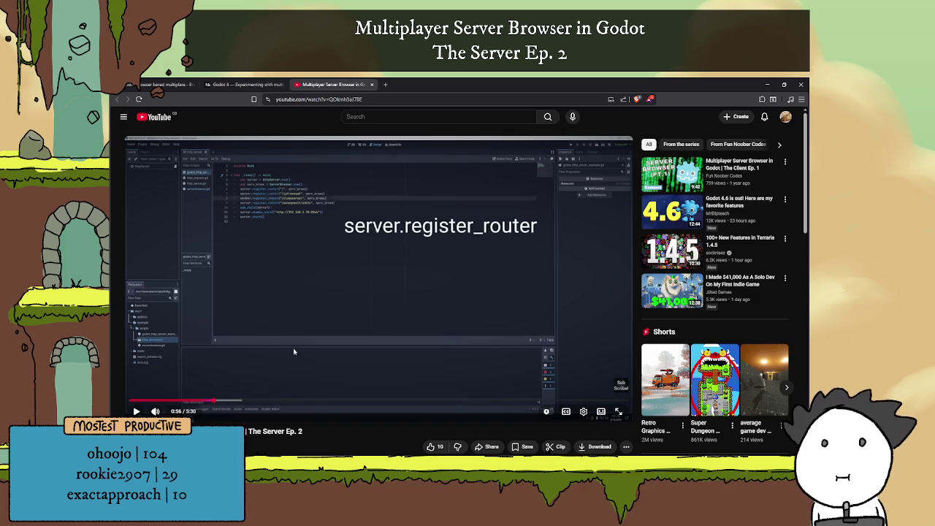
drag(275, 401, 321, 321)
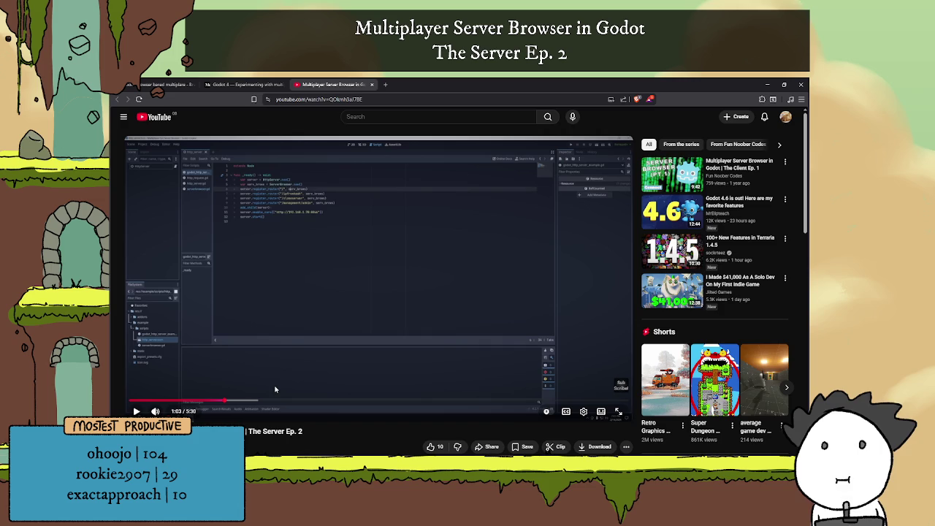
click(253, 402)
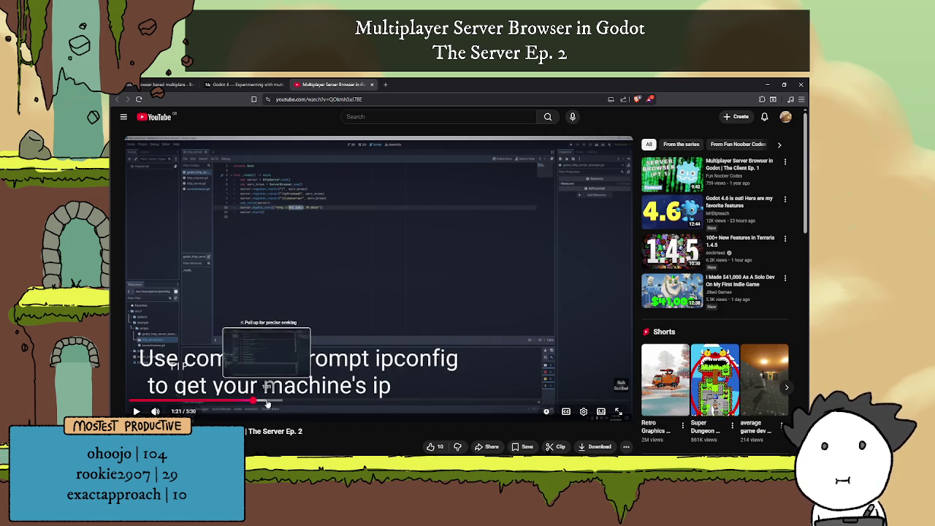
click(280, 400)
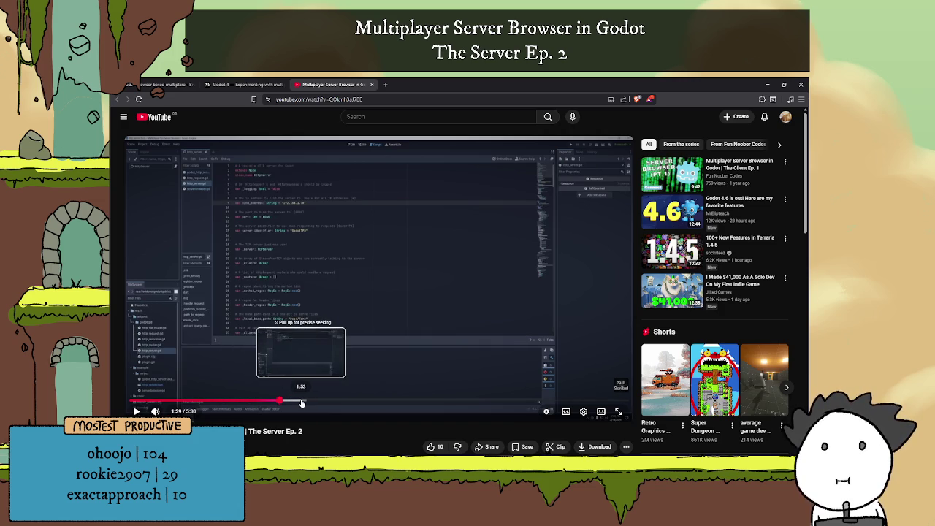
click(301, 402)
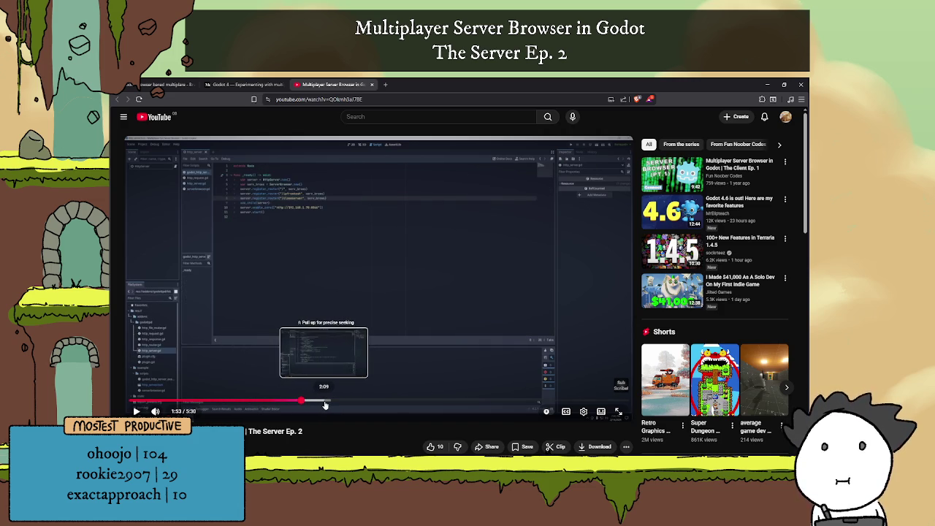
click(326, 401)
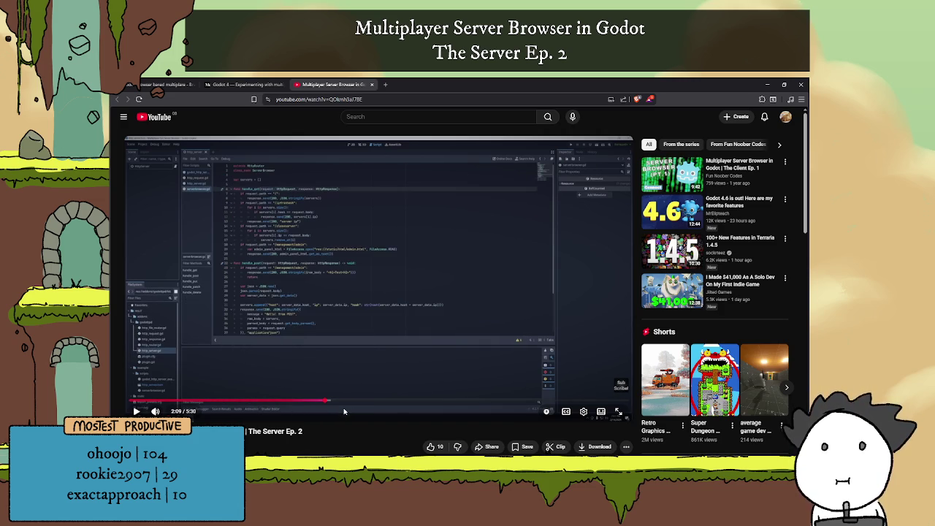
click(339, 400)
click(365, 401)
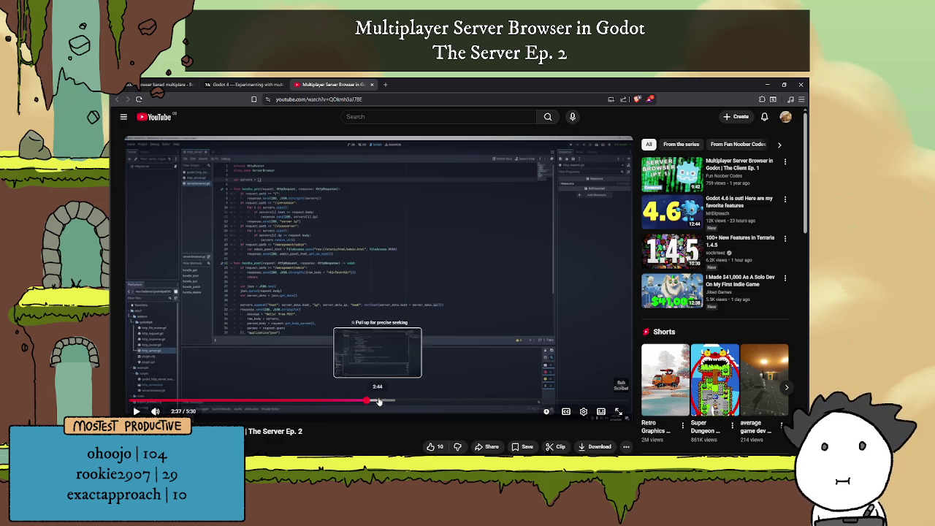
Skim onward from 3:13 to 4:30, then bring up the Medium article tab.
click(395, 401)
click(421, 401)
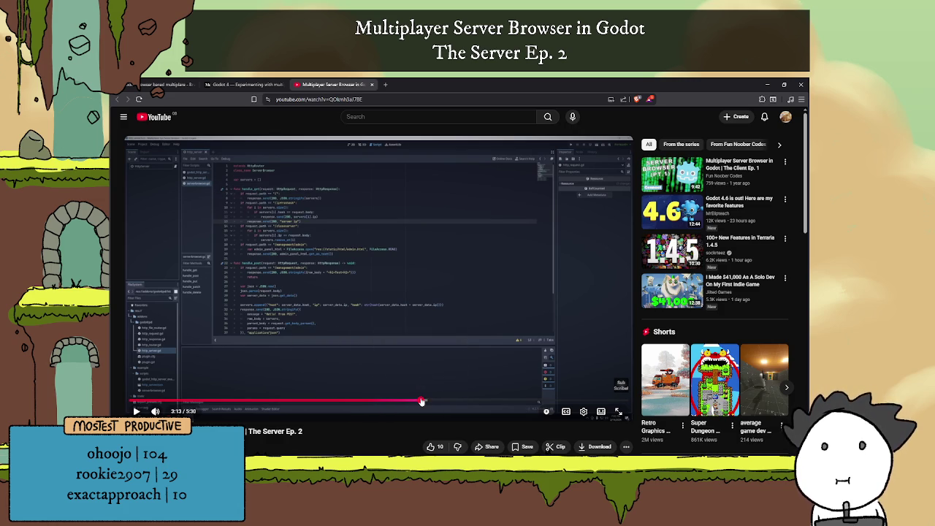
click(450, 400)
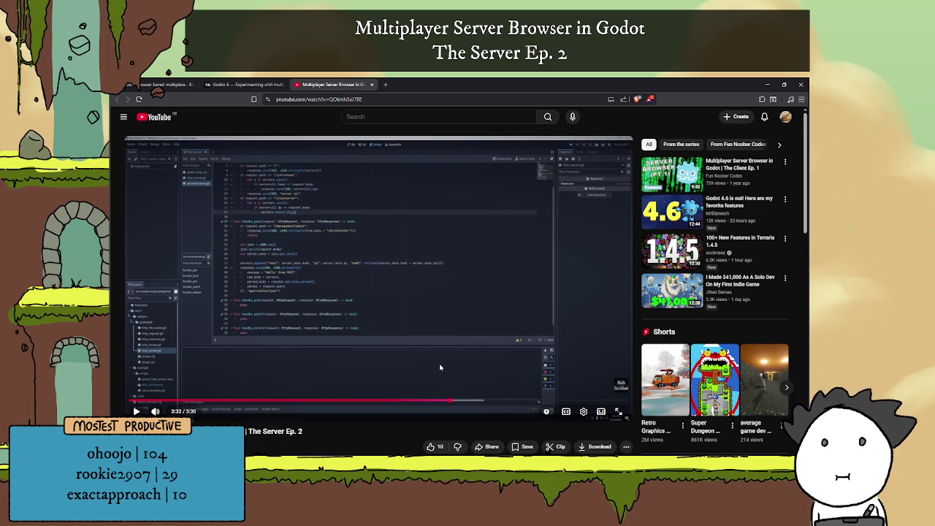
click(473, 401)
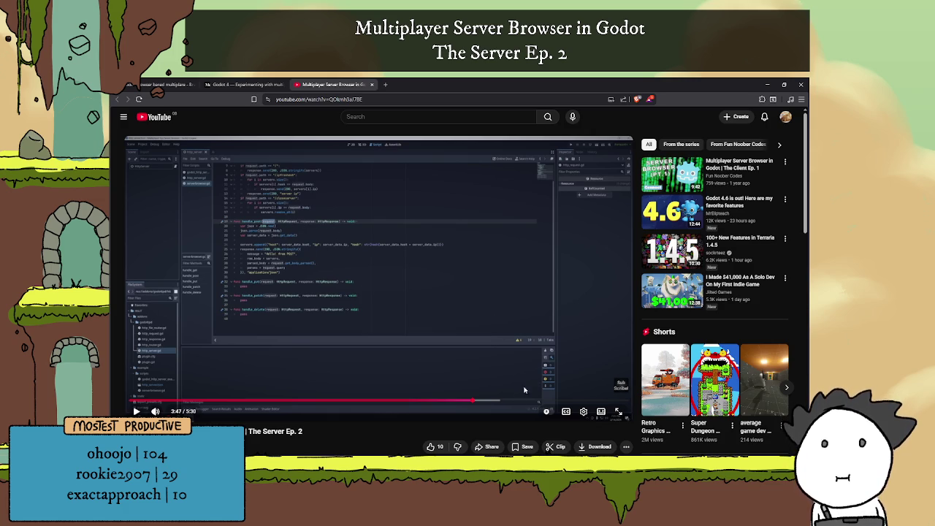
click(496, 400)
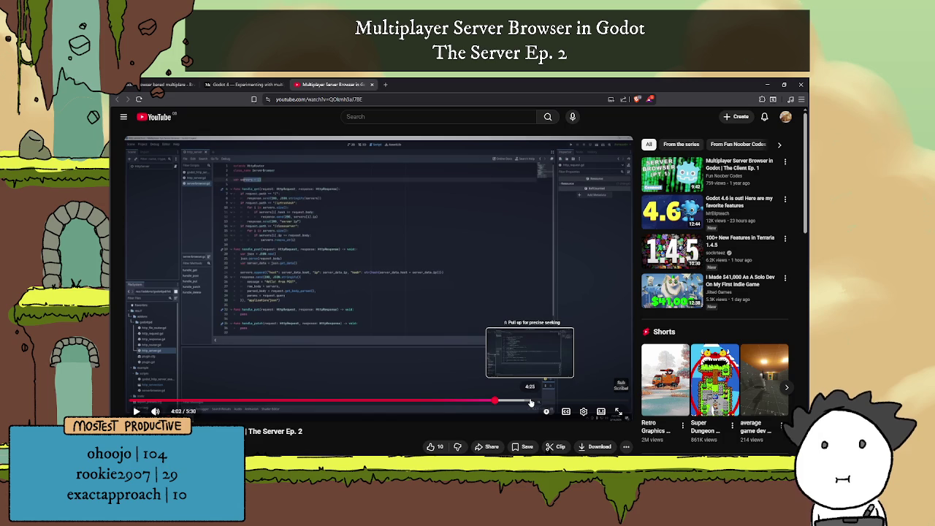
click(538, 401)
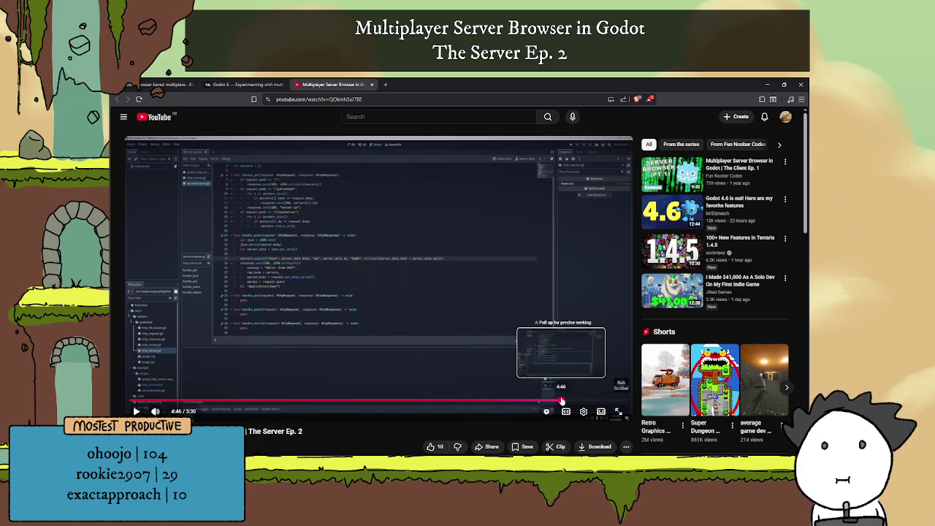
scroll(412, 290, down, 3)
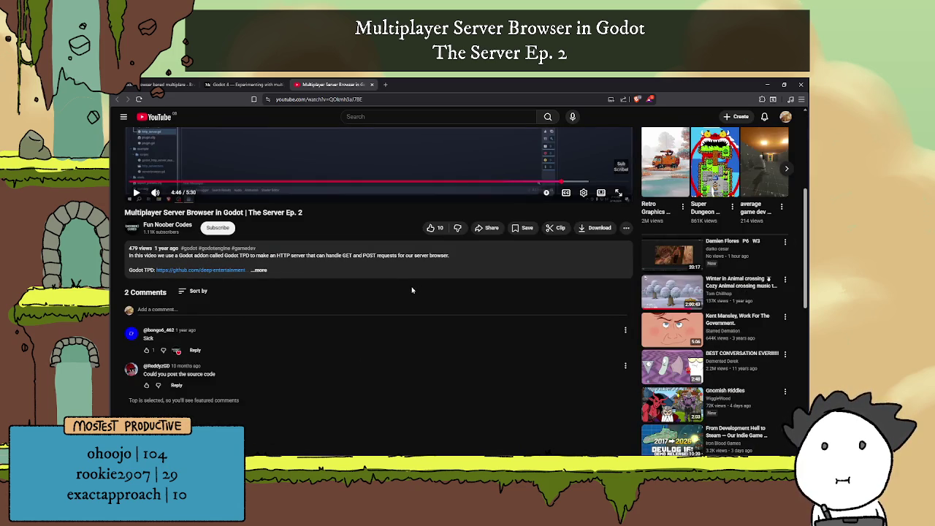
scroll(412, 290, up, 3)
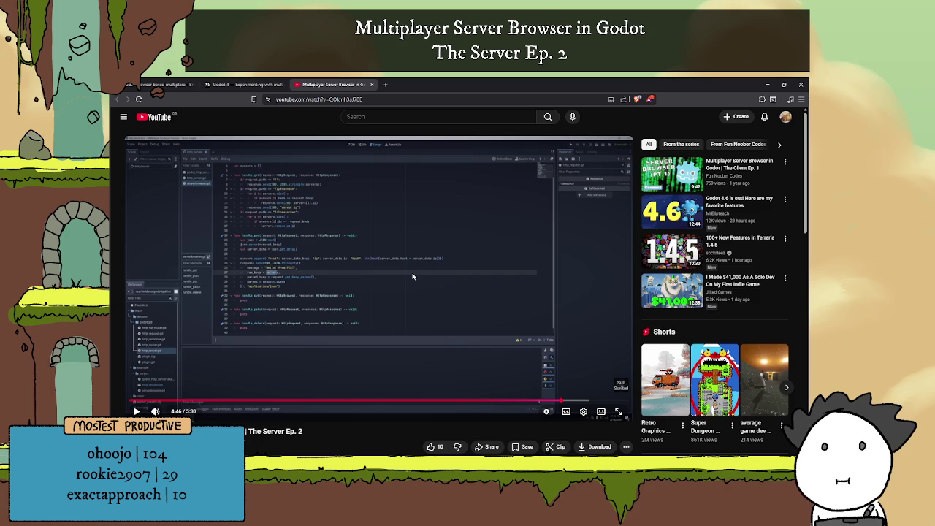
click(241, 85)
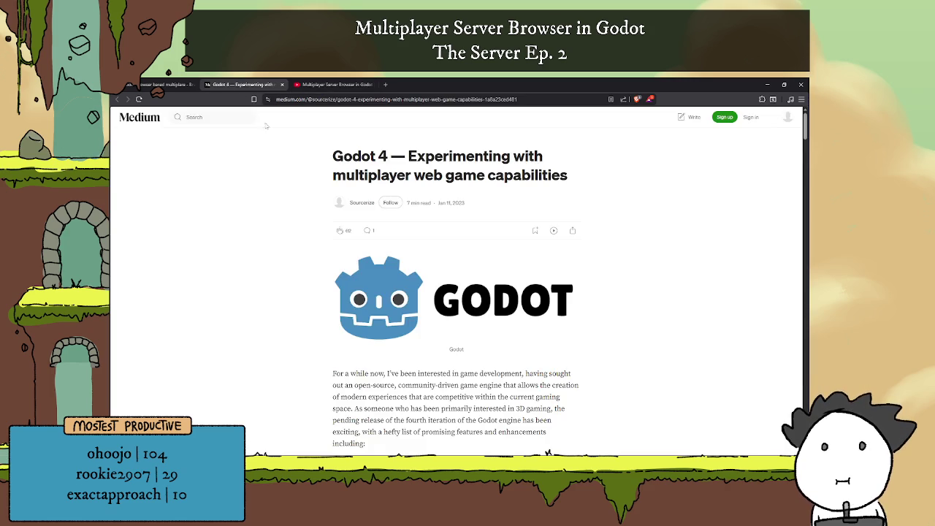
Read to the start_server and _peer_connected code, then return to the Godot editor.
scroll(450, 229, down, 10)
scroll(450, 229, down, 5)
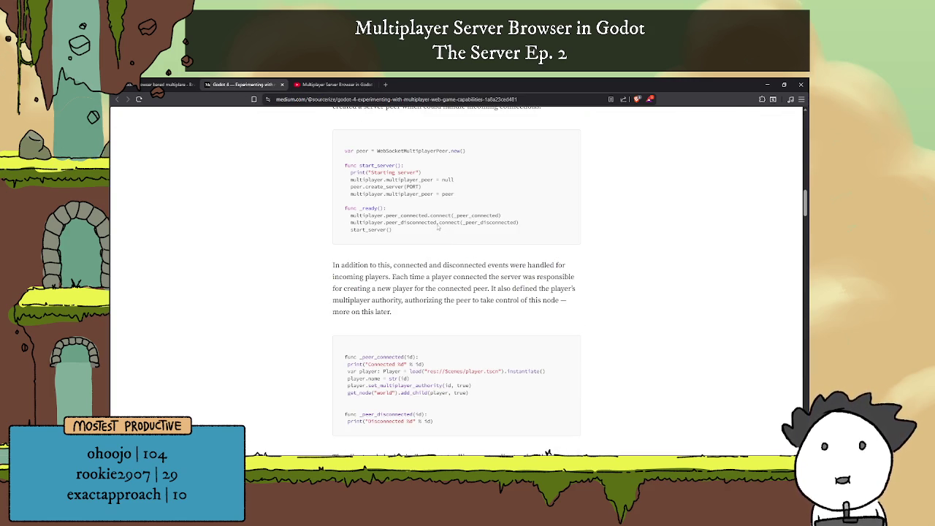
scroll(454, 193, up, 1)
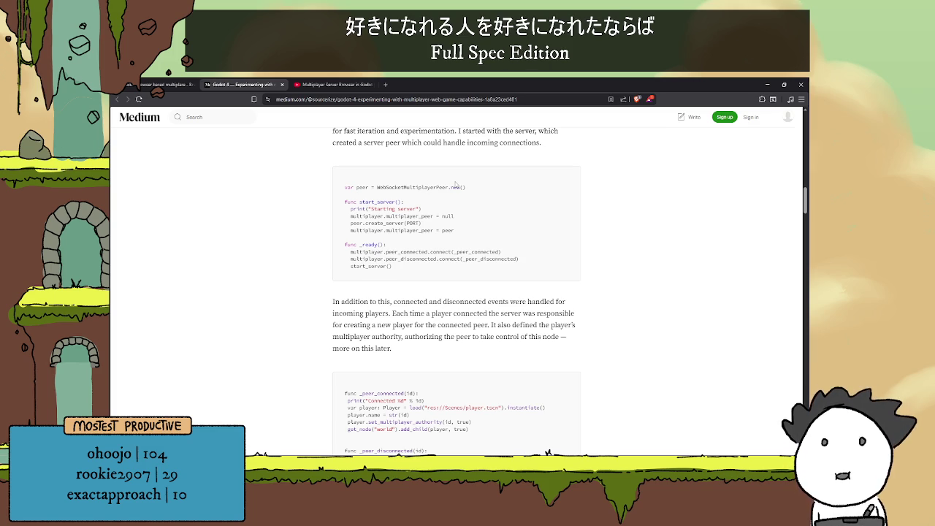
key(alt+Tab)
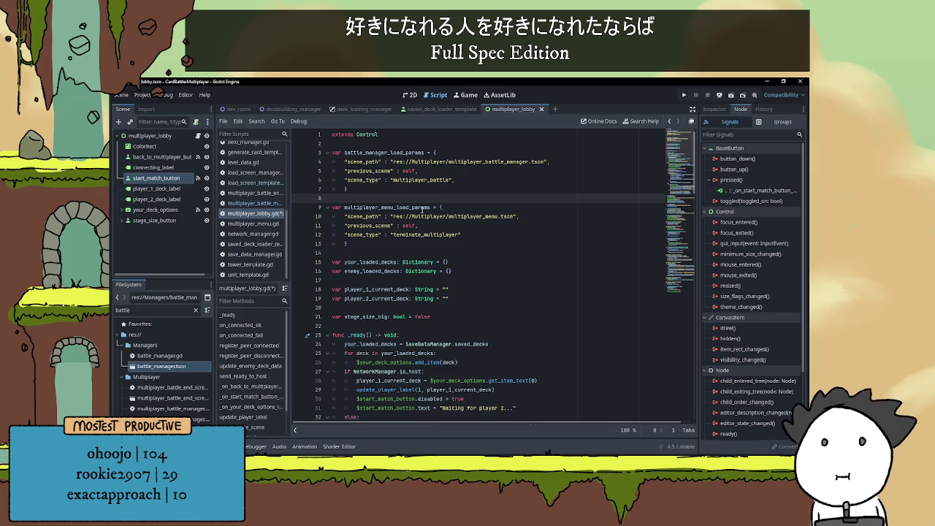
Open network_manager.gd and locate the first debug print in create_server.
scroll(252, 245, up, 3)
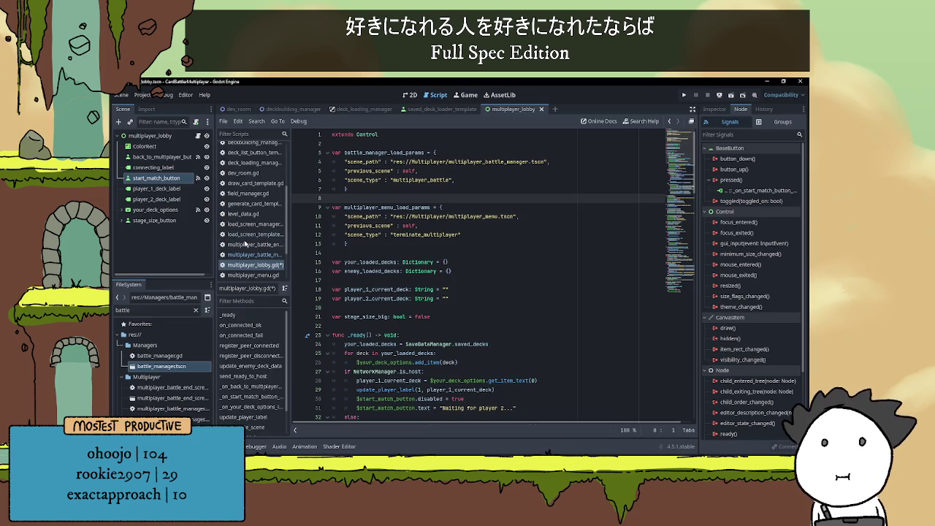
scroll(252, 245, down, 3)
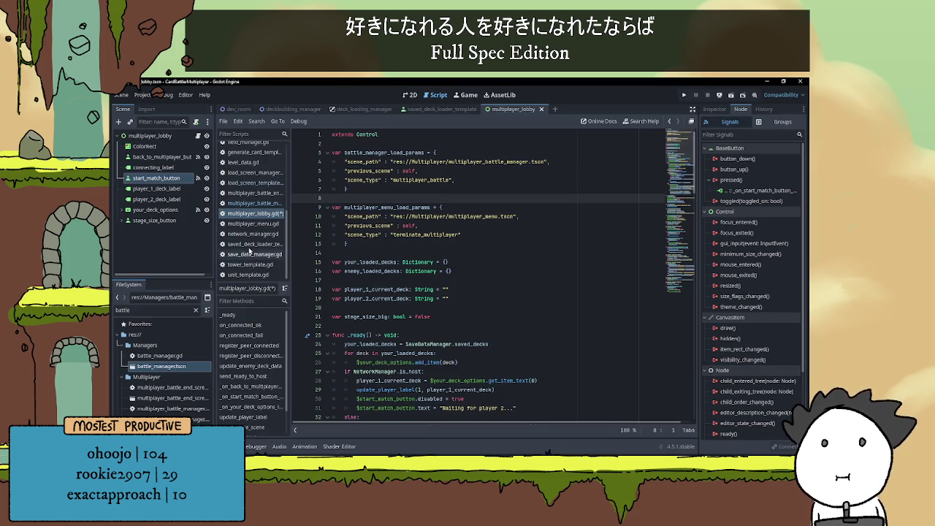
click(252, 234)
scroll(439, 208, down, 1)
scroll(424, 241, up, 1)
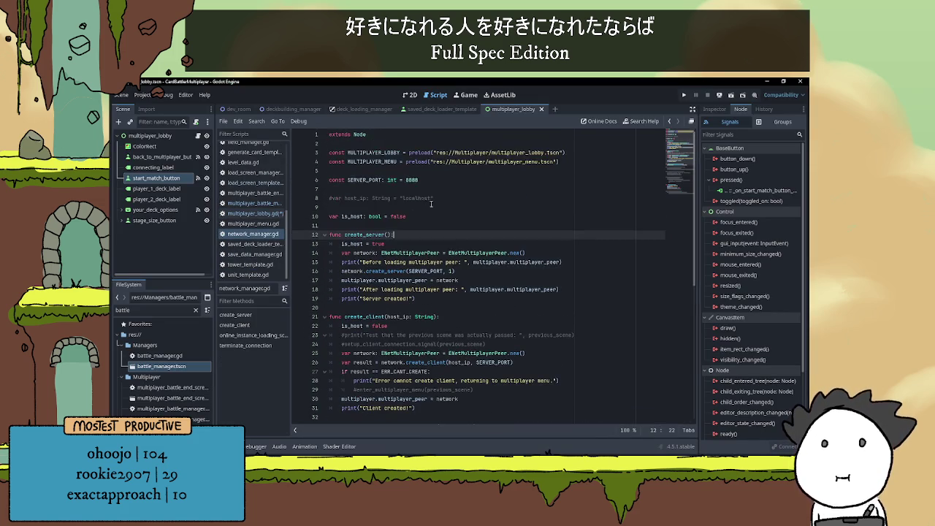
double_click(361, 234)
key(Down)
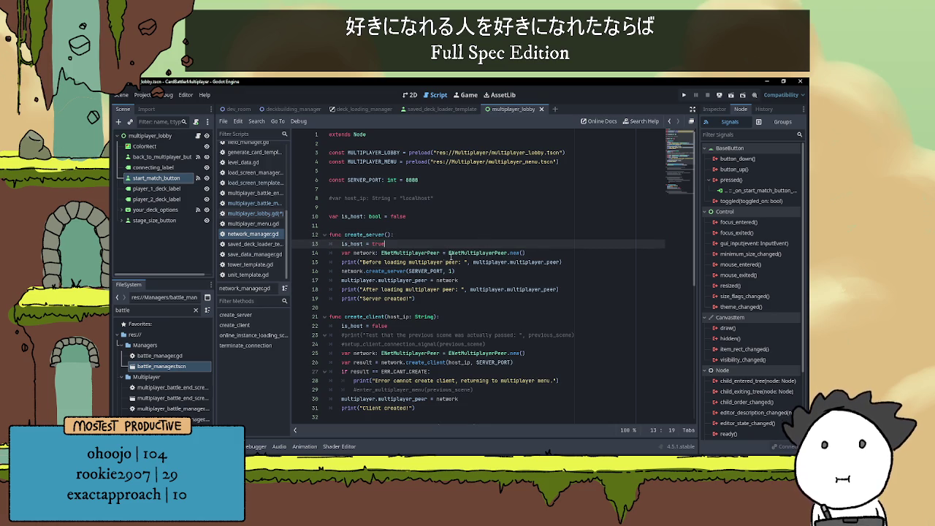
key(Down)
key(Up)
key(Up)
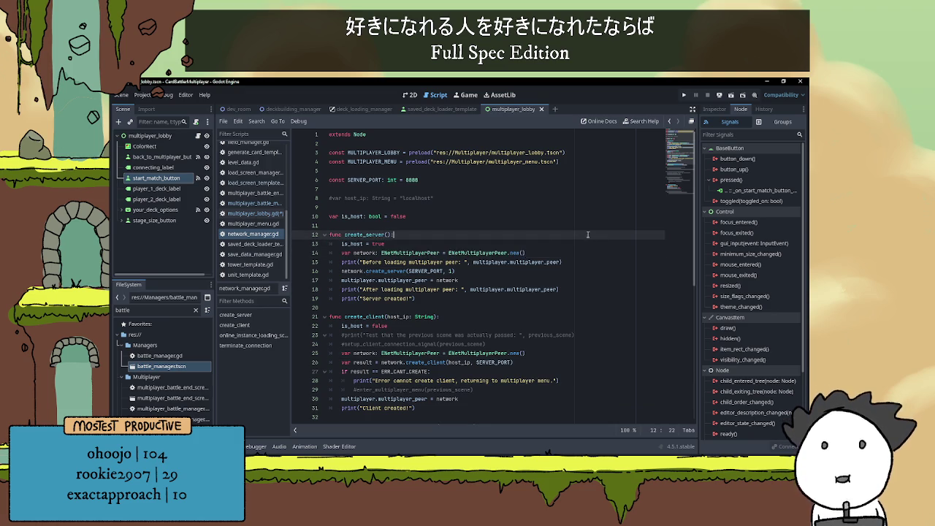
scroll(503, 246, down, 1)
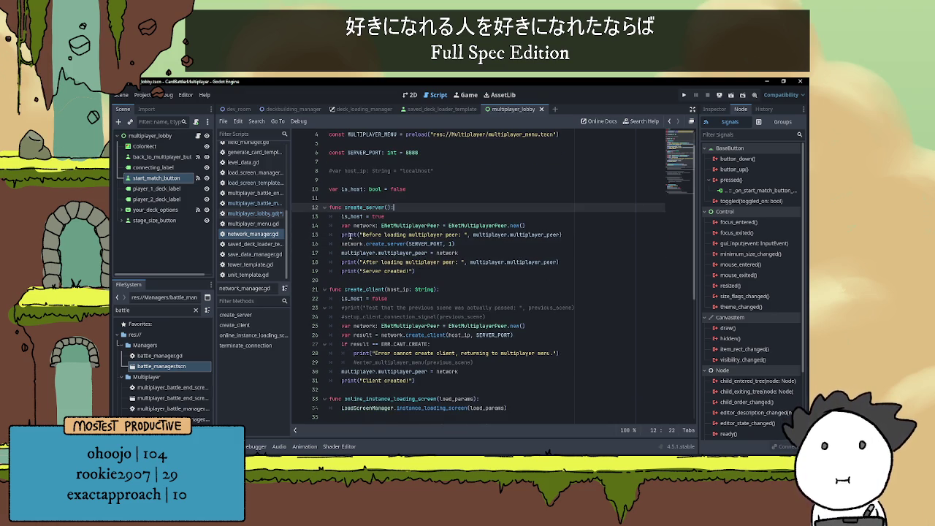
click(345, 234)
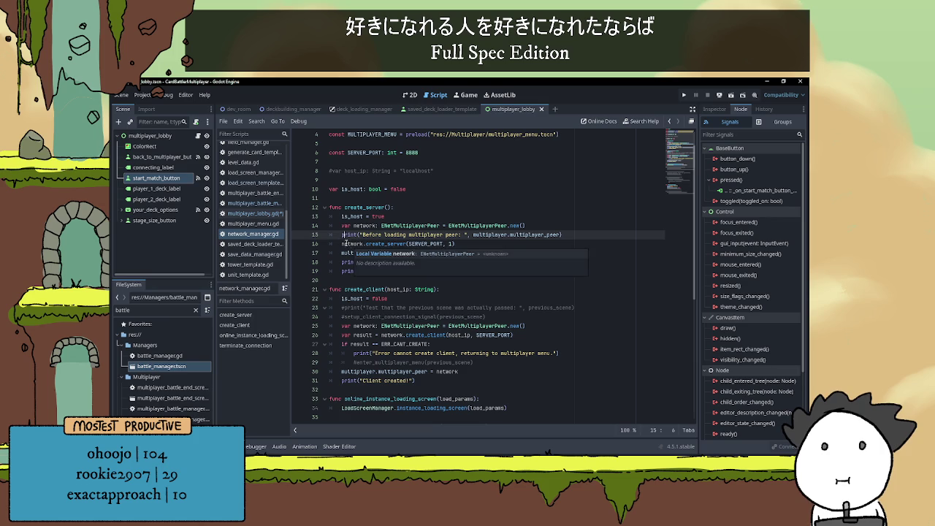
Comment out and delete the debug print lines in create_server.
key(ctrl+k)
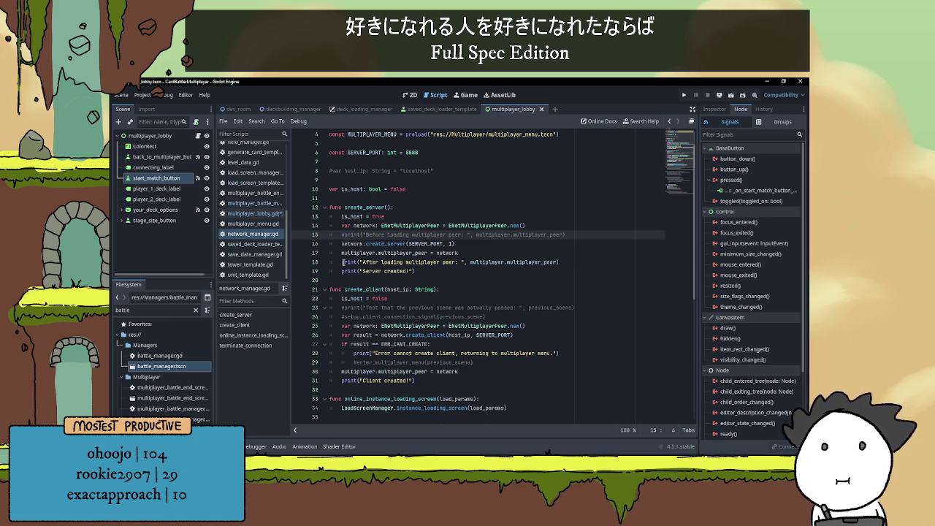
click(343, 261)
key(ctrl+k)
drag(586, 262, 385, 260)
click(296, 261)
key(BackSpace)
key(BackSpace)
click(301, 234)
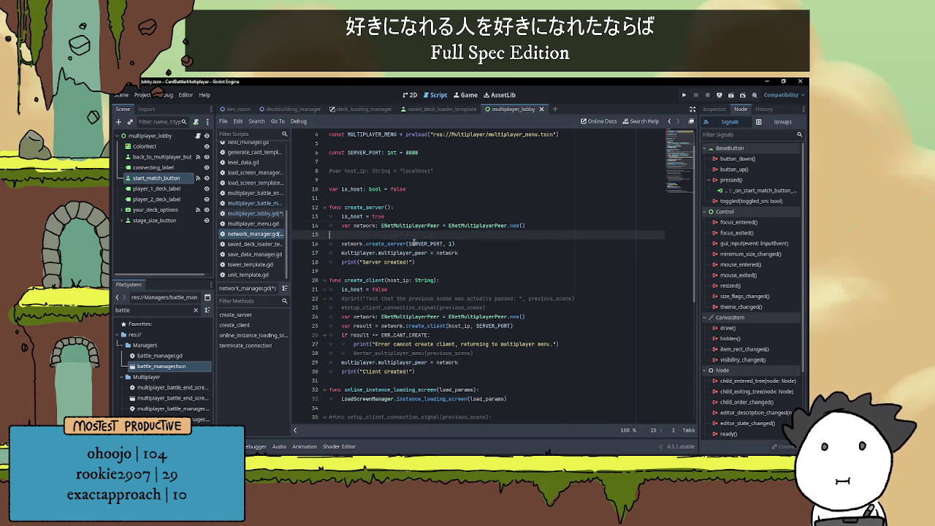
key(BackSpace)
key(BackSpace)
key(Down)
key(Down)
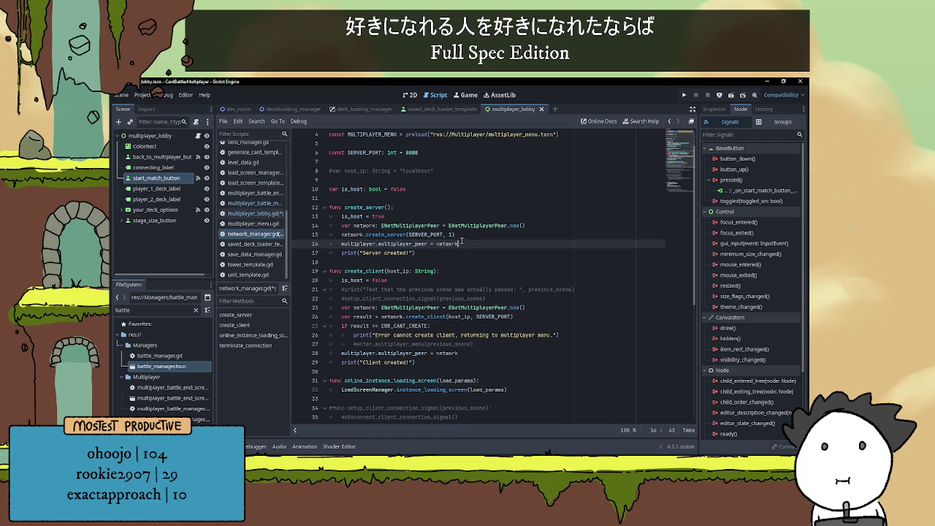
Delete the commented print and setup_client_connection_signal lines from create_client.
double_click(441, 234)
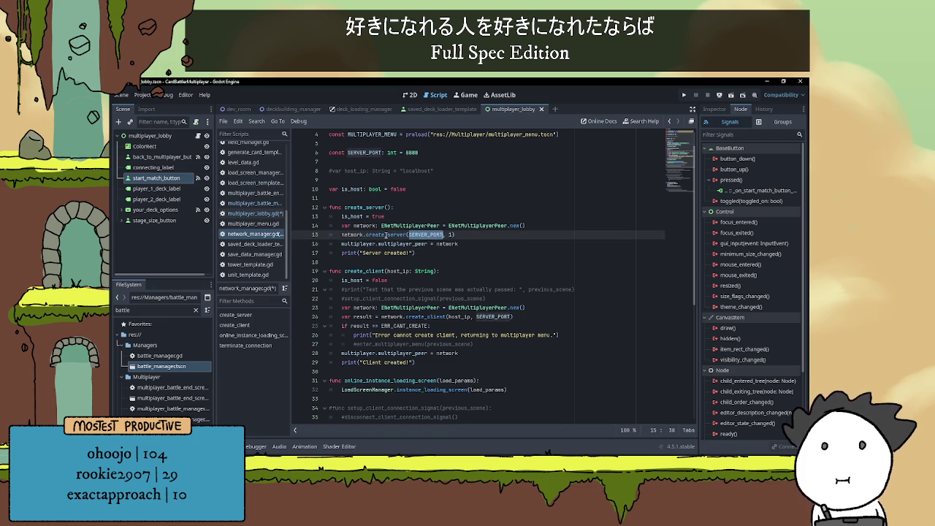
mouse_move(388, 234)
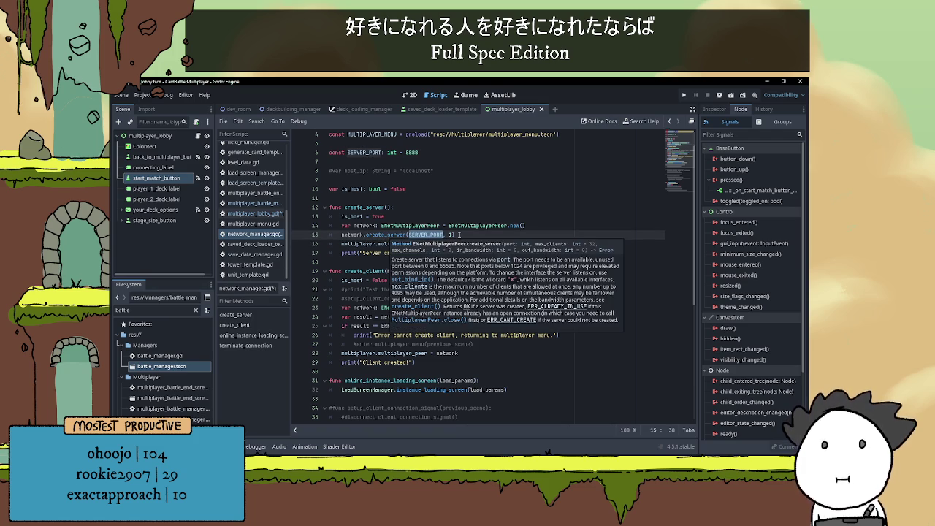
click(458, 235)
mouse_move(448, 227)
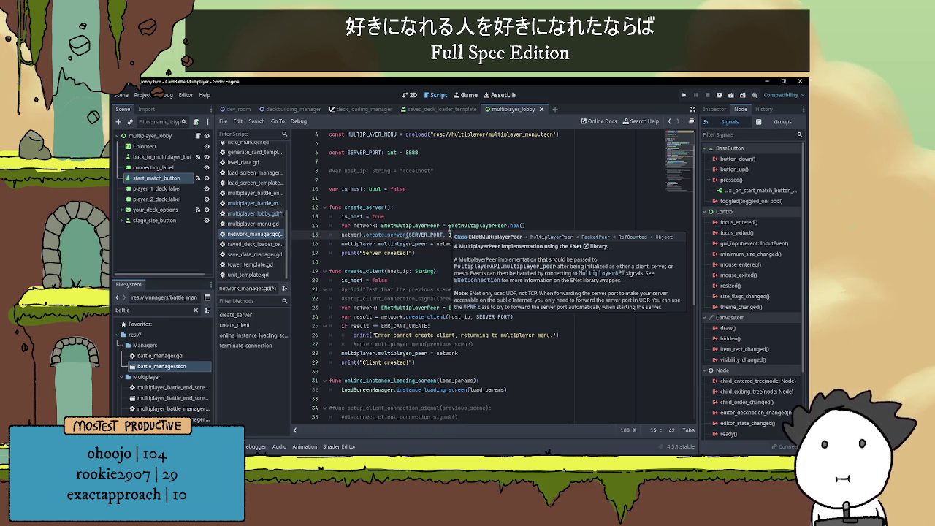
click(544, 225)
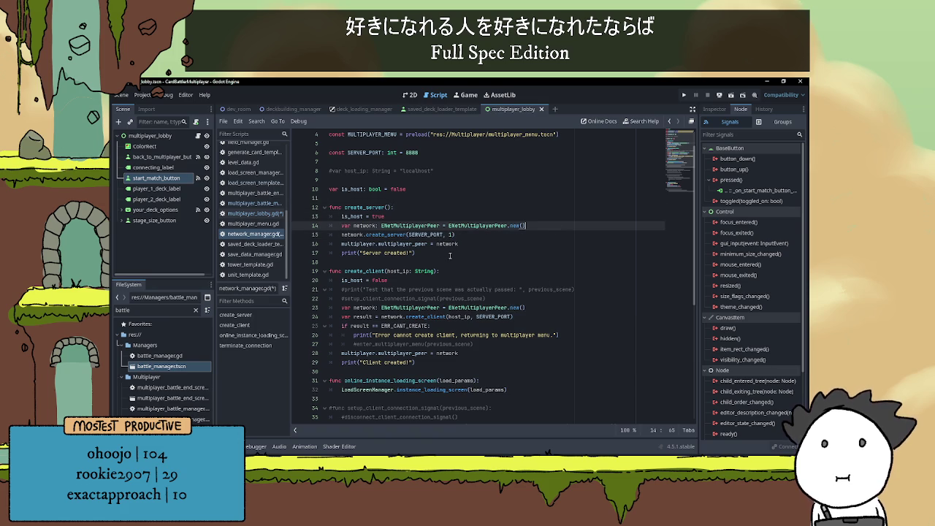
click(427, 260)
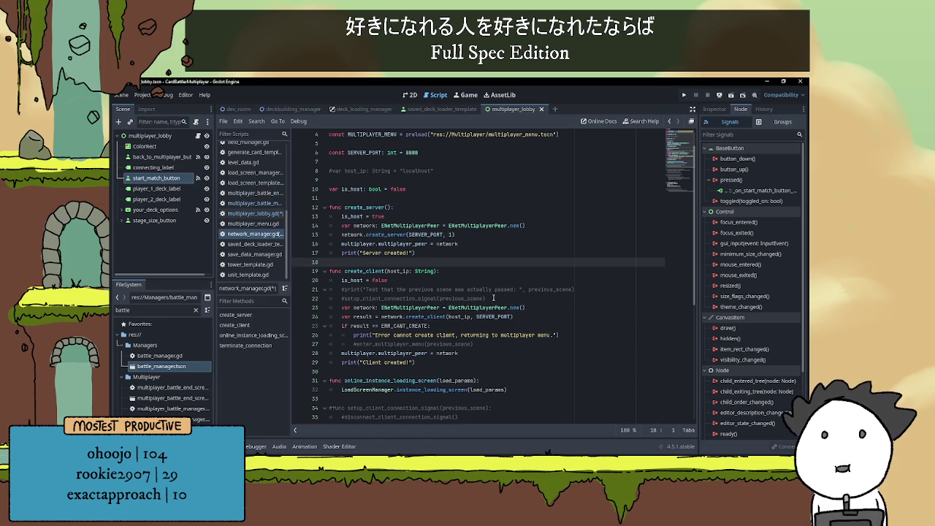
drag(494, 299, 262, 302)
key(shift+Up)
key(BackSpace)
key(BackSpace)
scroll(416, 325, down, 1)
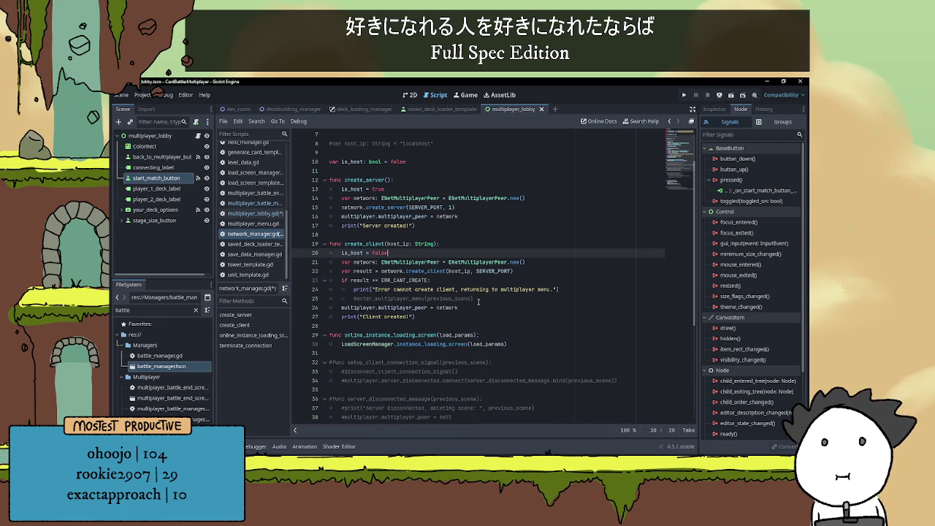
click(480, 301)
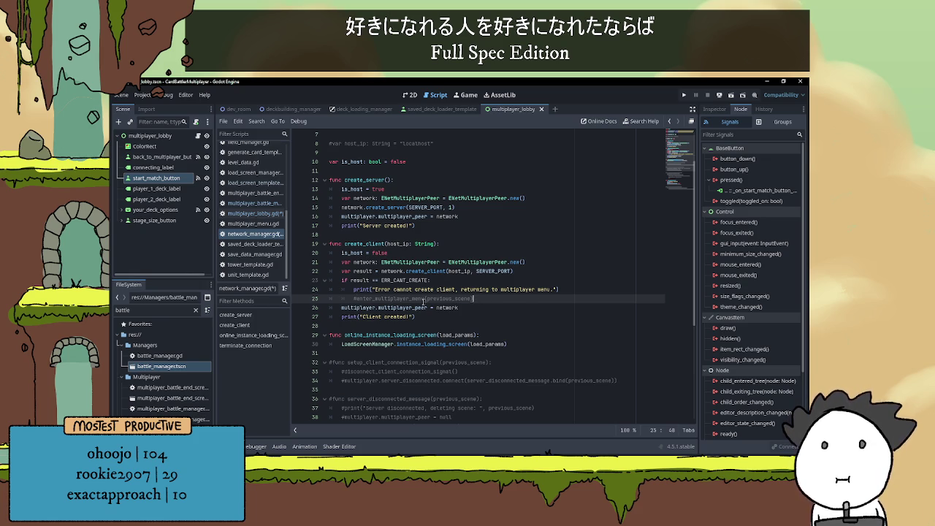
key(shift+Home)
key(shift+Home)
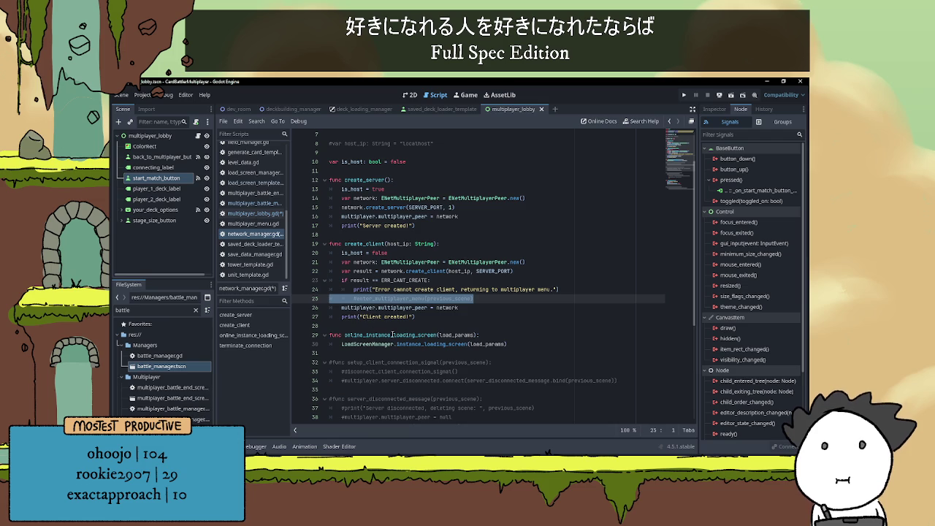
click(485, 302)
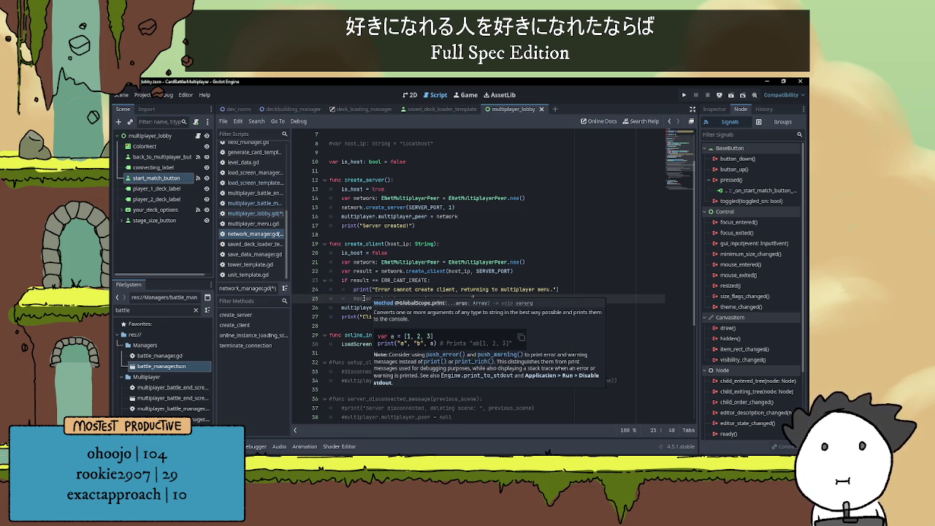
key(ctrl+k)
click(487, 298)
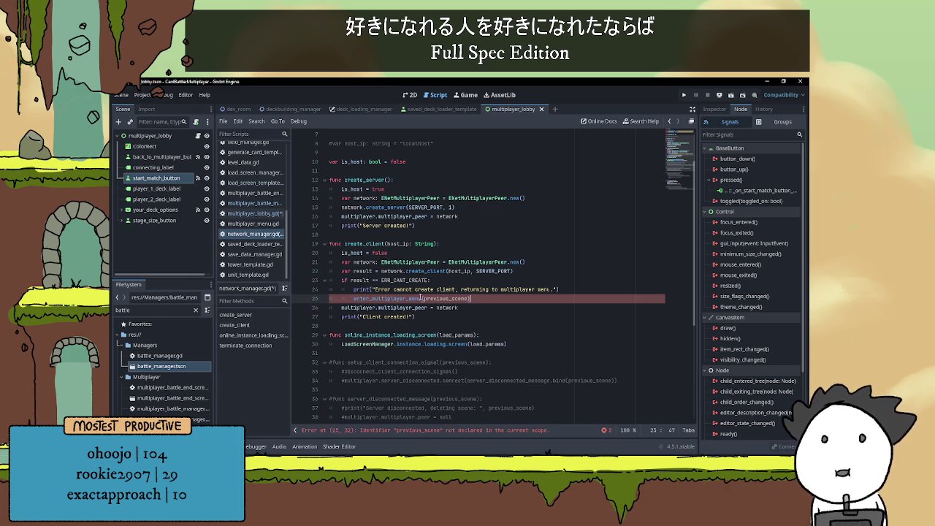
scroll(356, 343, down, 3)
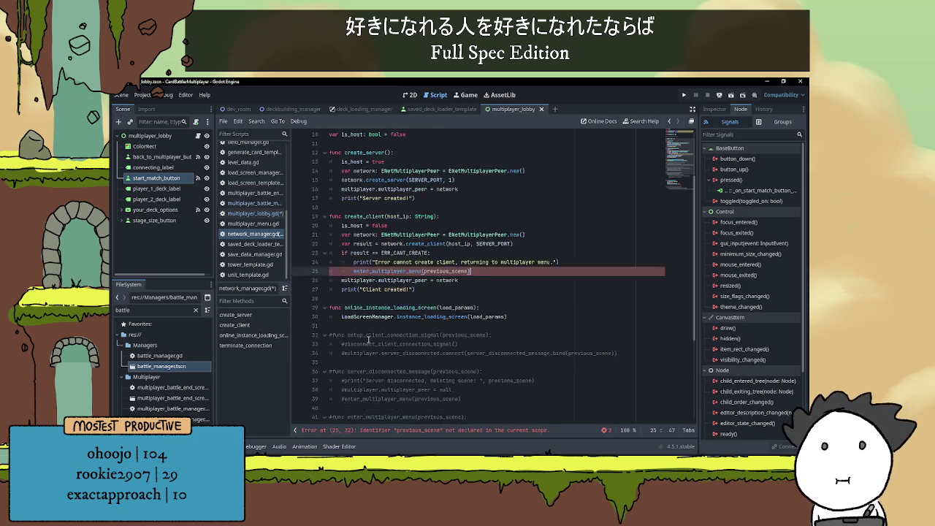
scroll(369, 338, down, 3)
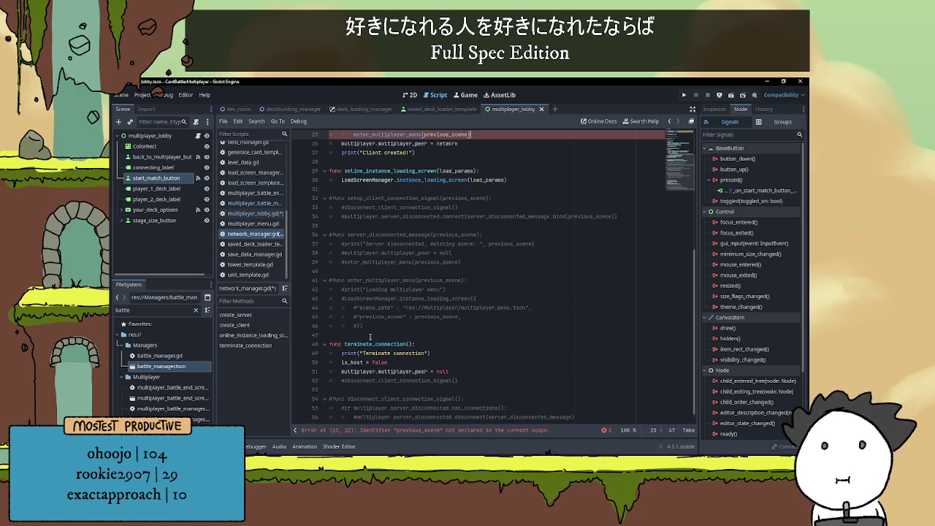
scroll(371, 335, down, 1)
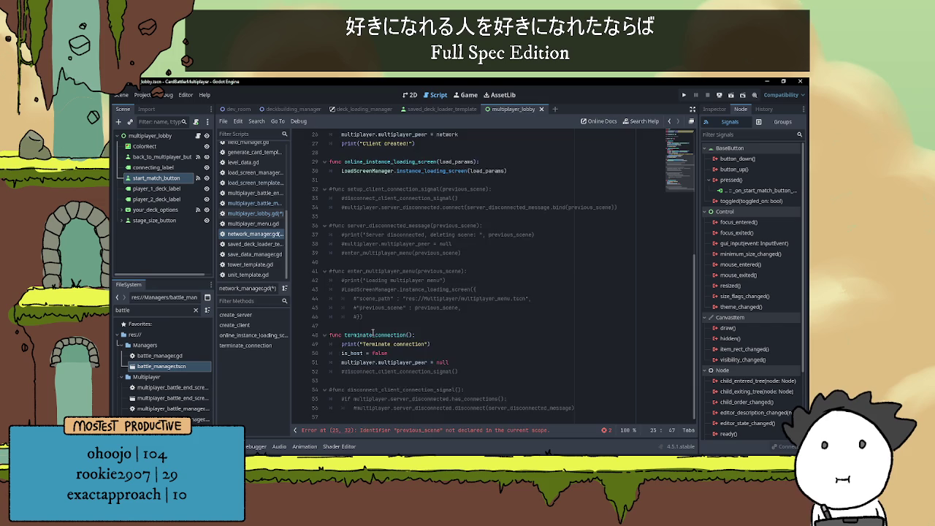
scroll(372, 332, up, 5)
double_click(377, 261)
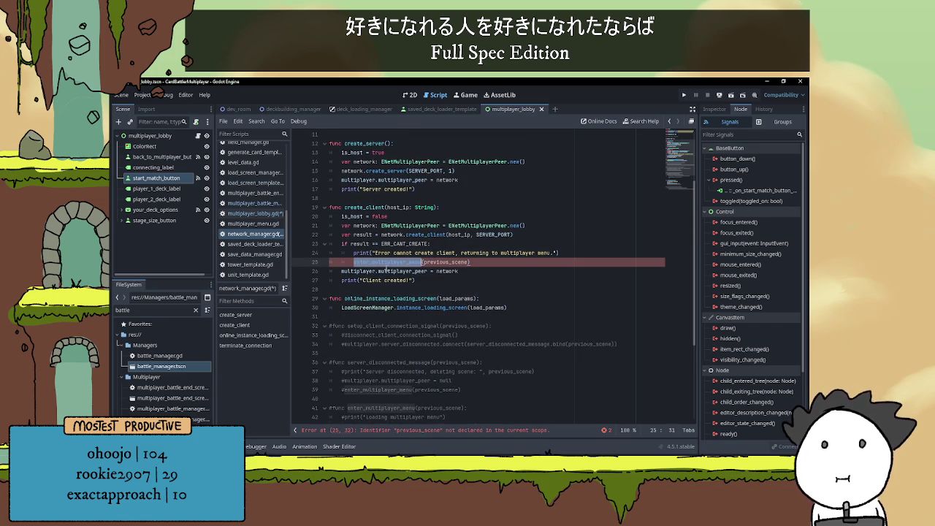
click(428, 280)
click(354, 261)
key(ctrl+k)
click(451, 245)
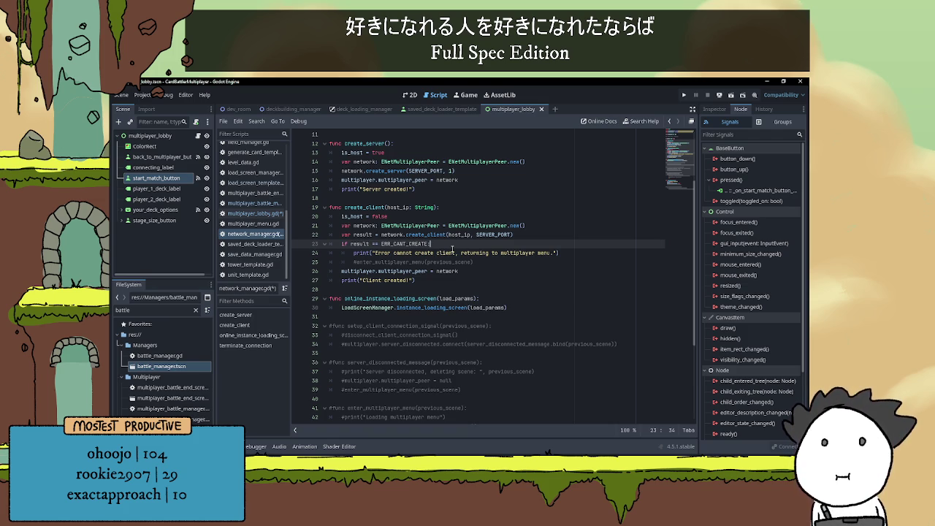
scroll(489, 267, up, 1)
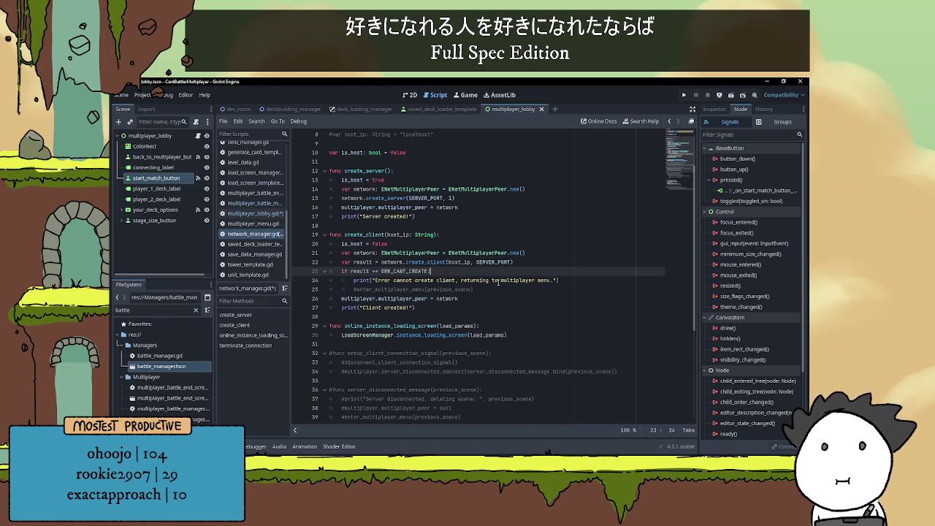
drag(552, 280, 456, 280)
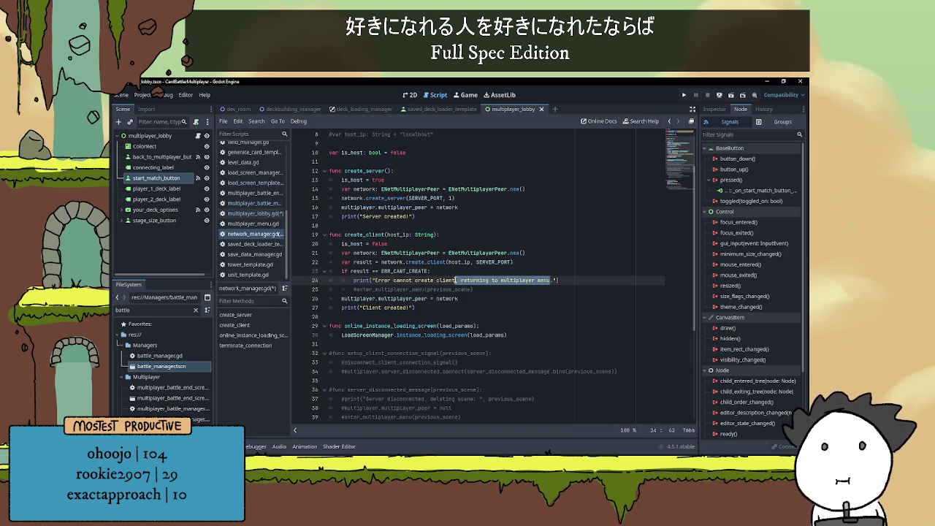
Shorten the client error message to 'Error cannot create client.'.
text(.)
click(487, 283)
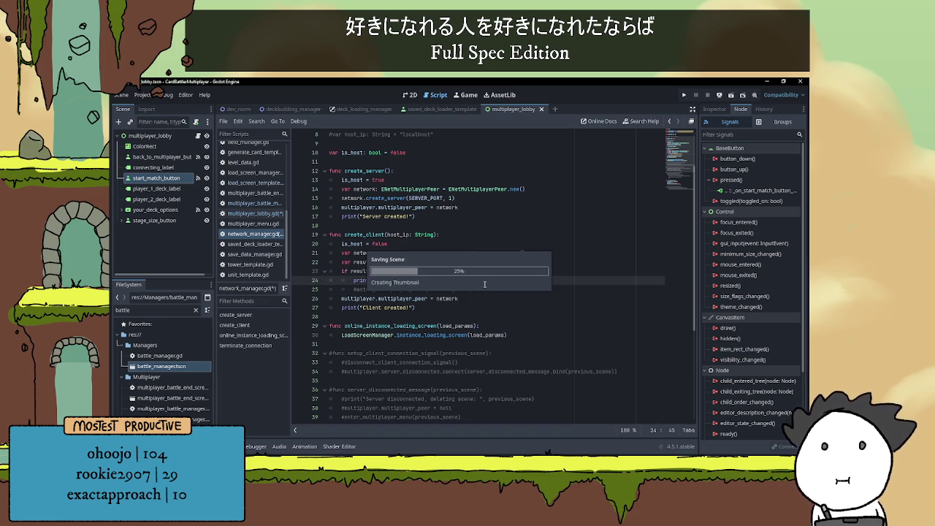
click(491, 272)
Delete the commented enter_multiplayer_menu line below the error check.
click(485, 289)
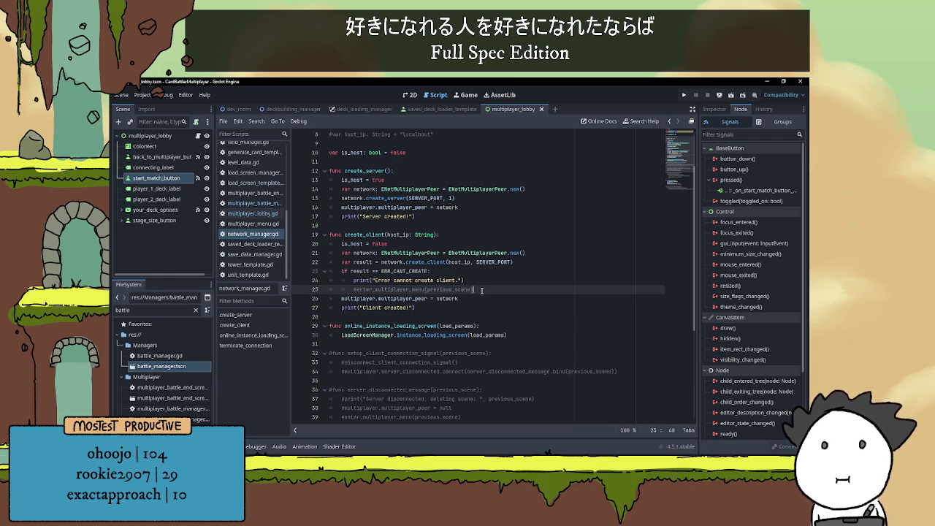
drag(482, 289, 321, 292)
key(BackSpace)
key(BackSpace)
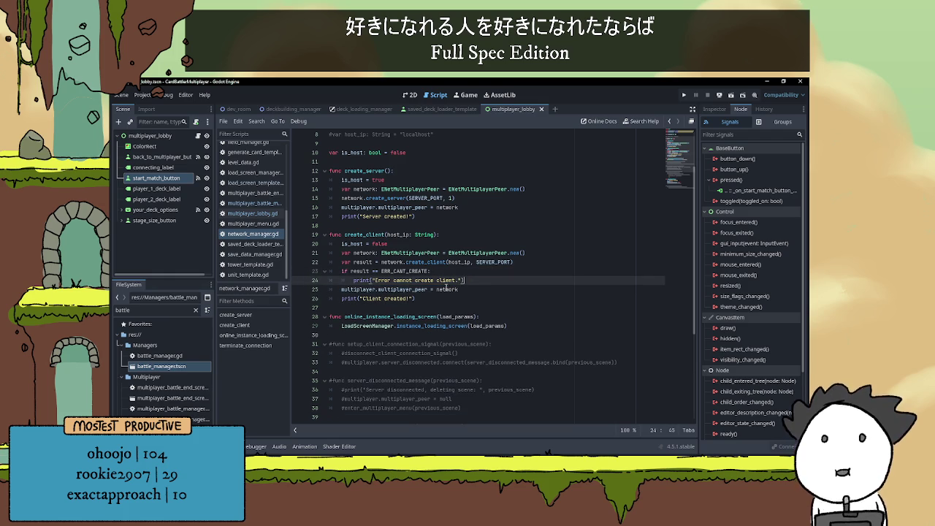
click(460, 307)
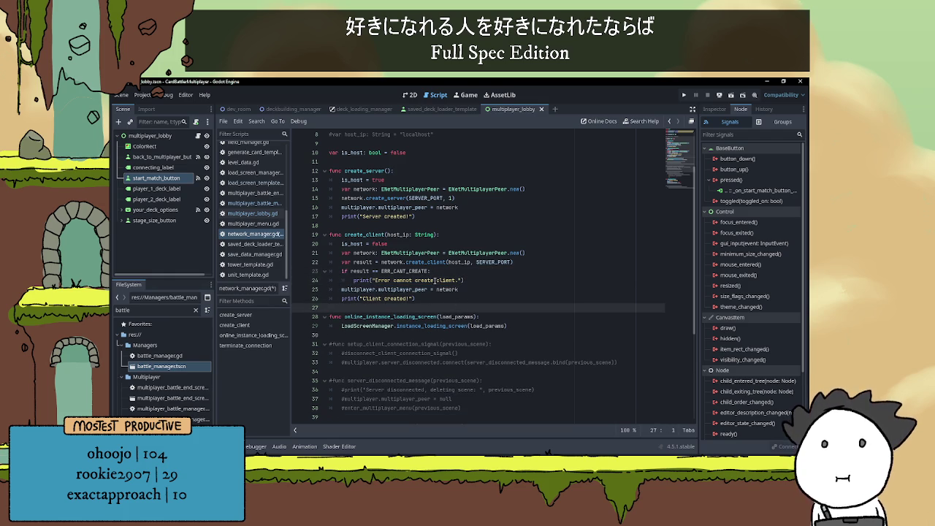
click(387, 261)
double_click(387, 261)
key(End)
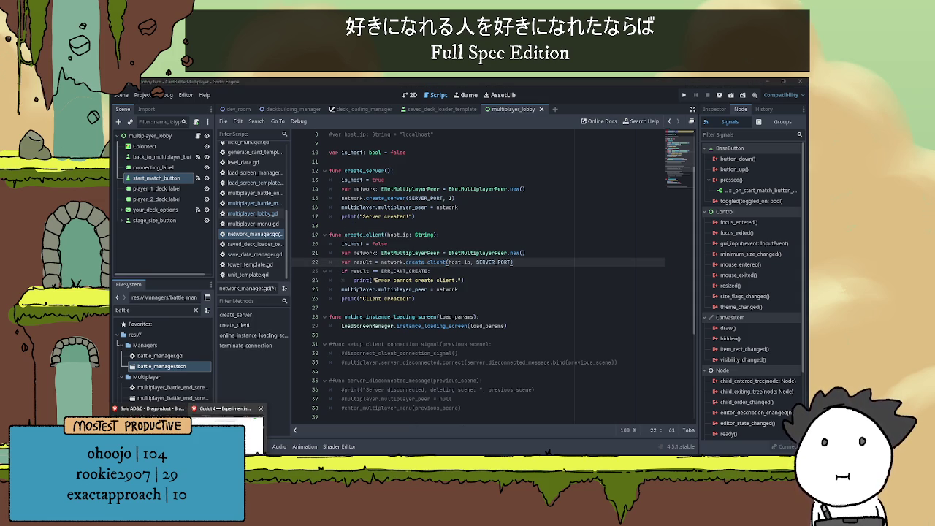
key(alt+Tab)
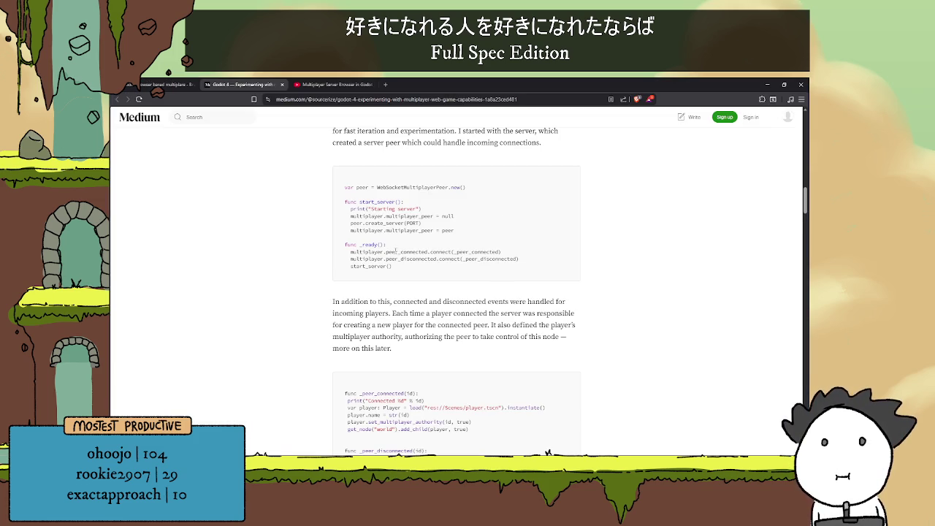
Scroll the Medium article down to its WebSocket client code example, then return to Godot.
scroll(395, 251, down, 3)
scroll(378, 258, down, 5)
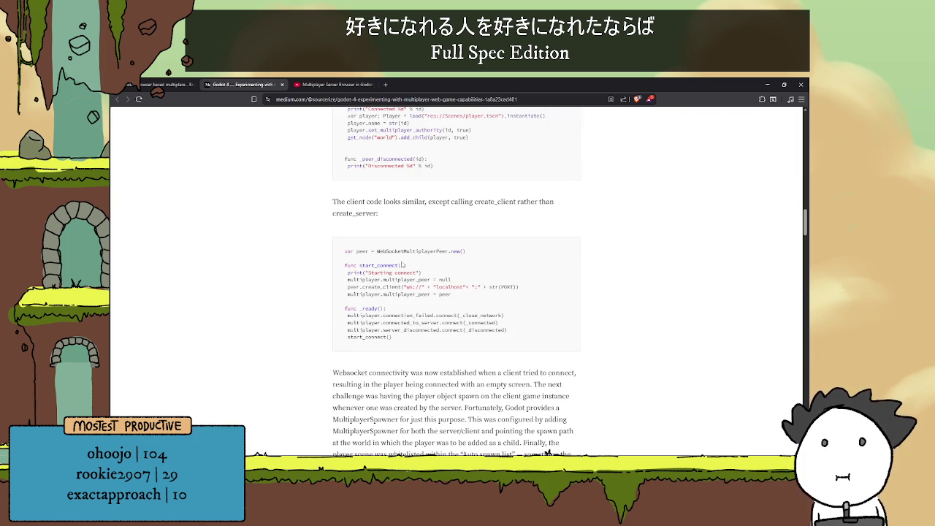
scroll(402, 264, down, 1)
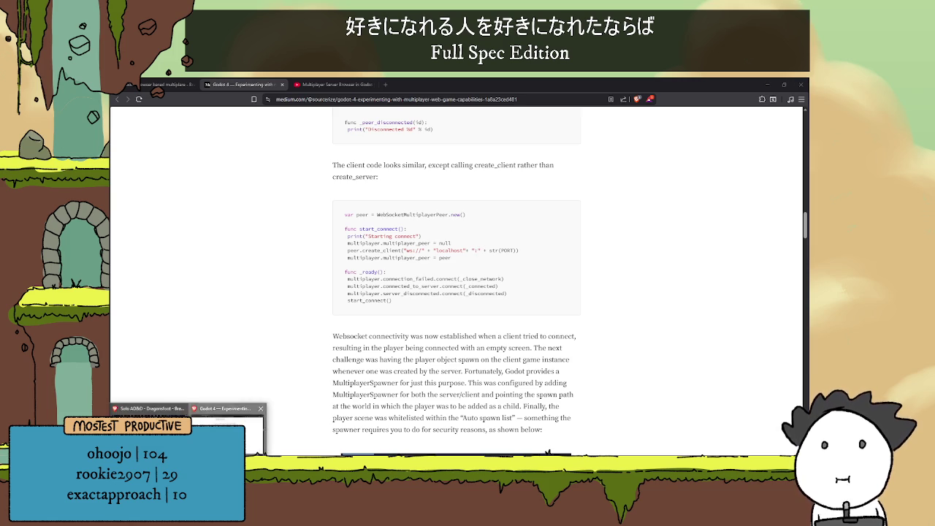
key(alt+Tab)
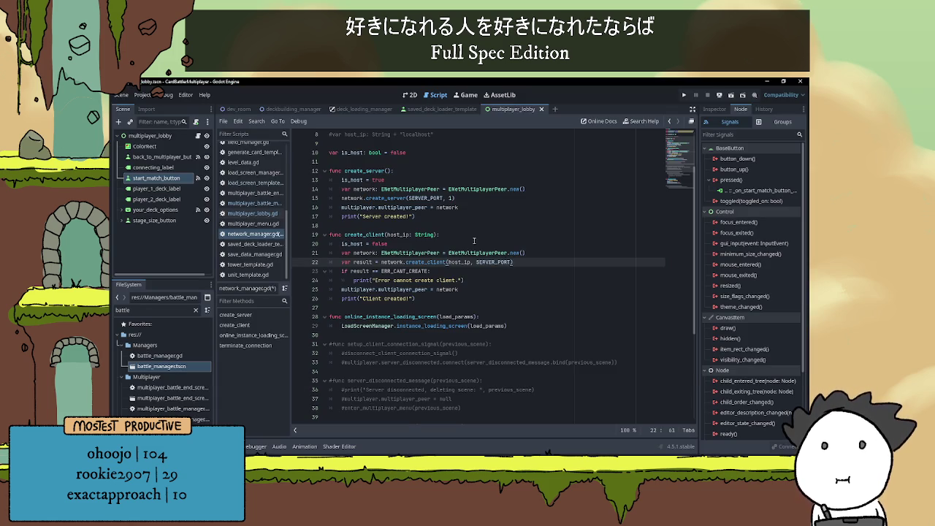
Comment out the original create_server and paste an uncommented copy above it.
click(451, 226)
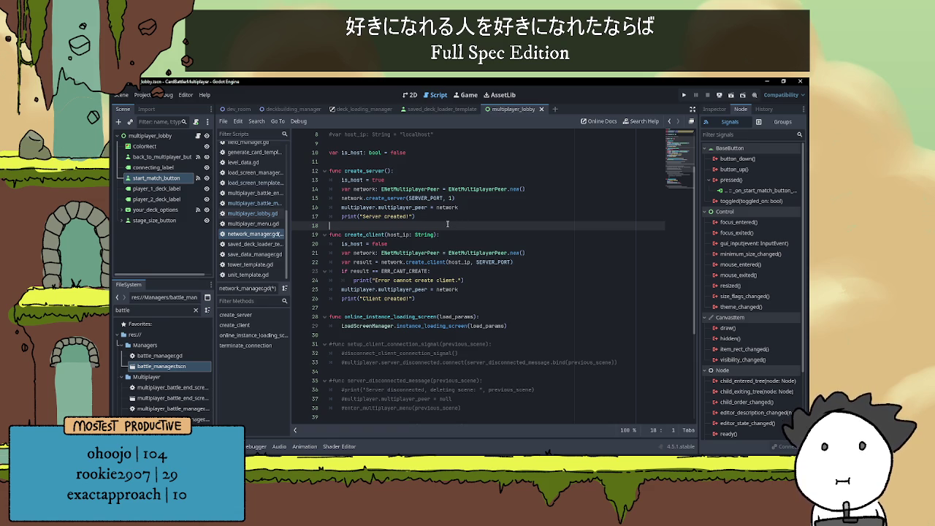
scroll(419, 225, up, 1)
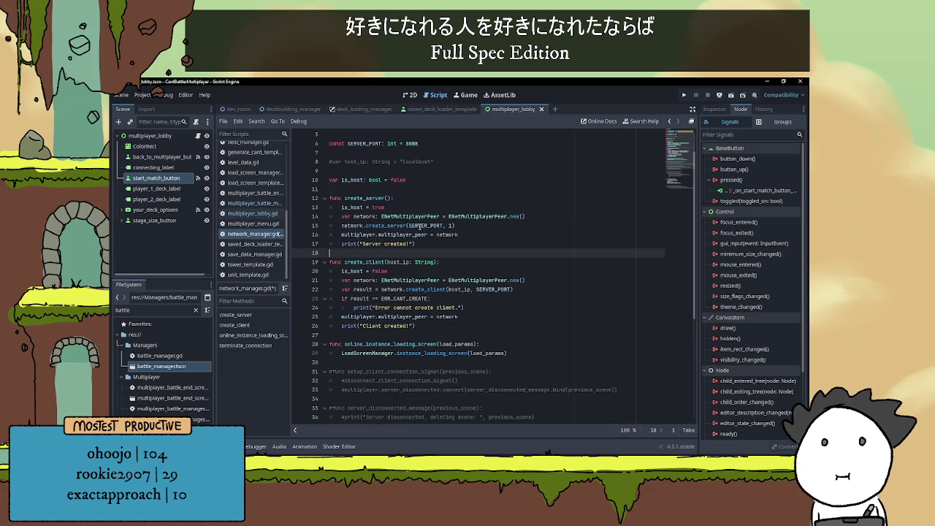
click(395, 188)
key(Return)
key(Return)
key(Up)
drag(422, 261, 305, 217)
key(ctrl+c)
key(ctrl+k)
click(421, 189)
click(429, 209)
key(Up)
key(ctrl+v)
Add the comment '# Testing web browser version' above the new create_server.
click(377, 190)
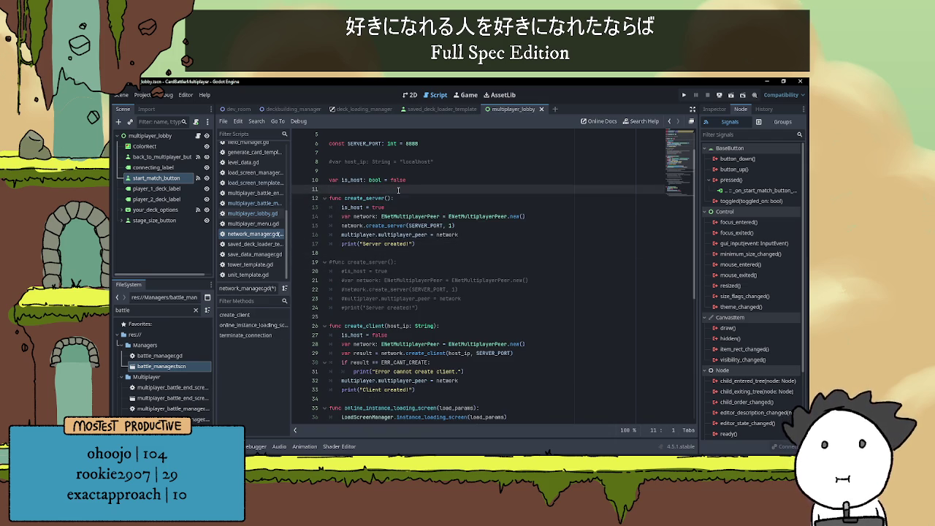
key(Return)
text(# Testing web )
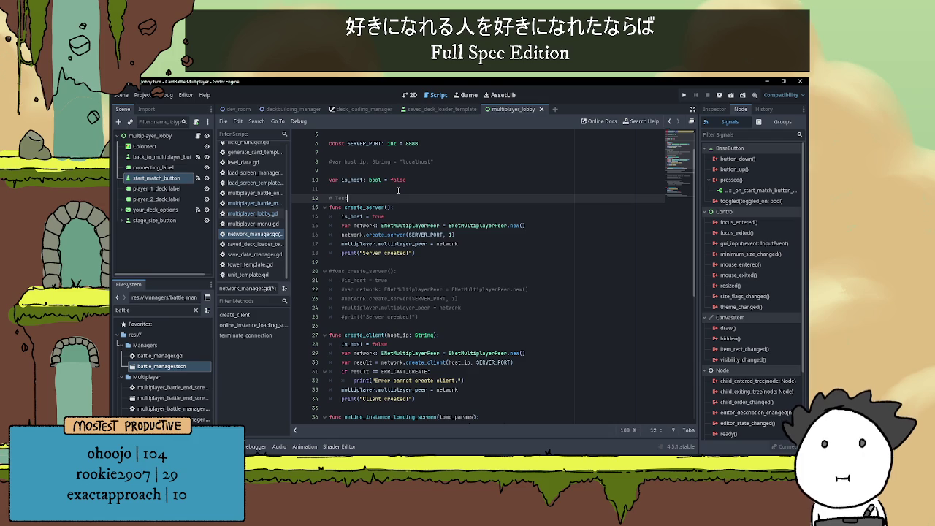
text(bro)
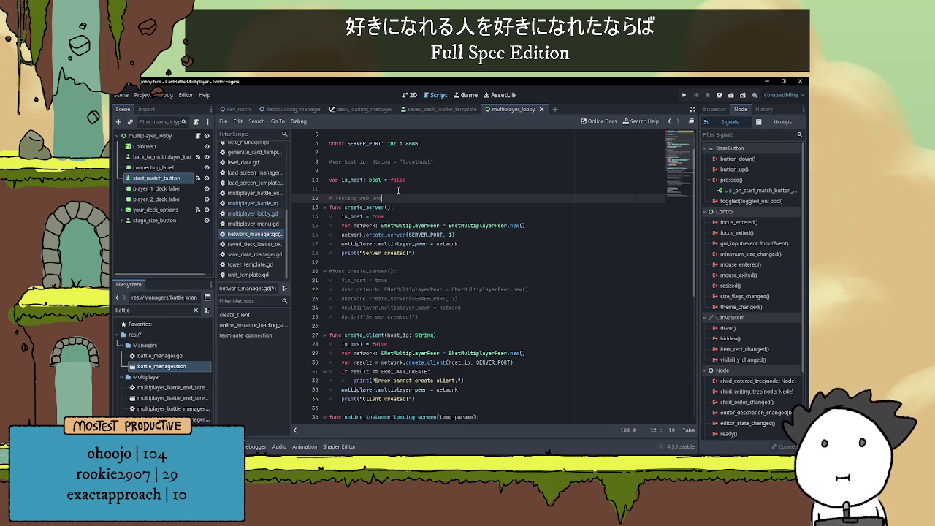
text(wser version)
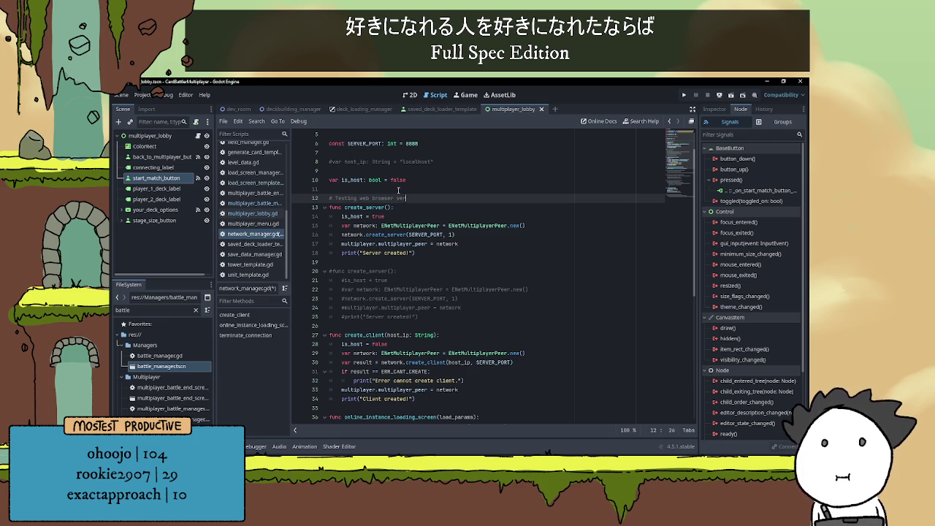
Comment out the ENetMultiplayerPeer creation line in the new create_server.
click(390, 217)
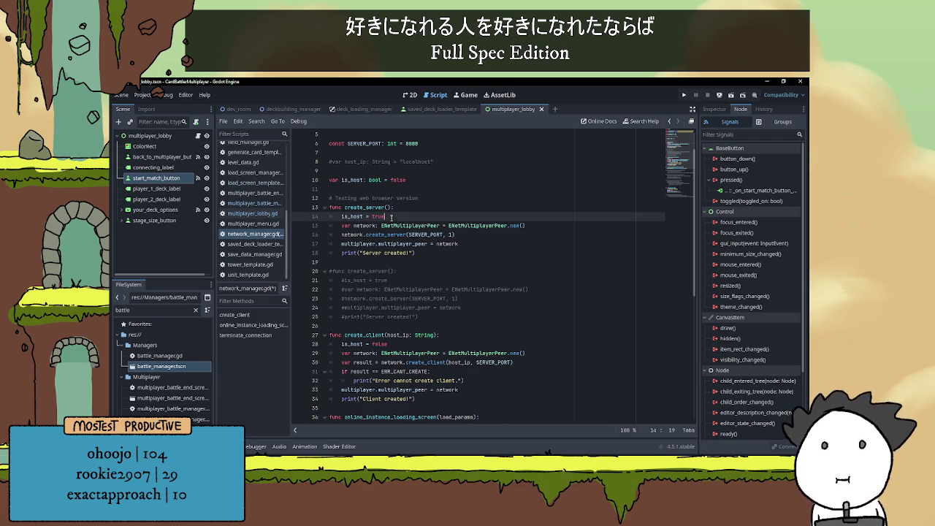
click(343, 225)
text(#)
click(552, 225)
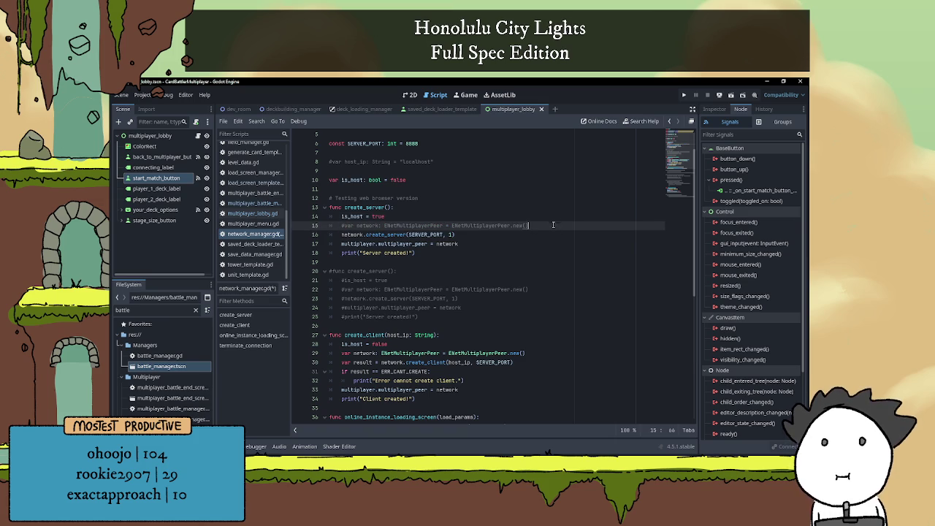
Start a 'var network' line and paste WebSocketMultiplayerPeer.new() copied from the Medium article.
key(Return)
text(var network:)
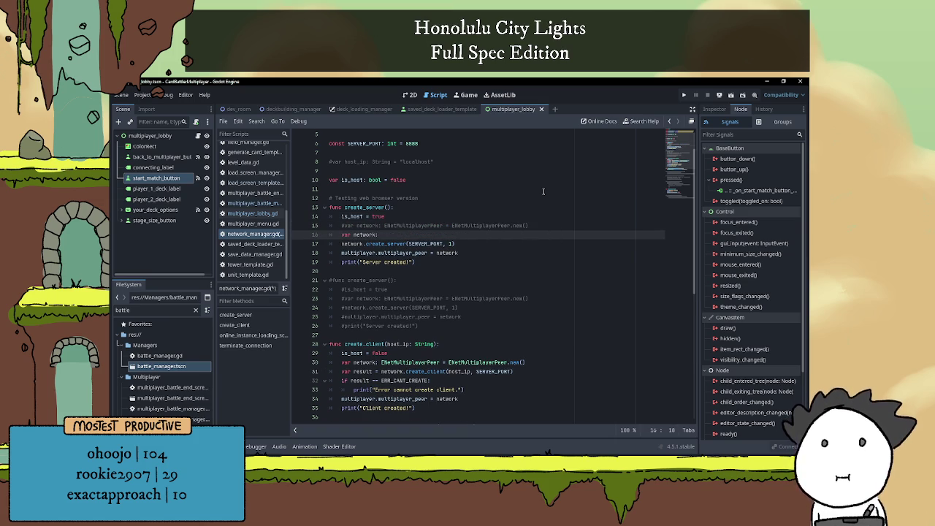
key(alt+Tab)
scroll(414, 233, up, 2)
scroll(406, 265, down, 1)
drag(377, 260, 465, 261)
key(ctrl+c)
key(alt+Tab)
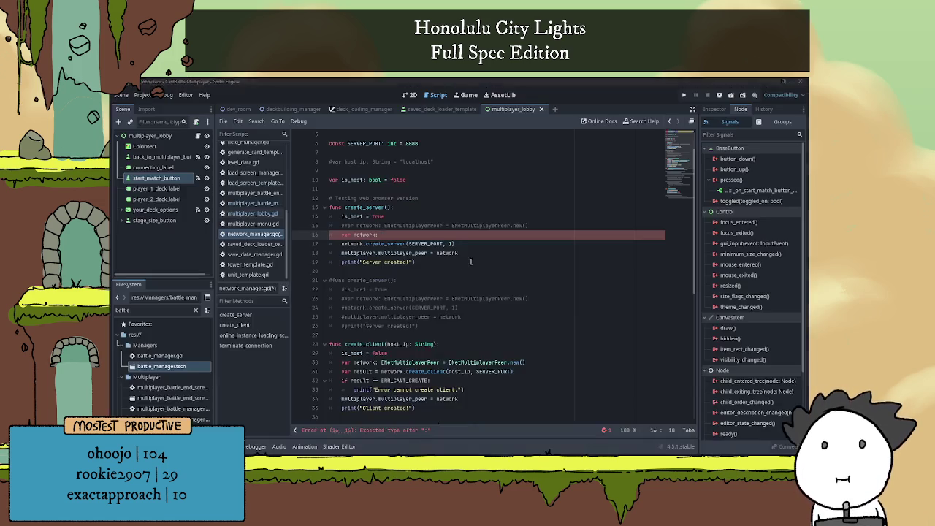
key(ctrl+v)
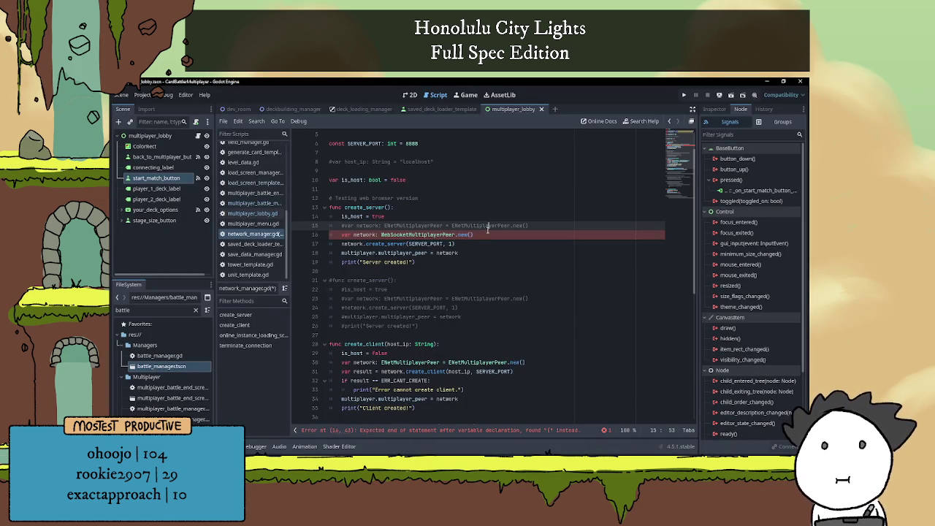
Complete the line as 'var network: WebSocketMultiplayerPeer = WebSocketMultiplayerPeer.new()'.
key(Down)
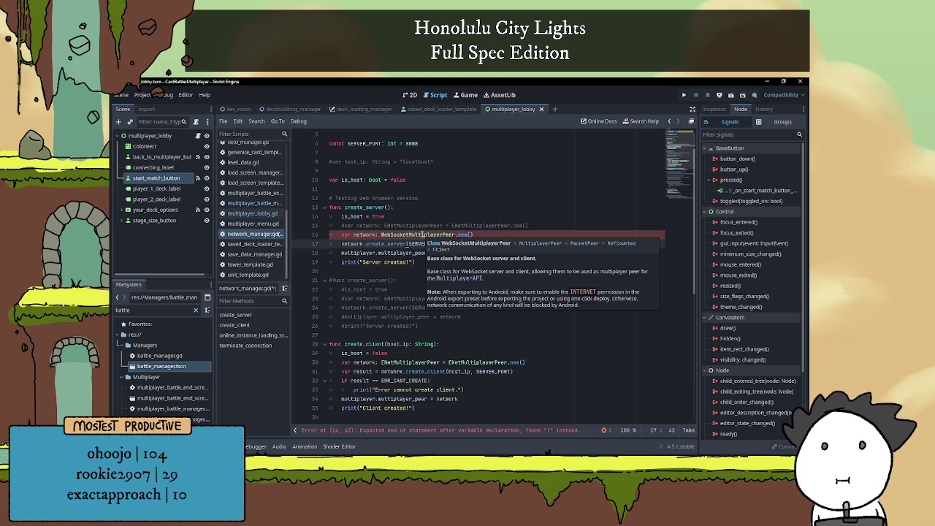
click(467, 235)
key(Left)
key(Left)
key(Left)
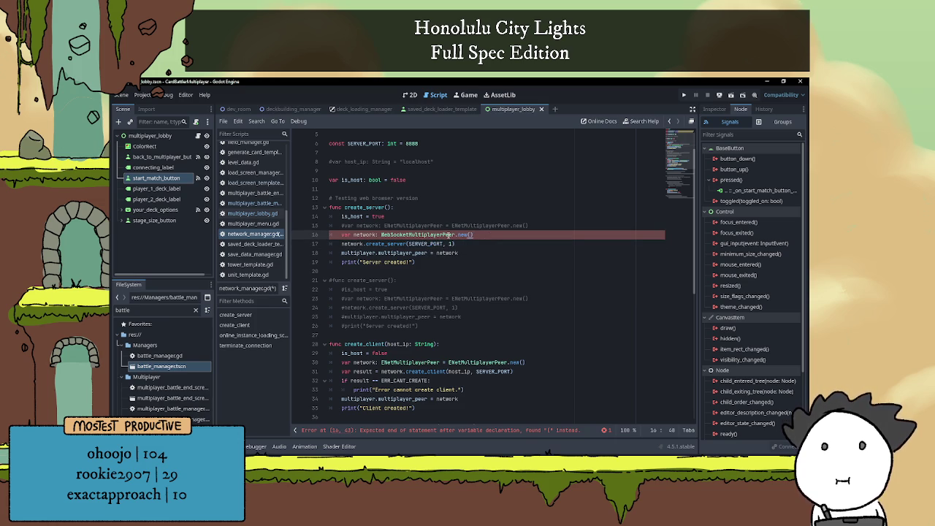
text(= )
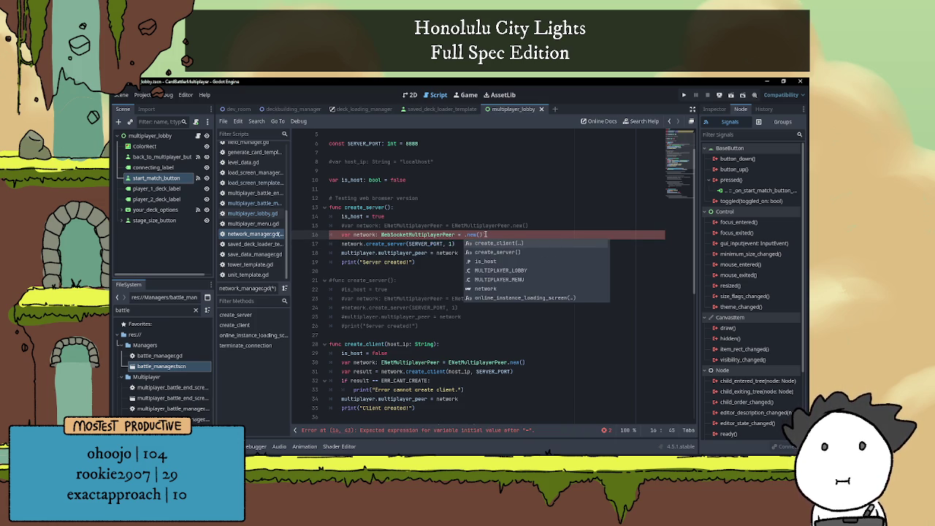
text(WebSocketMultiplayerPeer)
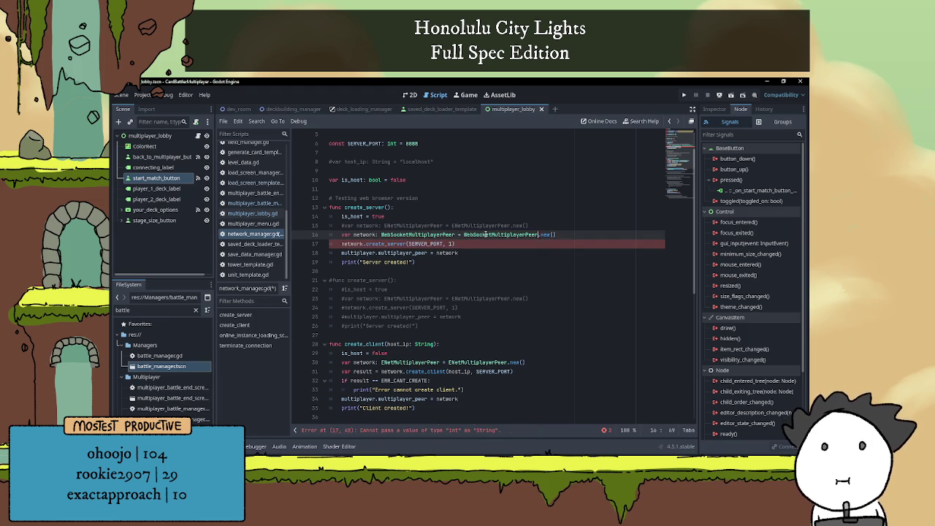
click(500, 243)
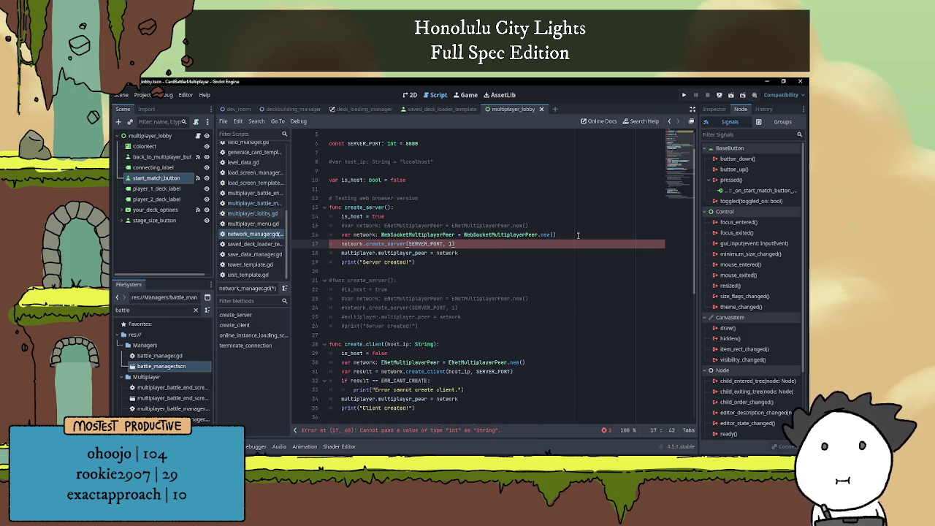
click(577, 235)
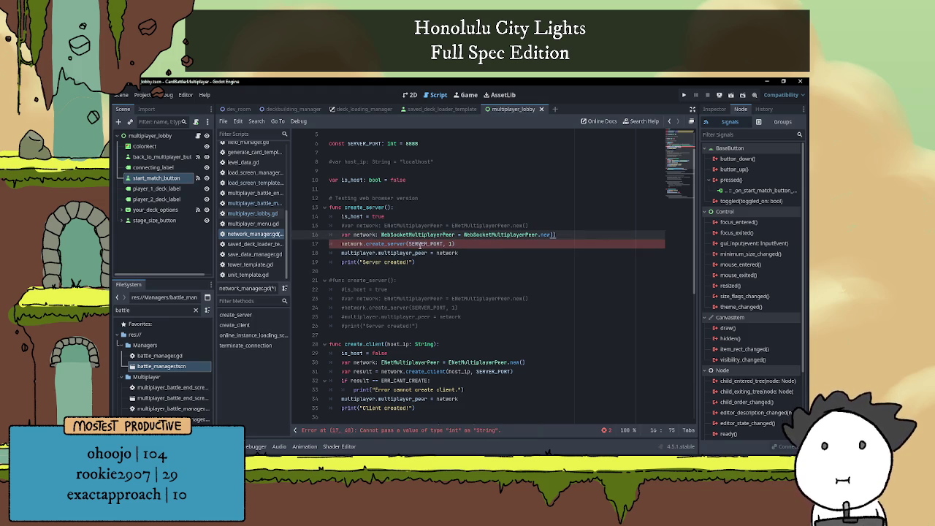
Remove the ', 1' argument so create_server listens on SERVER_PORT only.
mouse_move(388, 245)
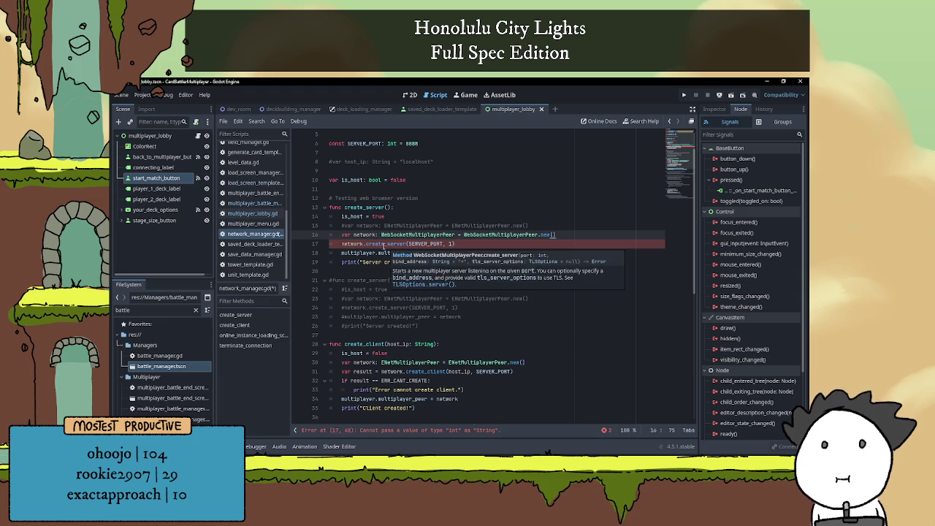
click(454, 243)
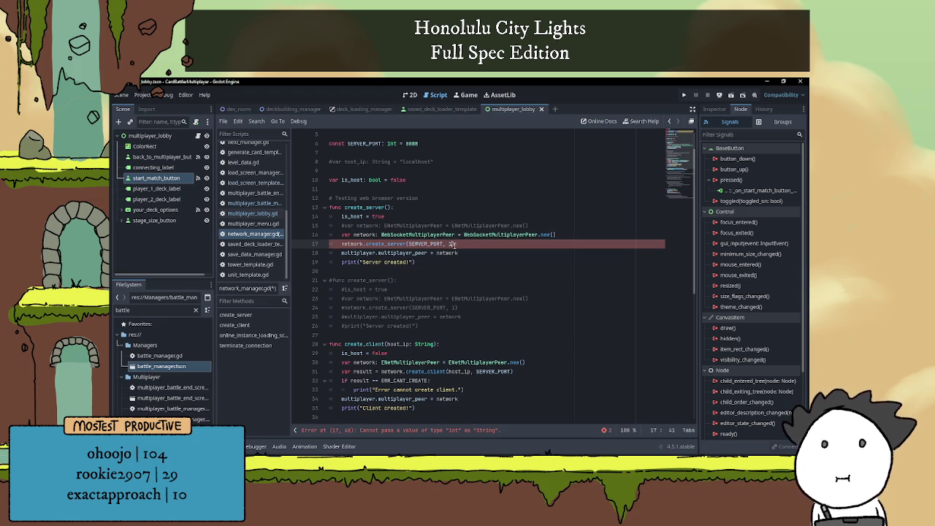
key(BackSpace)
key(BackSpace)
key(BackSpace)
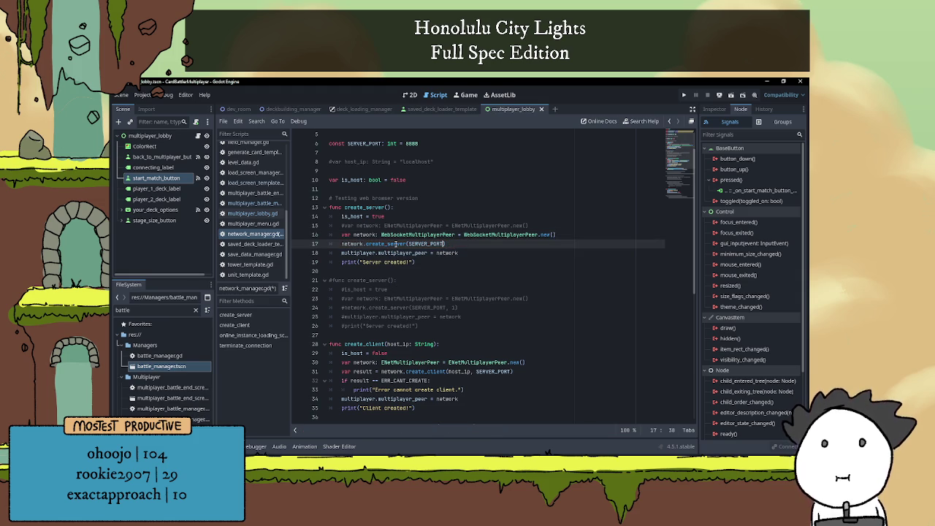
mouse_move(395, 244)
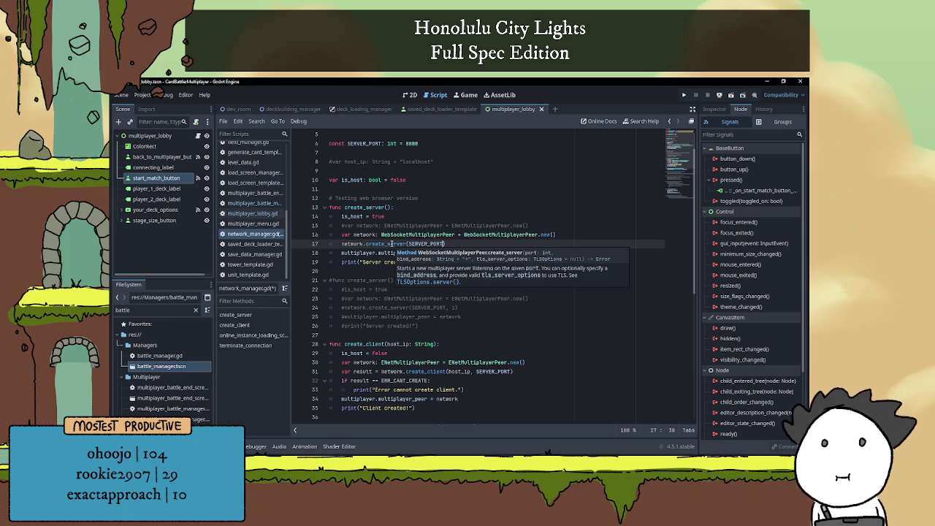
click(468, 246)
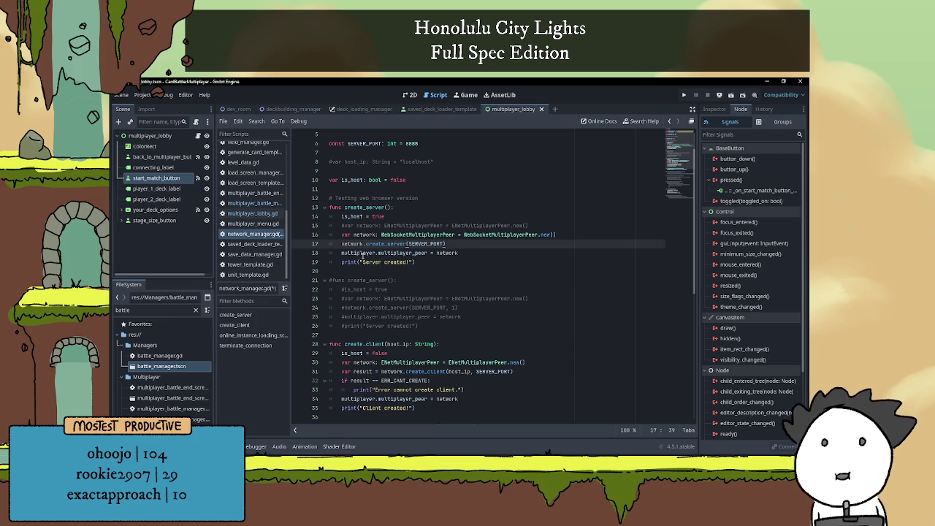
click(423, 263)
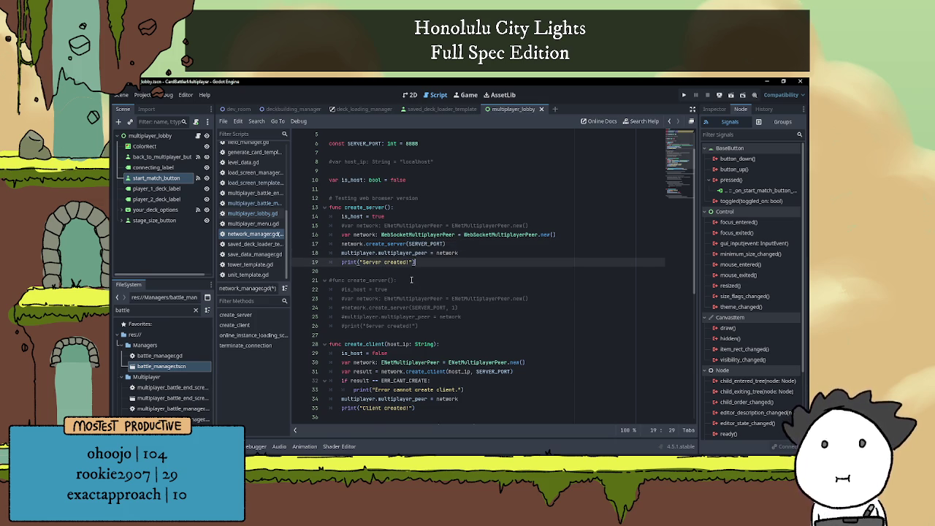
Comment out the old create_client function and open blank lines below create_server.
scroll(411, 280, down, 2)
mouse_move(436, 354)
mouse_down()
mouse_move(334, 289)
mouse_move(292, 287)
mouse_move(331, 284)
mouse_up()
key(ctrl+c)
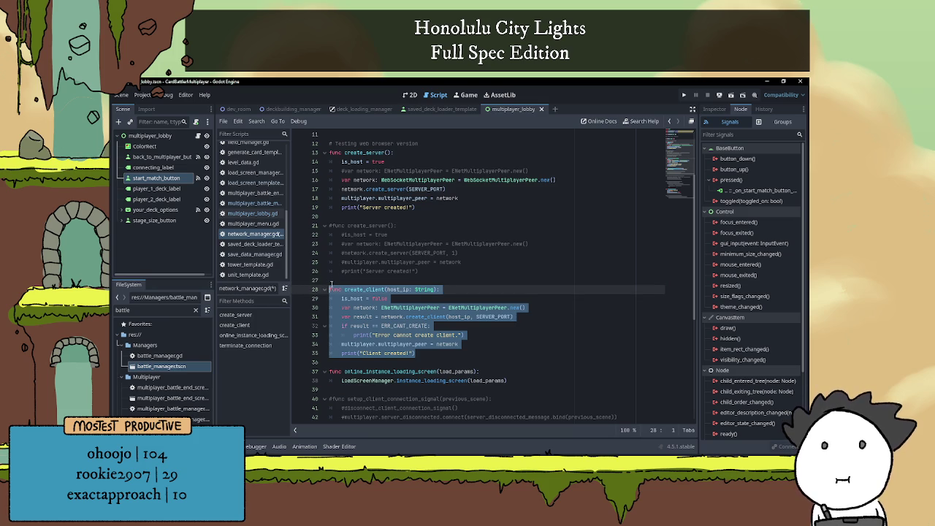
key(ctrl+k)
click(364, 277)
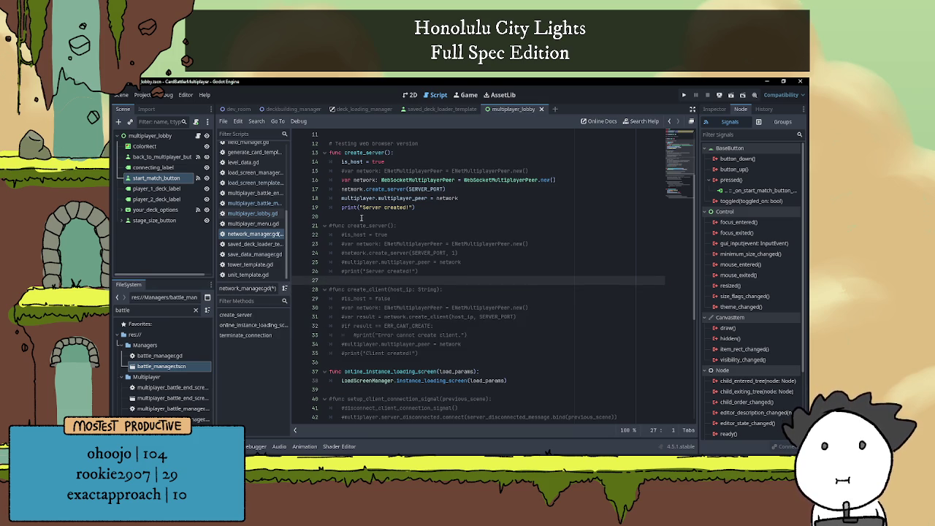
click(360, 218)
key(Return)
key(Return)
key(Return)
click(349, 227)
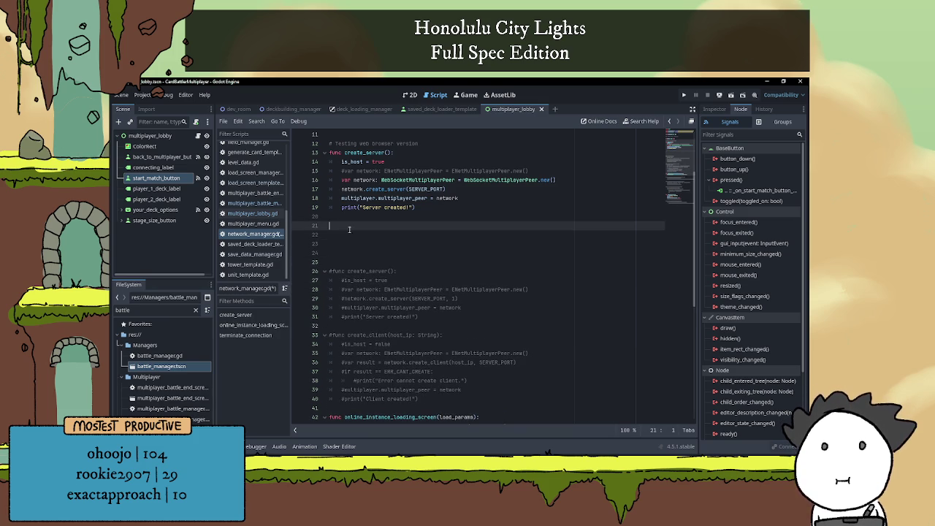
Paste a copy of create_client below create_server and tidy the surrounding blank lines.
key(ctrl+v)
key(Down)
key(Down)
key(Down)
key(Down)
key(BackSpace)
key(BackSpace)
key(BackSpace)
scroll(350, 307, up, 1)
click(367, 243)
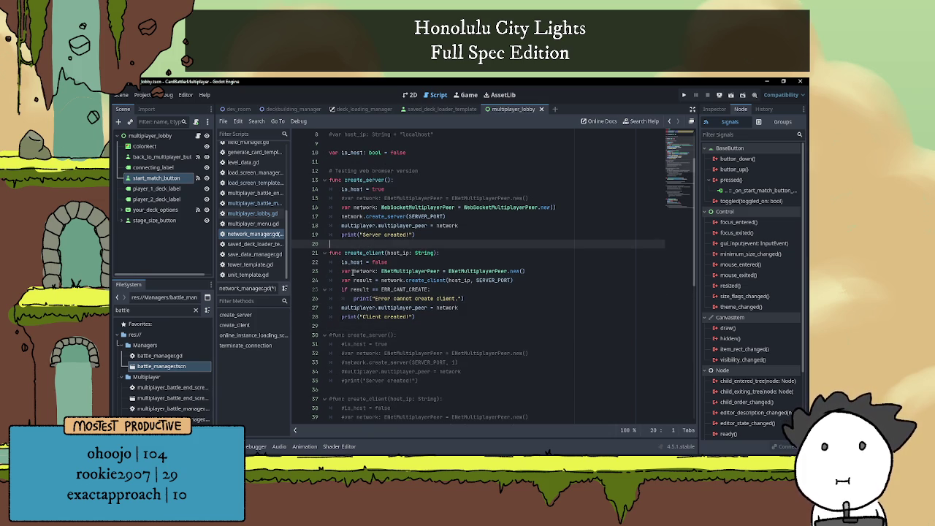
In create_client, comment out the ENet peer line and add the WebSocketMultiplayerPeer network line.
drag(343, 206, 561, 207)
key(ctrl+c)
click(540, 271)
key(shift+Home)
key(ctrl+k)
key(Left)
key(End)
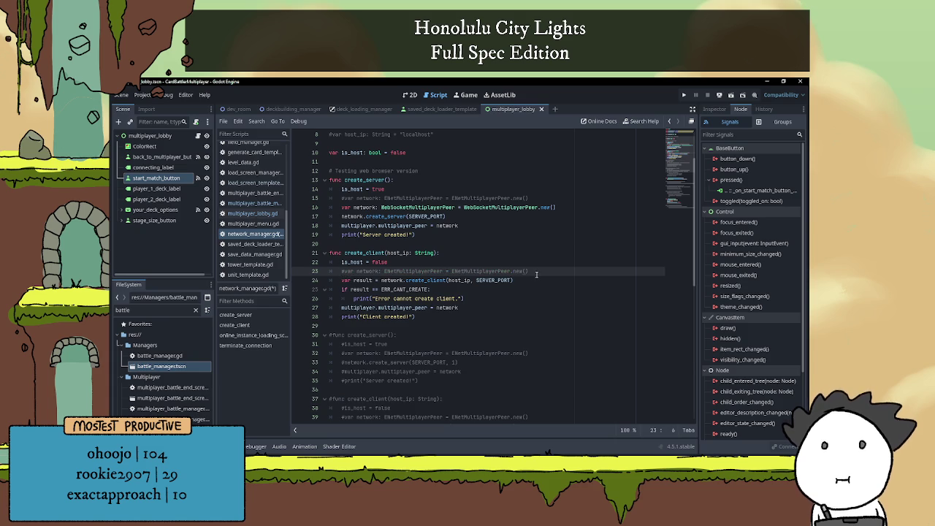
key(Return)
key(ctrl+v)
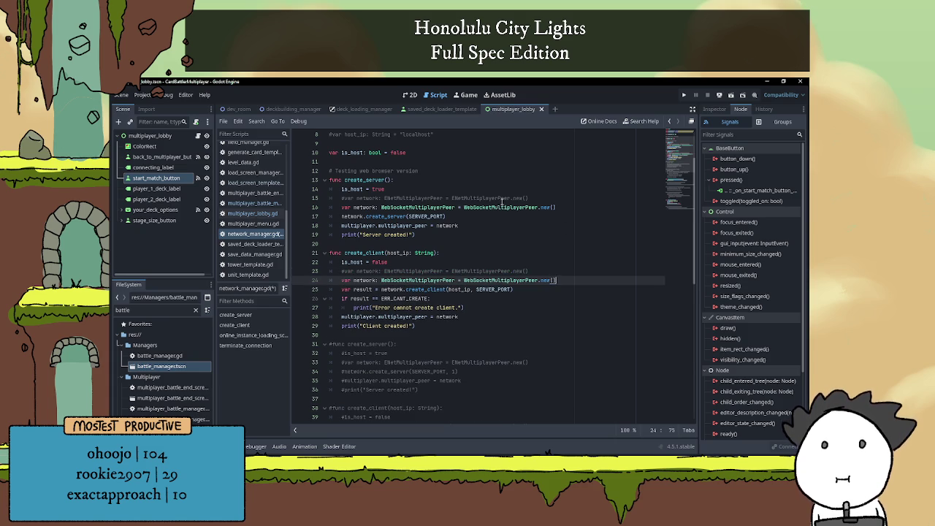
key(alt+Tab)
scroll(498, 267, down, 6)
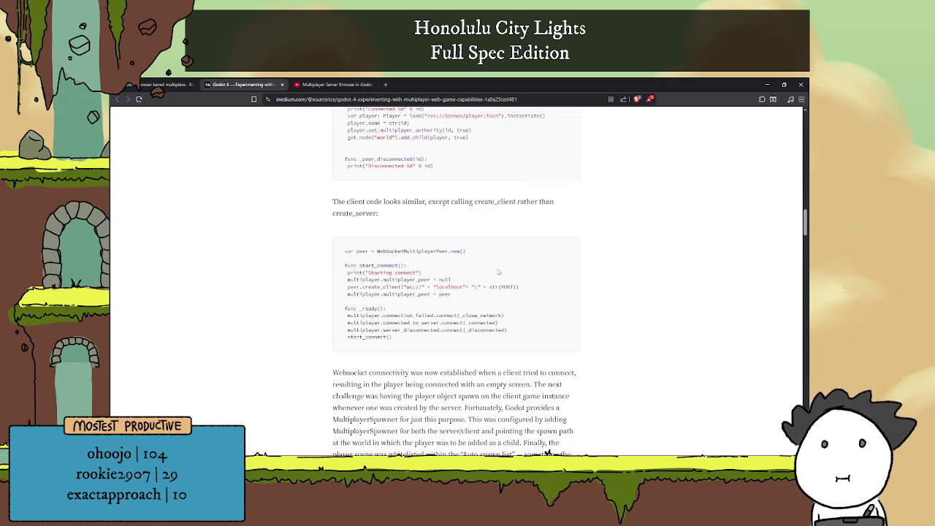
Copy the article's peer.create_client line connecting to ws://localhost and return to Godot.
scroll(499, 281, up, 1)
scroll(499, 283, down, 1)
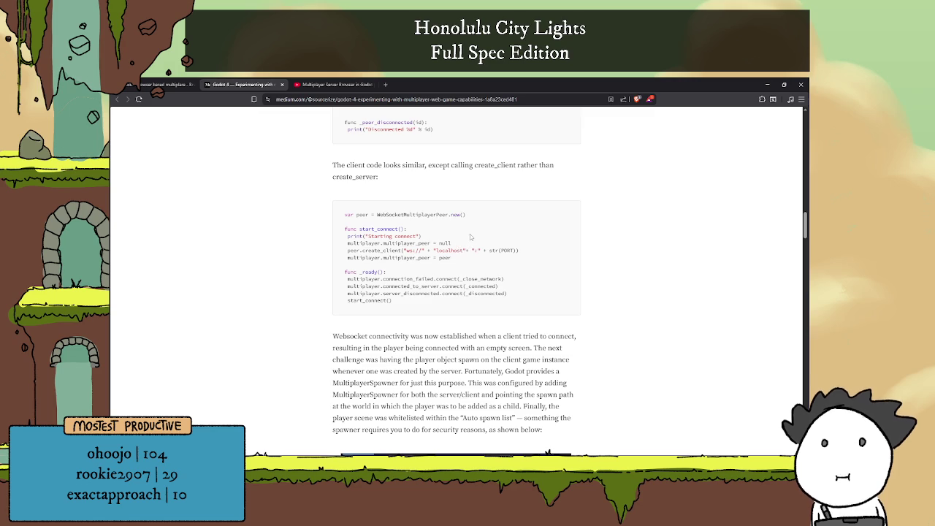
scroll(470, 233, down, 1)
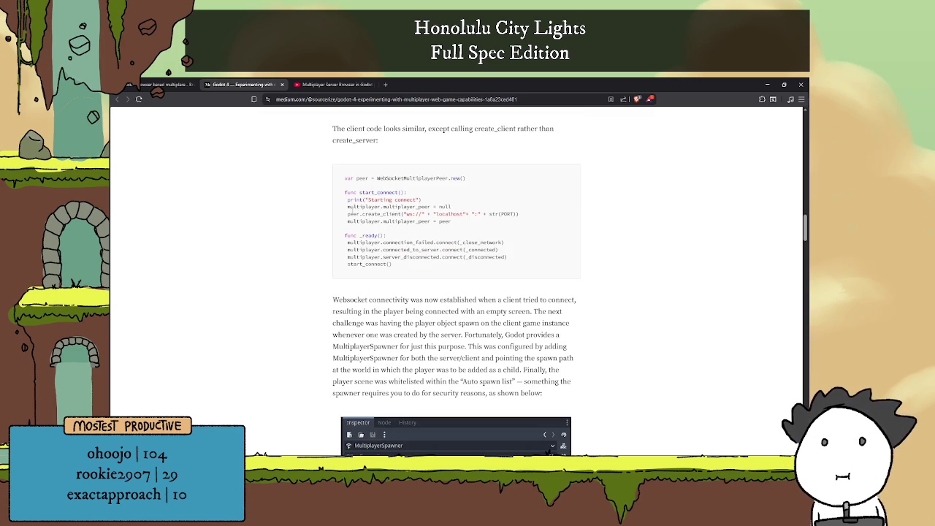
drag(348, 214, 524, 218)
key(ctrl+c)
click(524, 218)
key(alt+Tab)
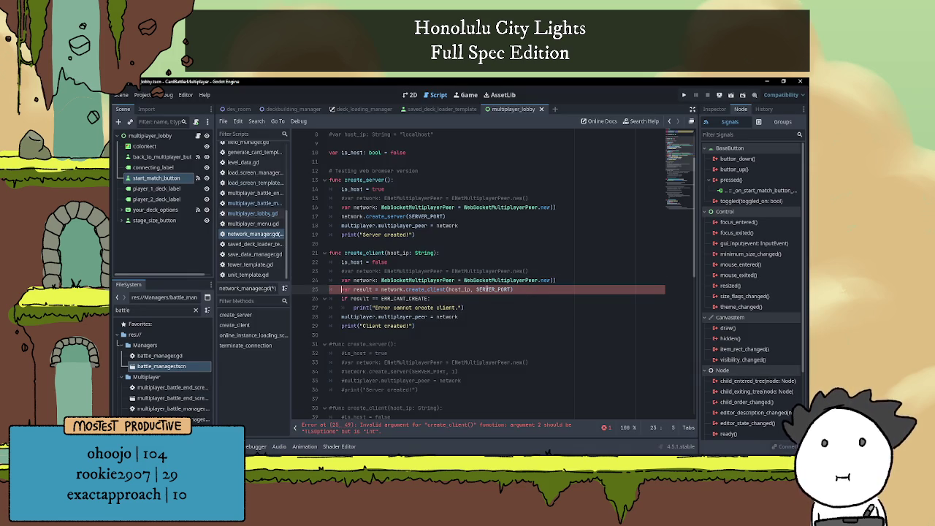
Comment out the old create_client result line and paste a peer.create_client line below it.
key(ctrl+k)
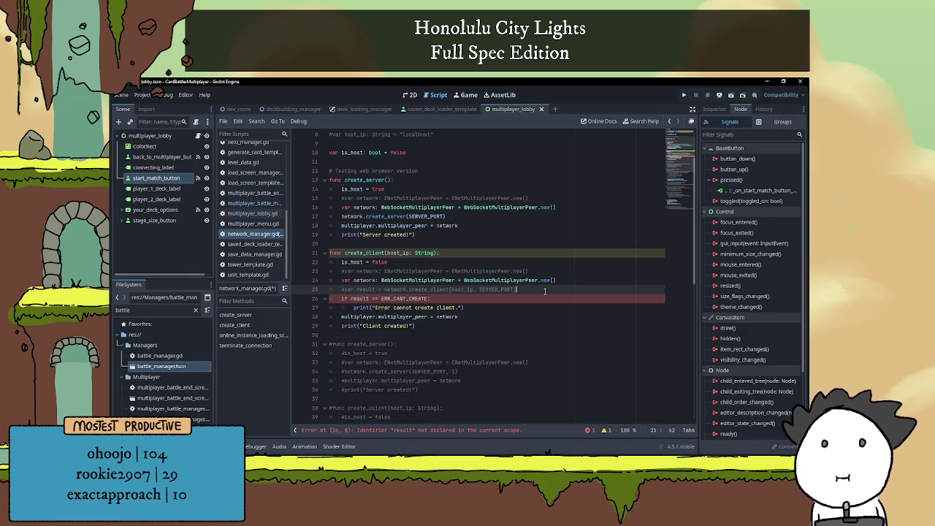
click(573, 279)
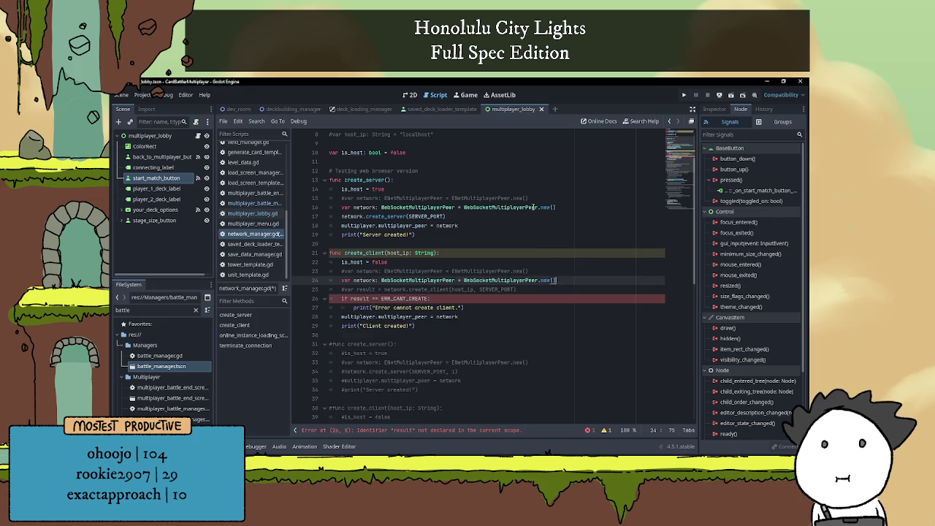
key(Return)
key(ctrl+v)
Change the client address to "ws://" + host_ip + ":" + str(SERVER_PORT).
scroll(468, 252, down, 1)
double_click(447, 262)
key(BackSpace)
key(BackSpace)
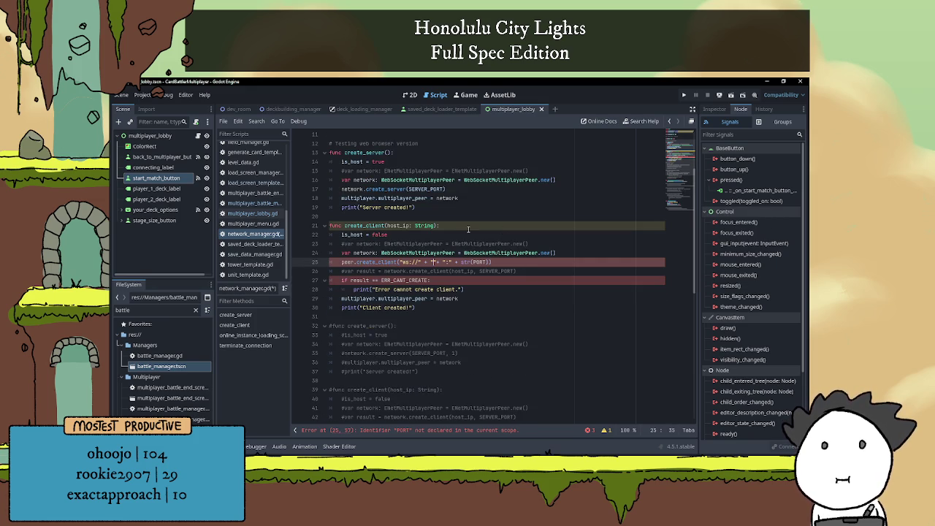
text(host_ip)
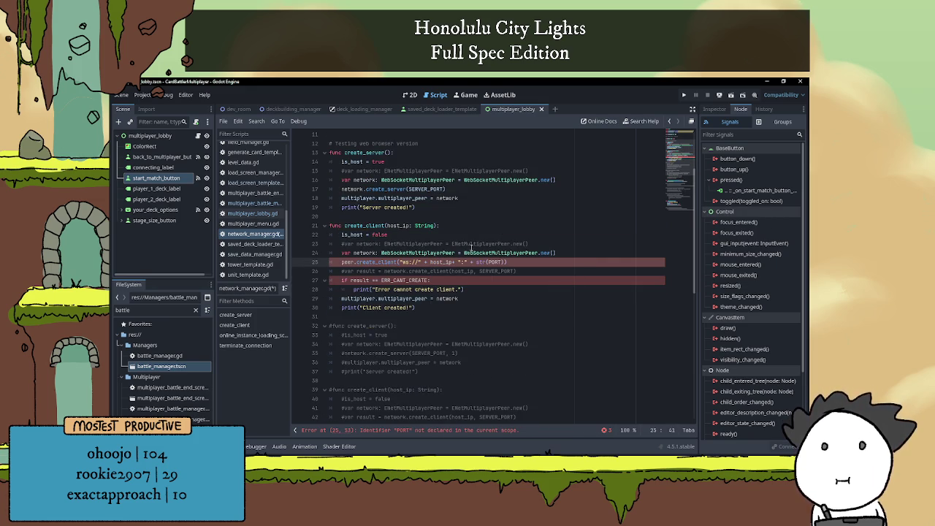
text( +)
click(536, 261)
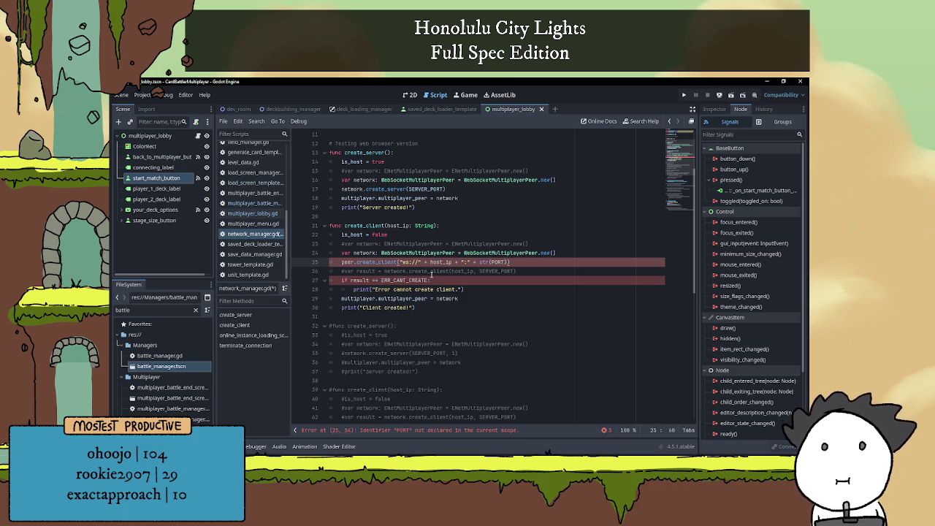
mouse_move(488, 263)
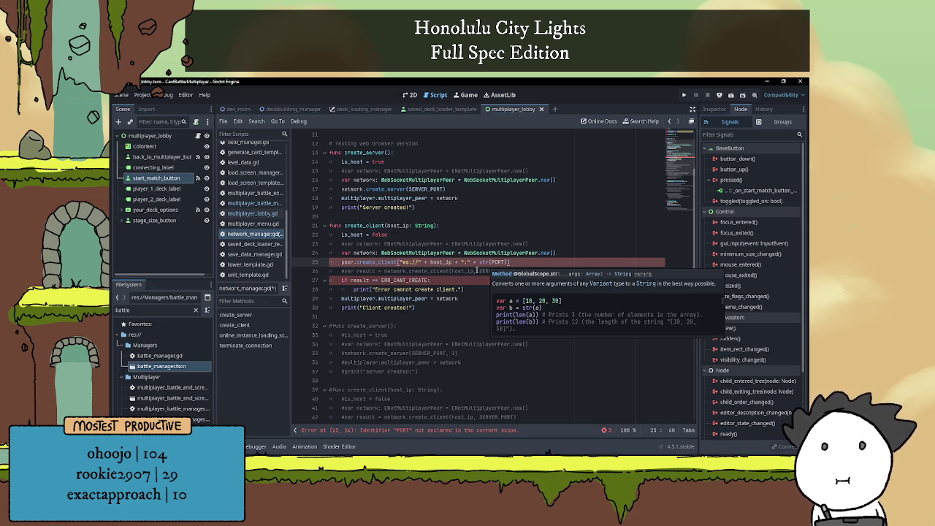
double_click(497, 271)
key(ctrl+c)
double_click(498, 262)
key(ctrl+v)
click(560, 263)
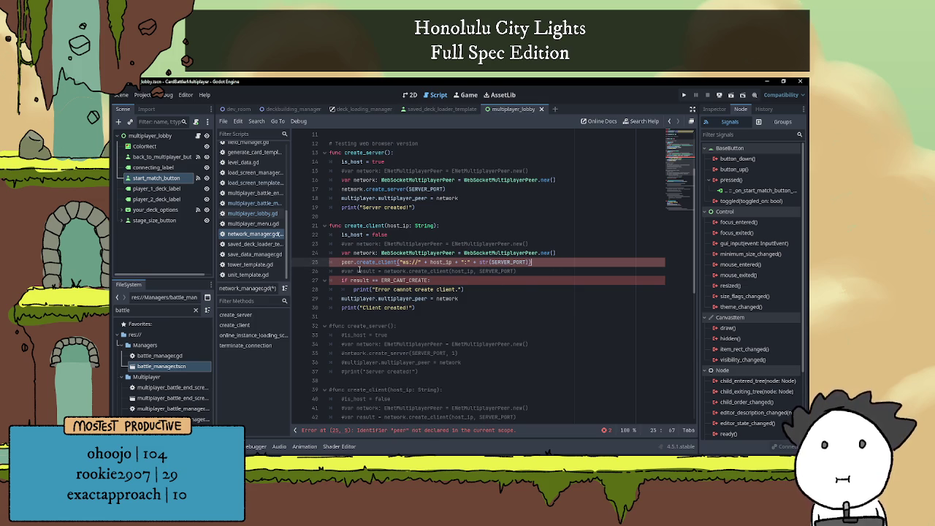
Call create_client on the network variable instead of peer.
double_click(359, 252)
key(ctrl+c)
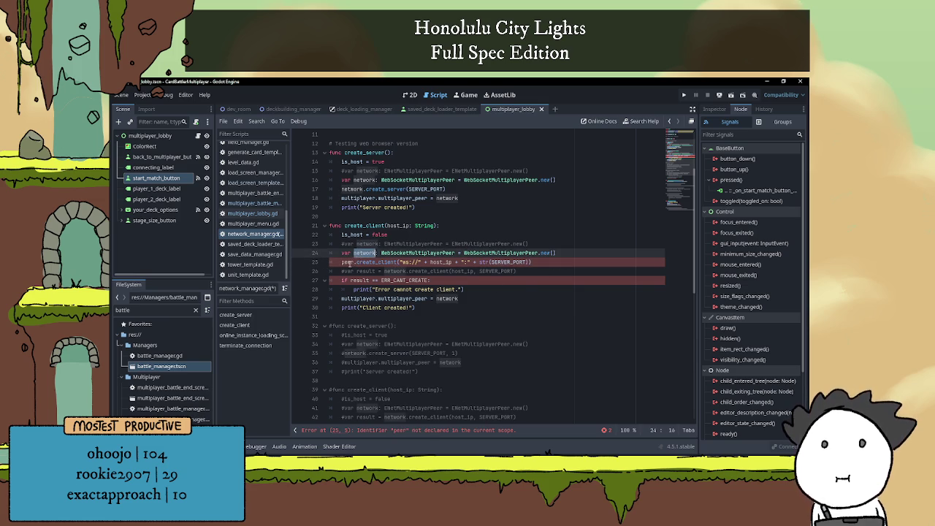
double_click(348, 262)
key(ctrl+v)
Comment out the if result error check and its print line, then run the game.
click(518, 280)
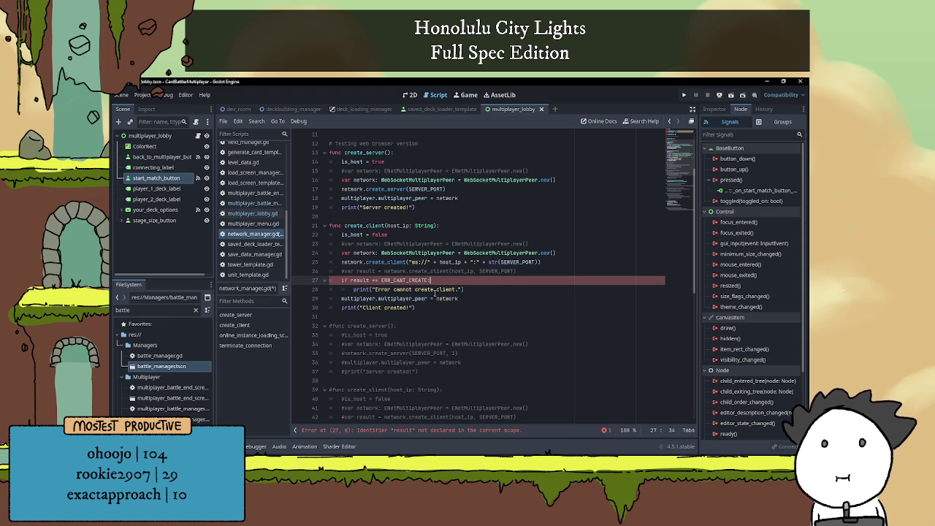
click(342, 281)
key(ctrl+k)
click(347, 289)
key(ctrl+k)
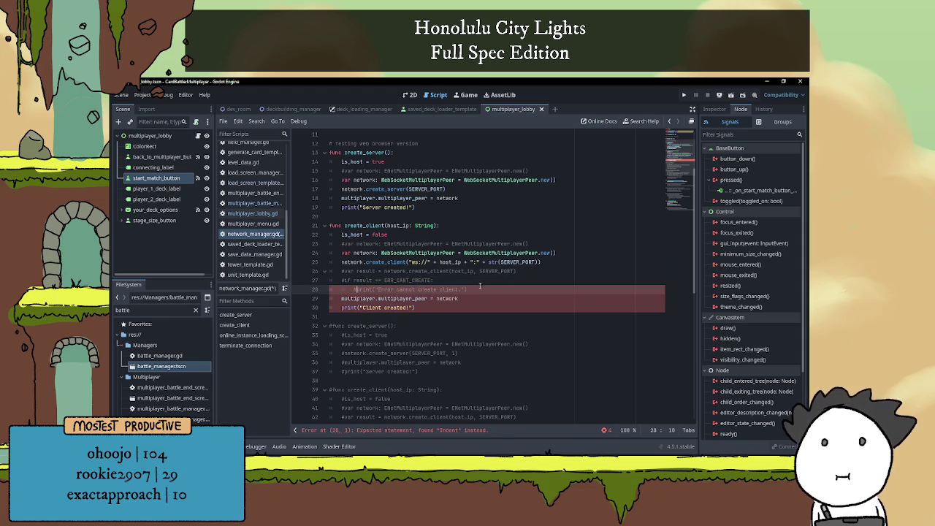
click(482, 284)
click(482, 281)
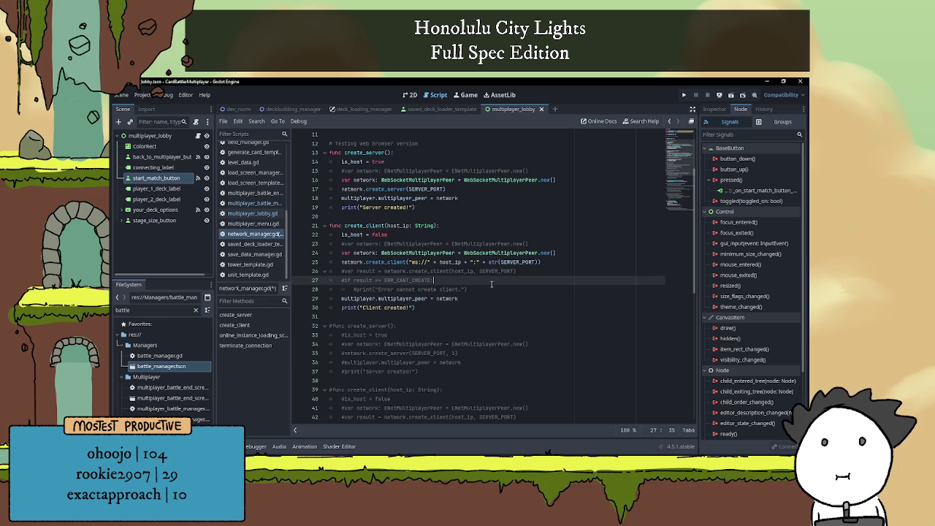
scroll(488, 282, down, 2)
click(457, 267)
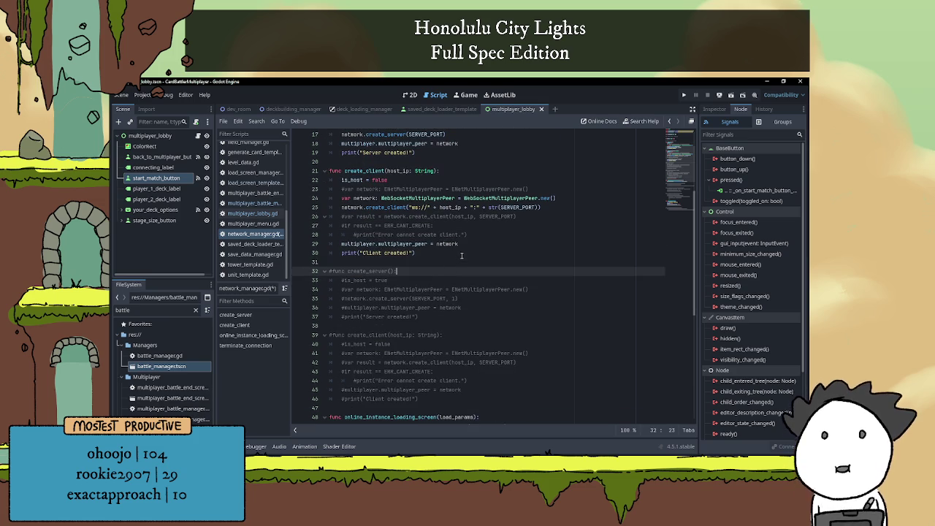
click(463, 254)
click(464, 271)
scroll(463, 271, up, 1)
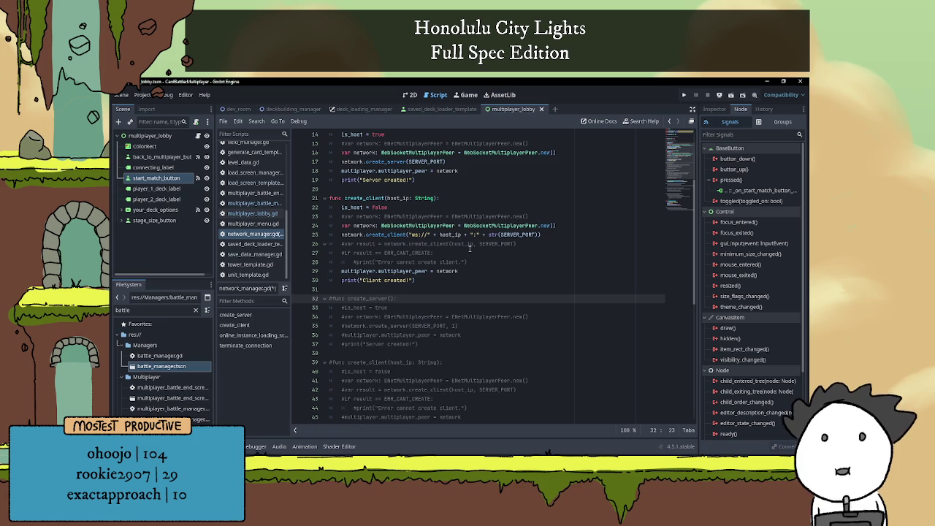
click(685, 95)
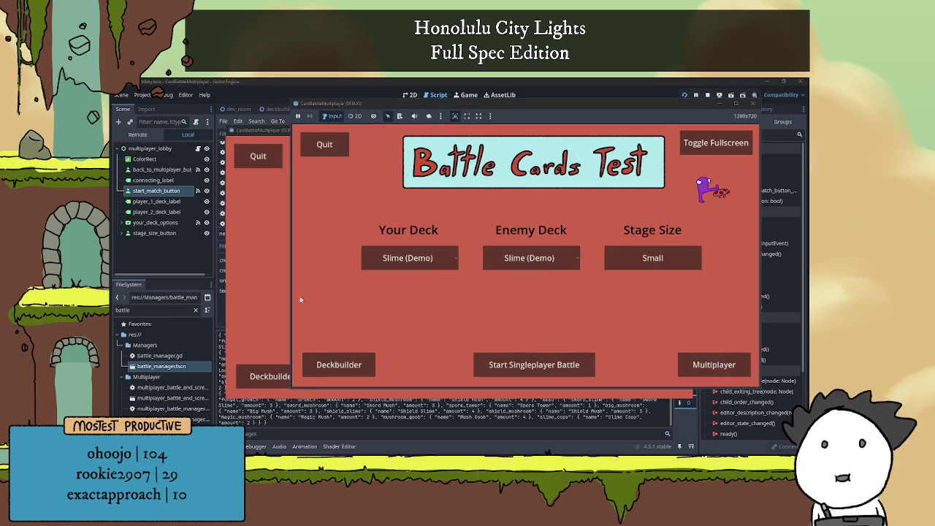
Host a battle from the first game instance and join it from the second.
click(713, 365)
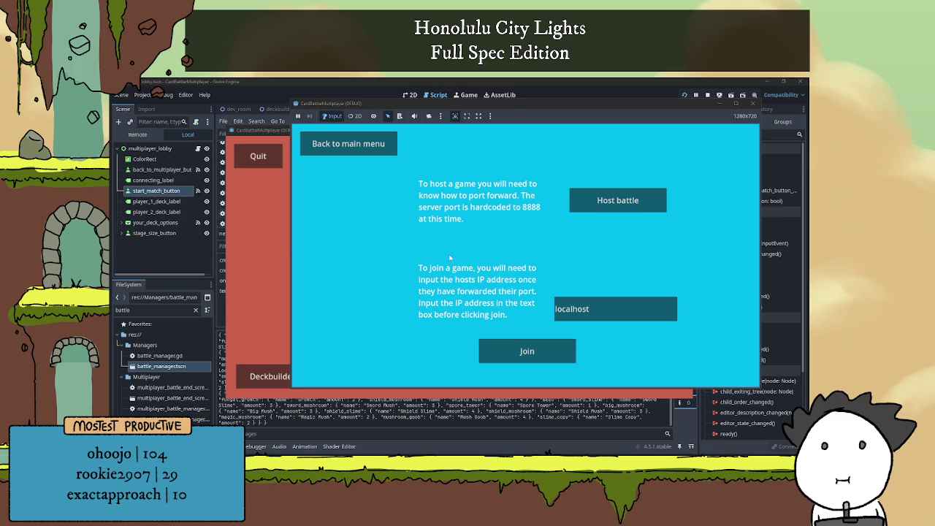
click(270, 250)
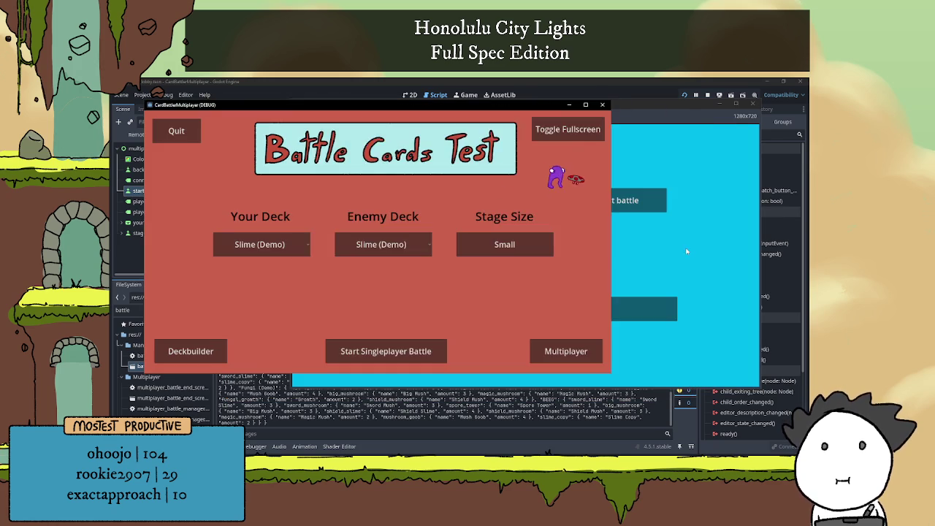
click(626, 209)
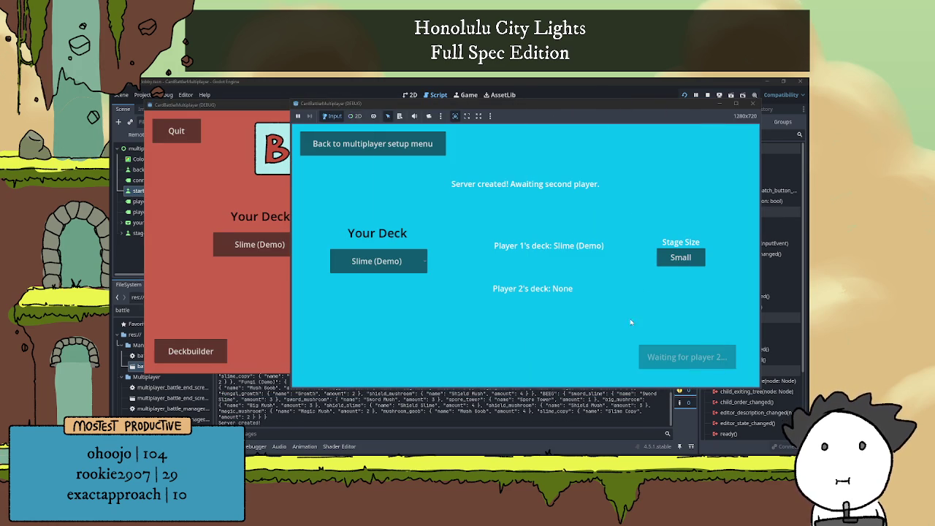
click(265, 285)
click(576, 355)
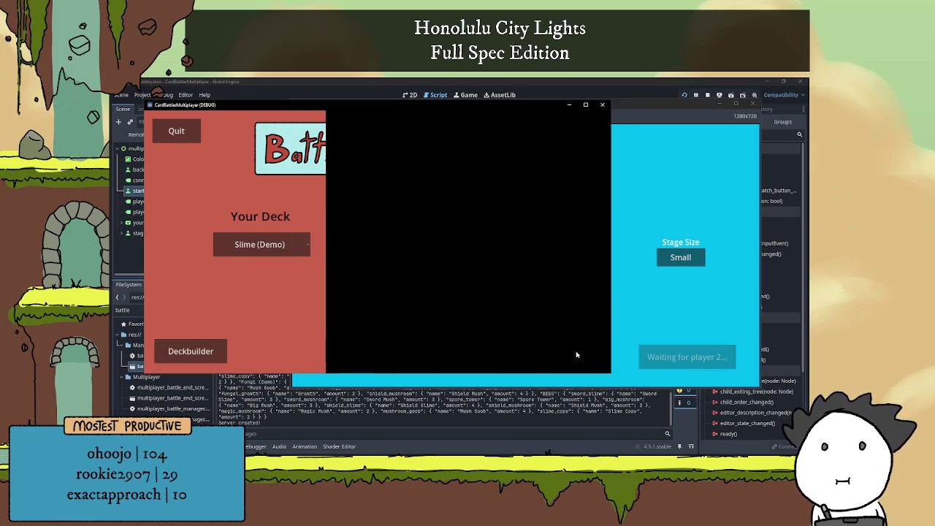
click(380, 338)
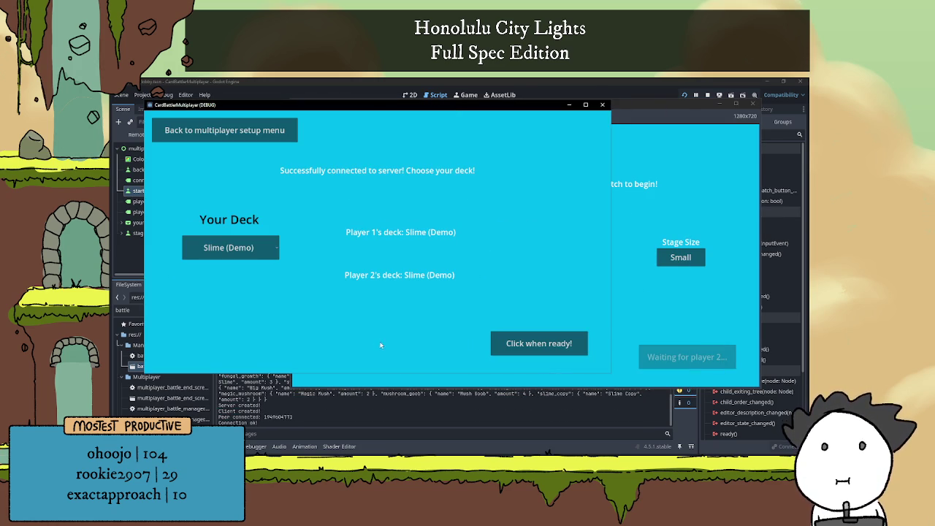
Choose the Fungi (Demo) deck for player 1 and the BEEG deck for player 2.
click(643, 219)
click(376, 261)
click(370, 288)
click(244, 273)
click(232, 251)
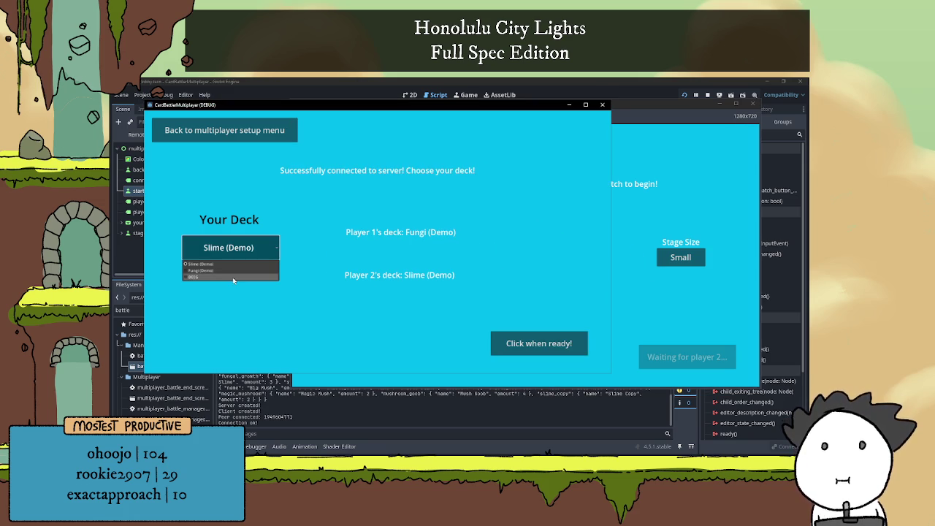
click(234, 282)
Ready player 2, start the card battle, then stop the running instances.
click(621, 295)
click(271, 303)
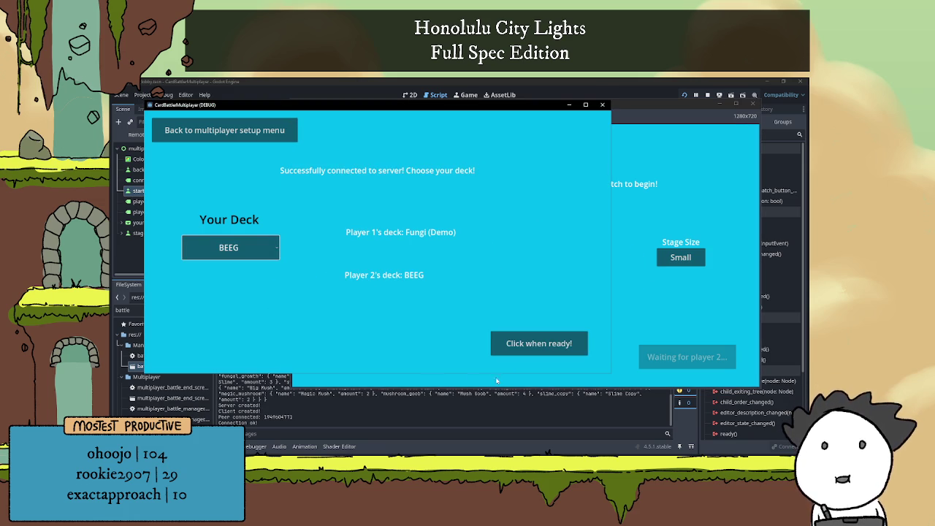
click(540, 341)
click(690, 361)
click(689, 360)
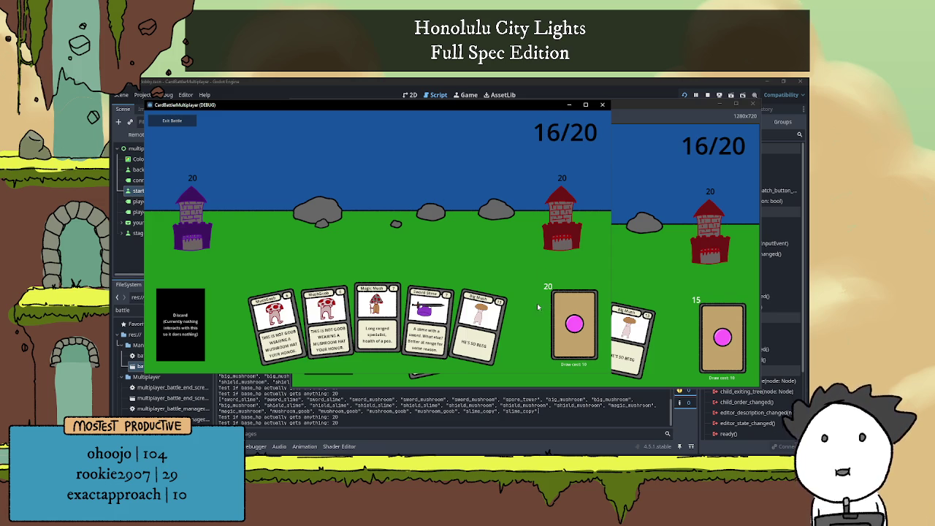
click(602, 105)
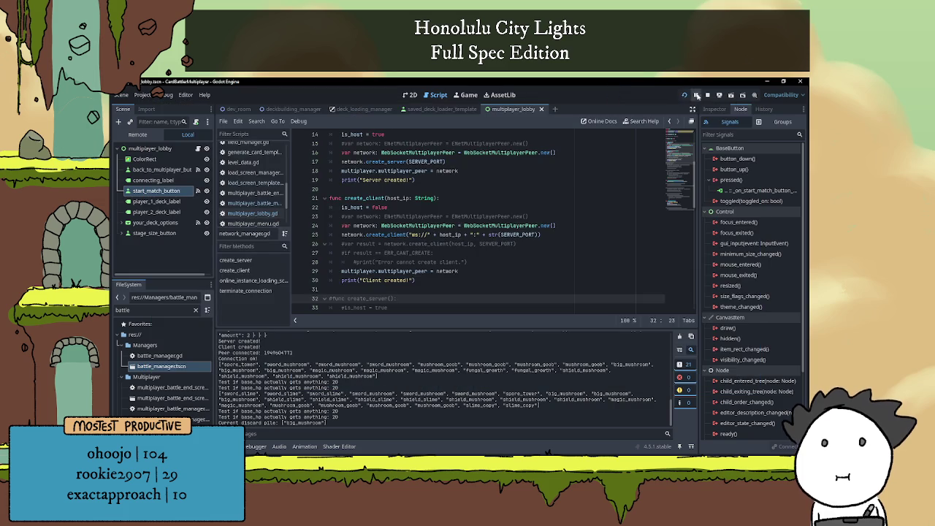
Collapse the Output panel and delete the commented result-check and ENet lines in create_client.
click(226, 446)
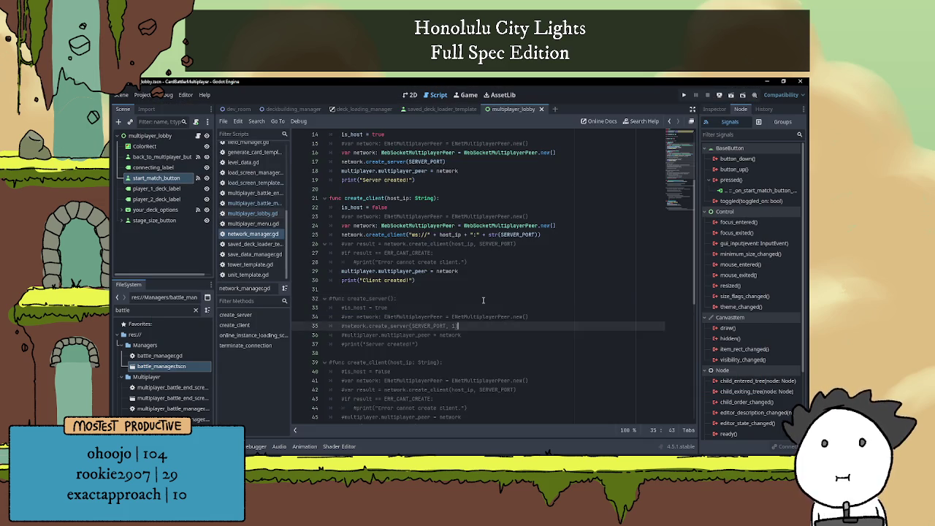
scroll(334, 270, up, 5)
click(470, 280)
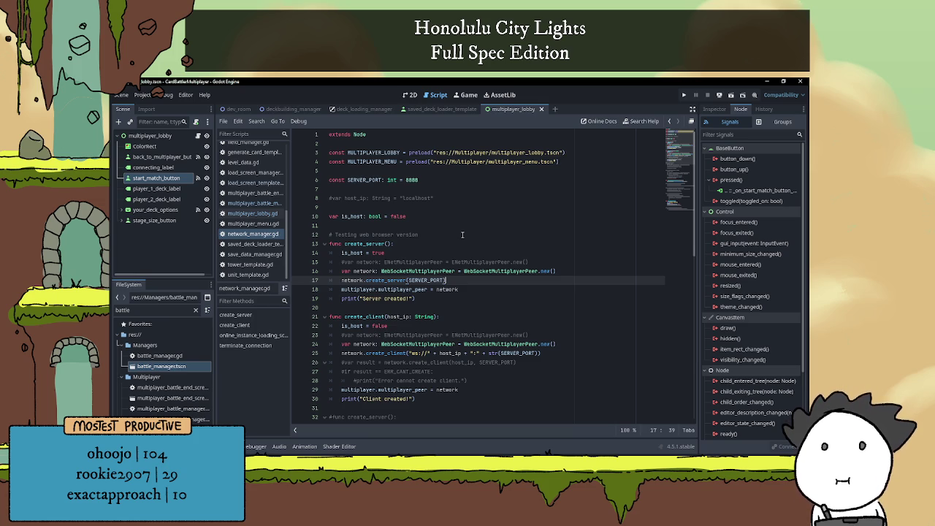
scroll(461, 235, down, 5)
drag(473, 244, 326, 225)
key(BackSpace)
key(BackSpace)
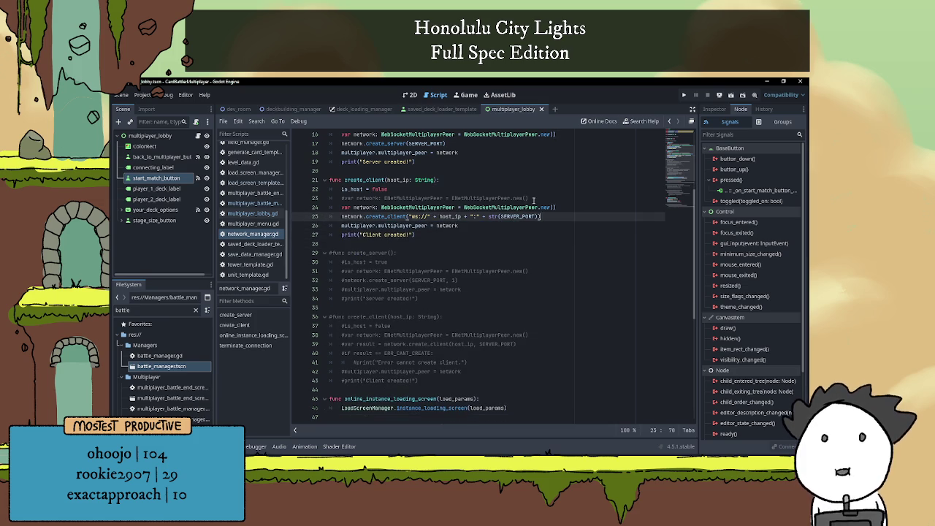
drag(536, 199, 330, 198)
key(BackSpace)
key(BackSpace)
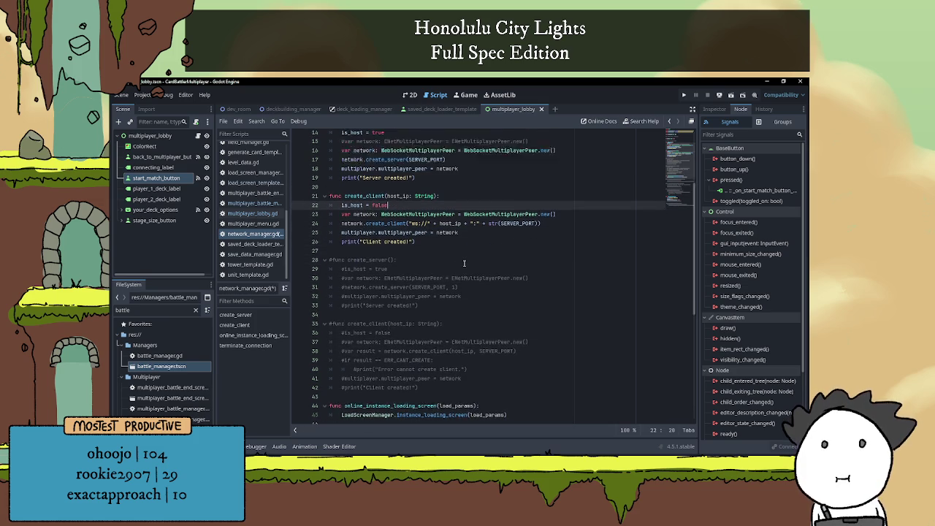
Delete the commented ENetMultiplayerPeer line in create_server.
scroll(464, 259, up, 2)
drag(541, 181, 328, 179)
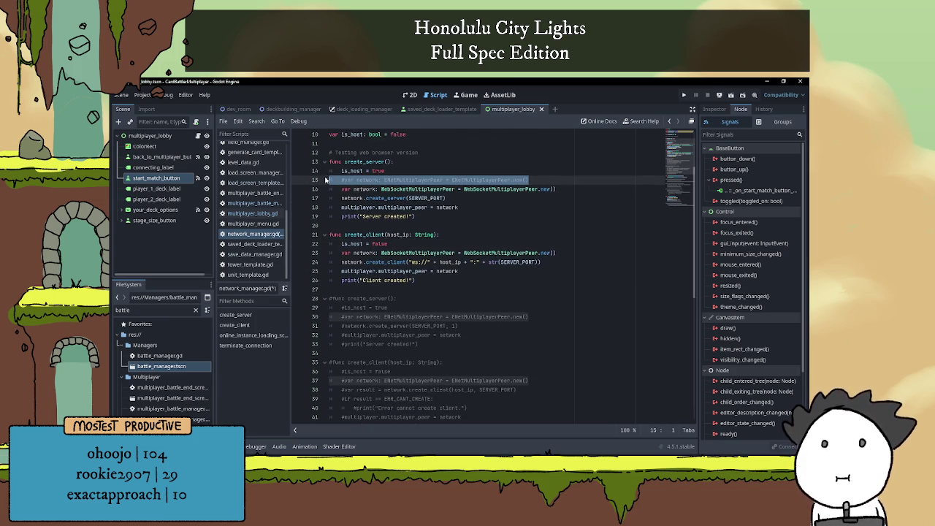
key(BackSpace)
key(BackSpace)
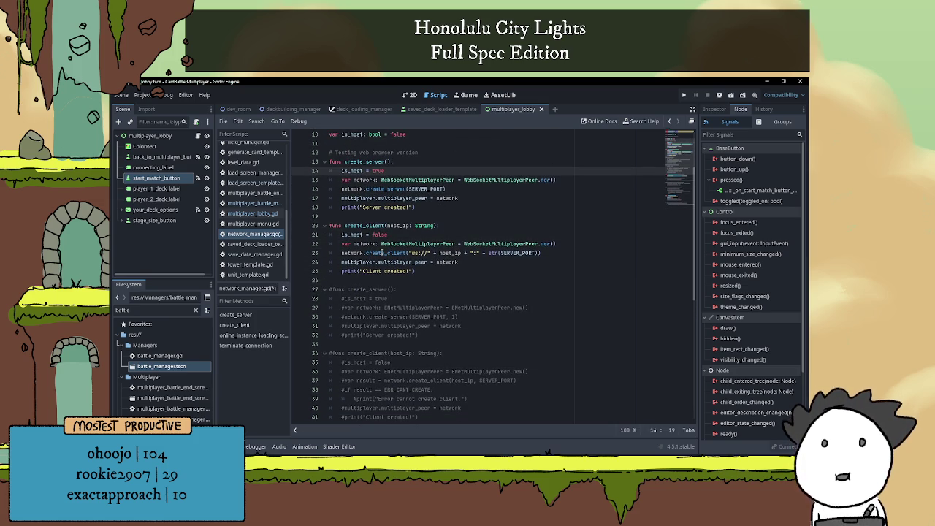
mouse_move(381, 253)
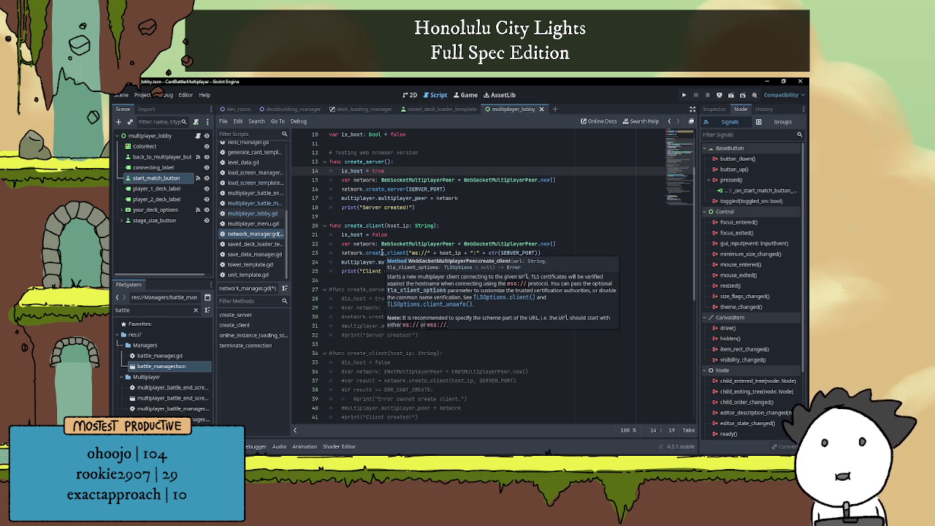
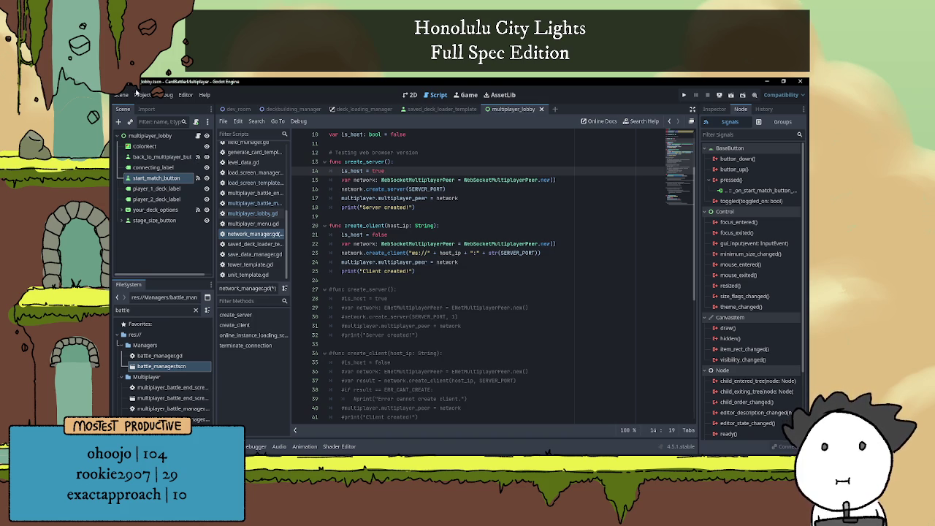
Export the Web (Runnable) preset to CardBattleMultiplayer.html and close the Export dialog.
click(143, 95)
click(150, 145)
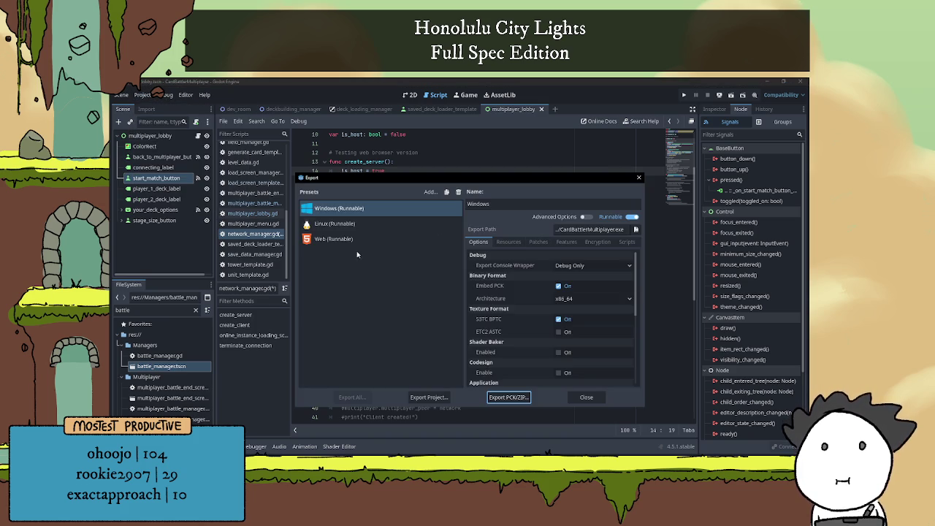
click(343, 239)
click(429, 397)
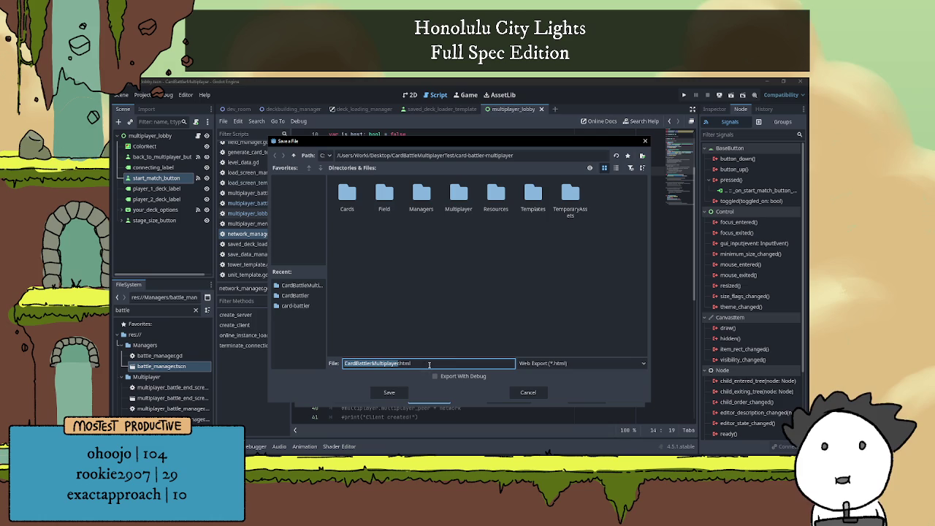
click(386, 394)
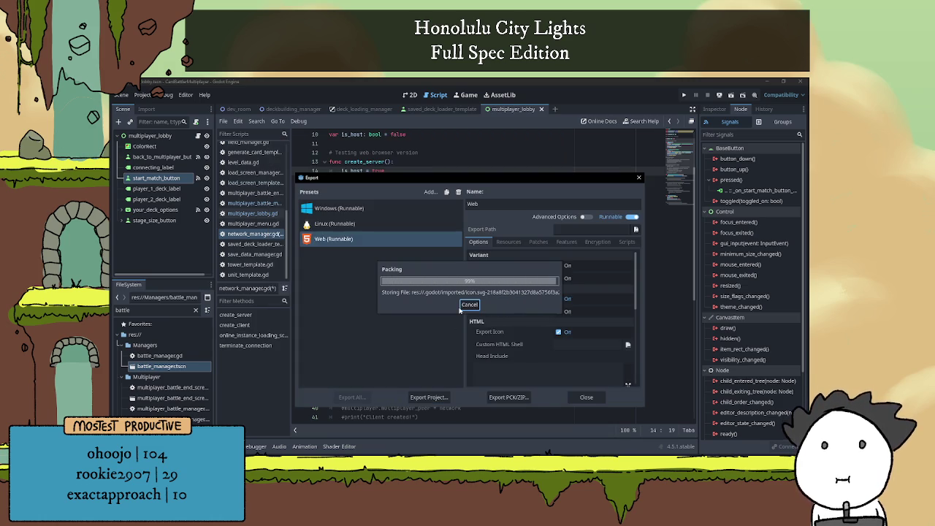
click(636, 177)
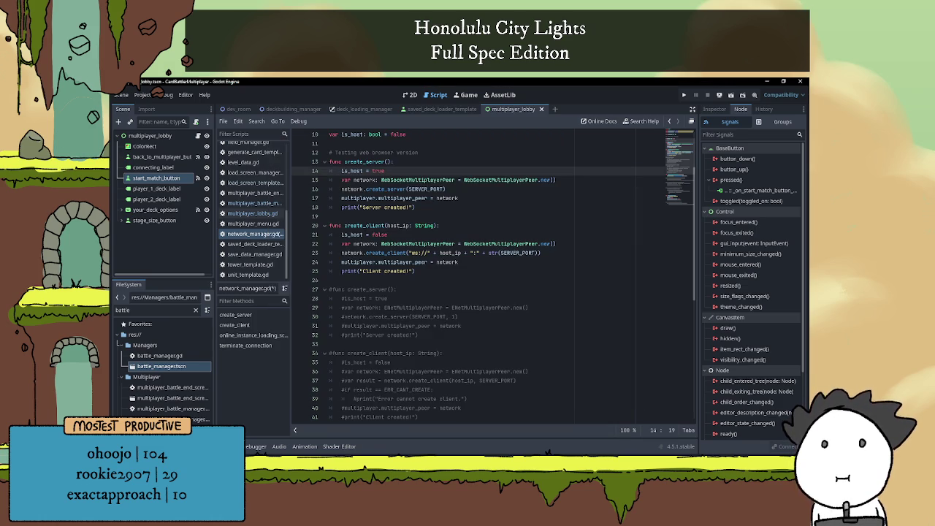
In File Explorer, go to Desktop > CardBattleMultiplayerTest > card-battler-multiplayer.
key(super+e)
scroll(478, 267, down, 1)
scroll(479, 272, down, 5)
scroll(359, 271, up, 5)
scroll(357, 271, down, 1)
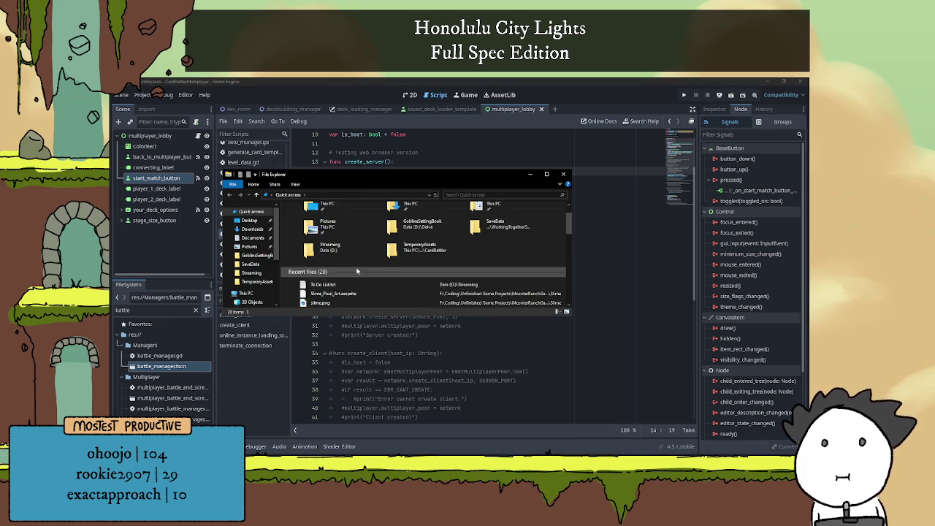
scroll(357, 271, up, 1)
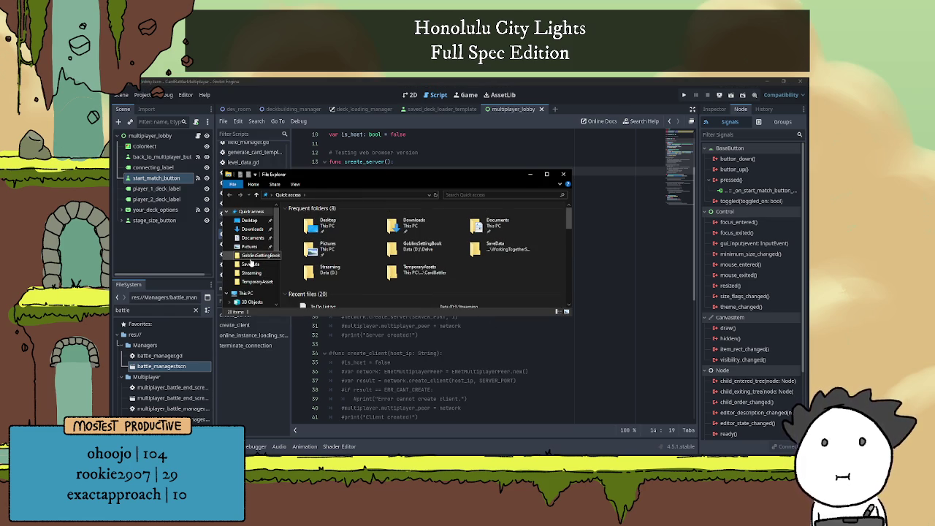
click(250, 265)
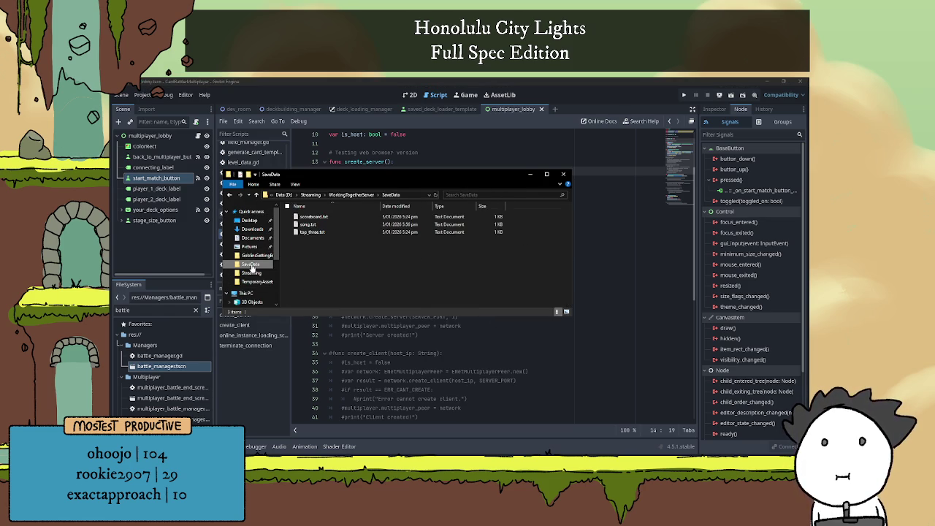
click(249, 220)
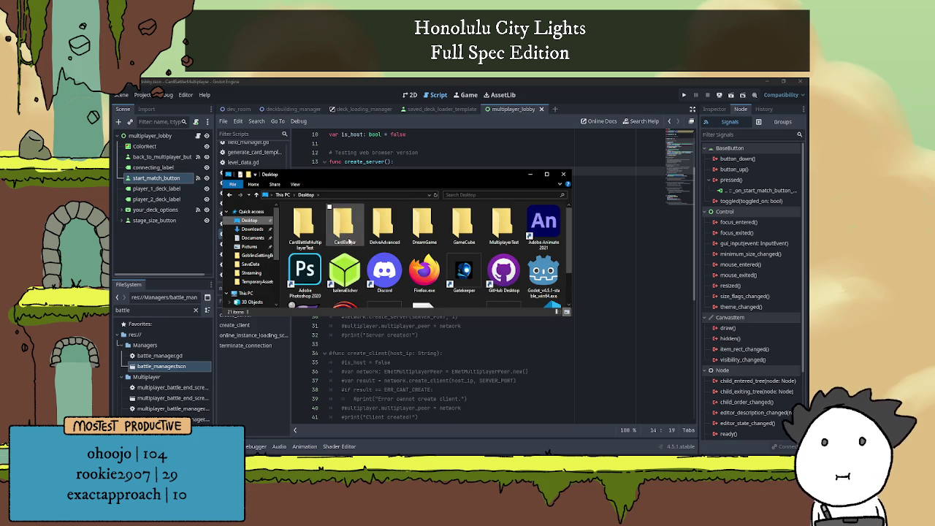
double_click(305, 224)
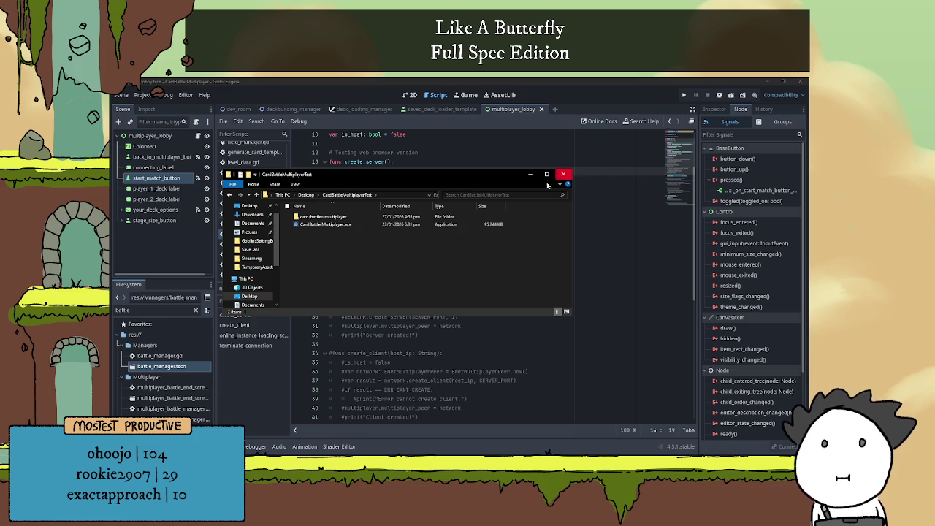
double_click(366, 217)
Check the sizes of the exported CardBattleMultiplayer.html and .wasm files, then return to Godot.
scroll(395, 252, down, 6)
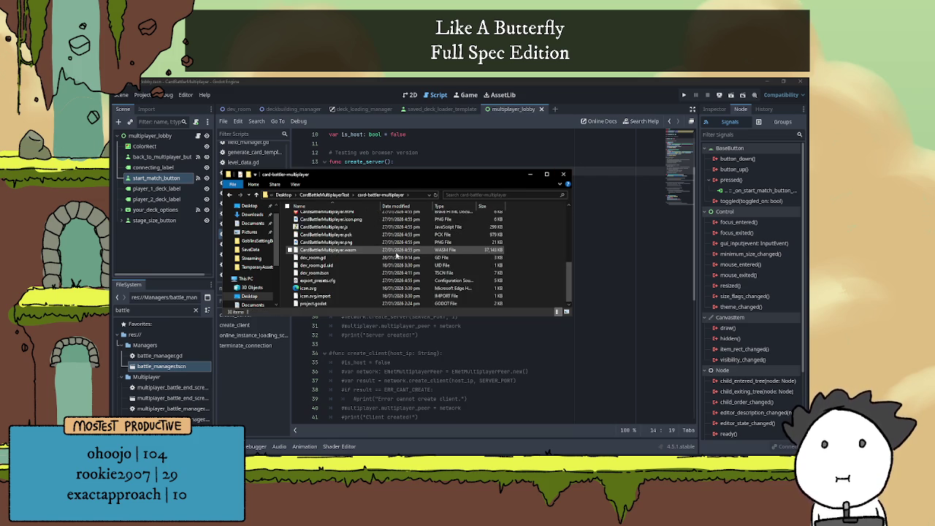
scroll(397, 256, up, 1)
click(351, 230)
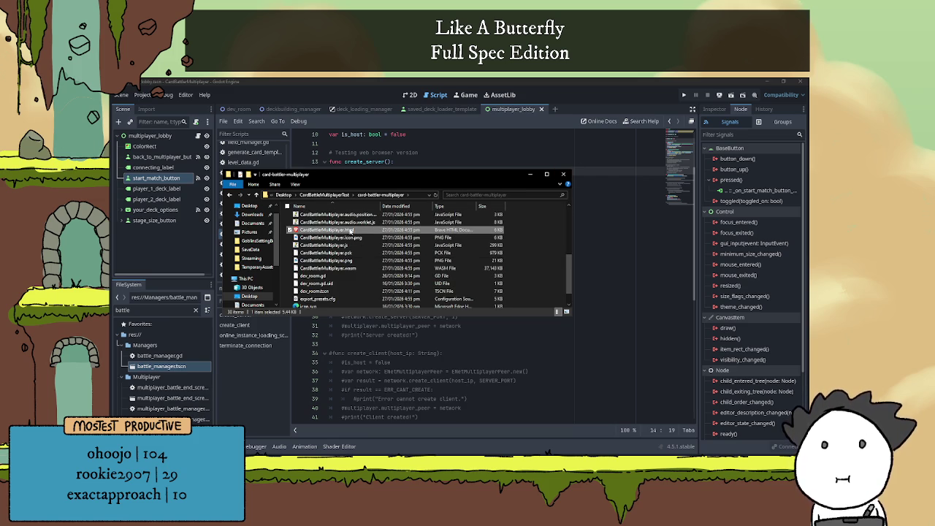
scroll(364, 250, up, 3)
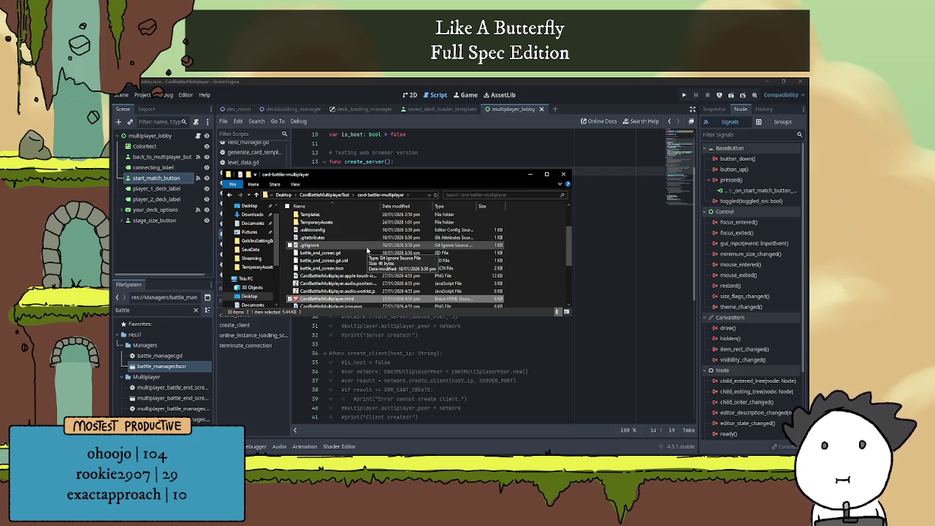
scroll(367, 250, down, 1)
scroll(368, 250, down, 1)
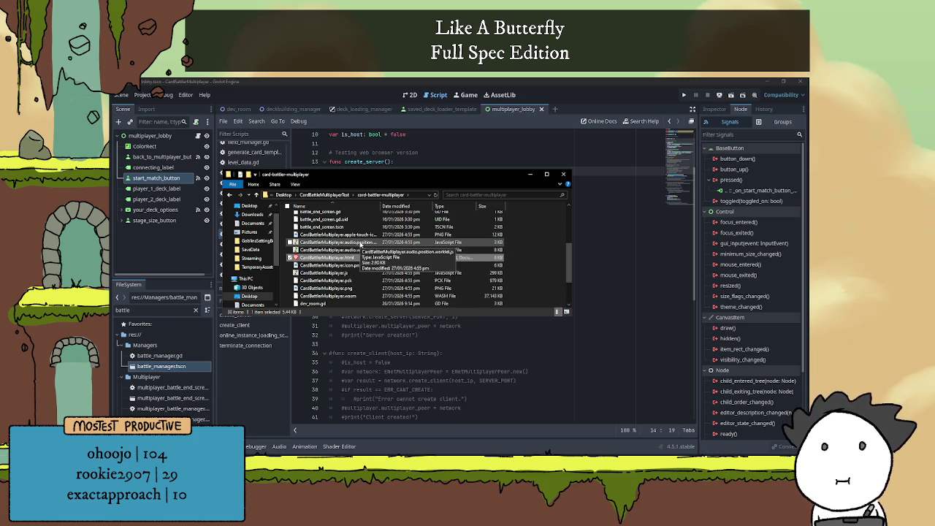
scroll(362, 241, down, 2)
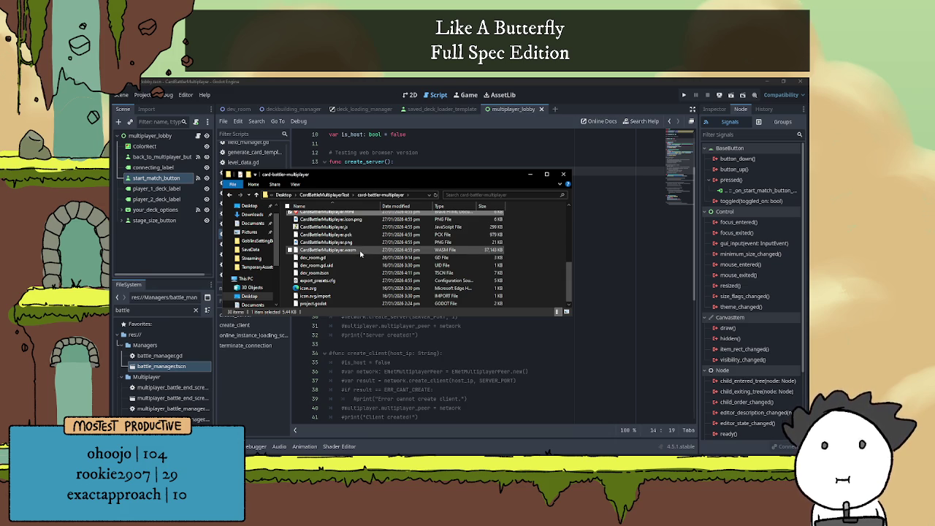
click(361, 251)
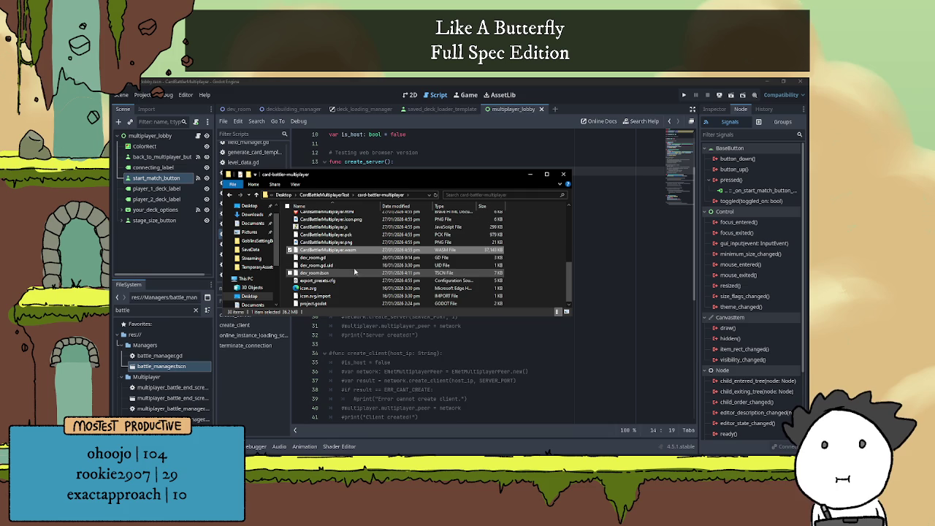
click(358, 272)
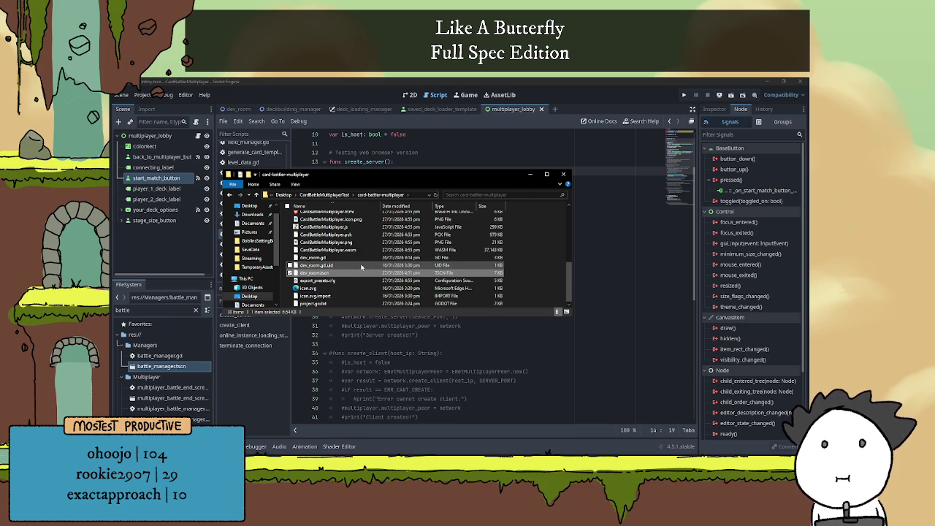
scroll(363, 267, up, 7)
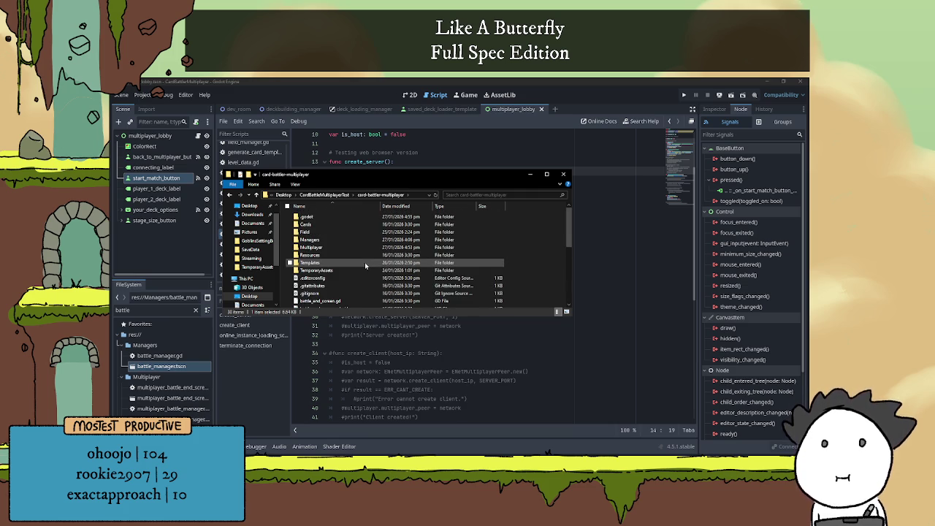
scroll(365, 264, down, 3)
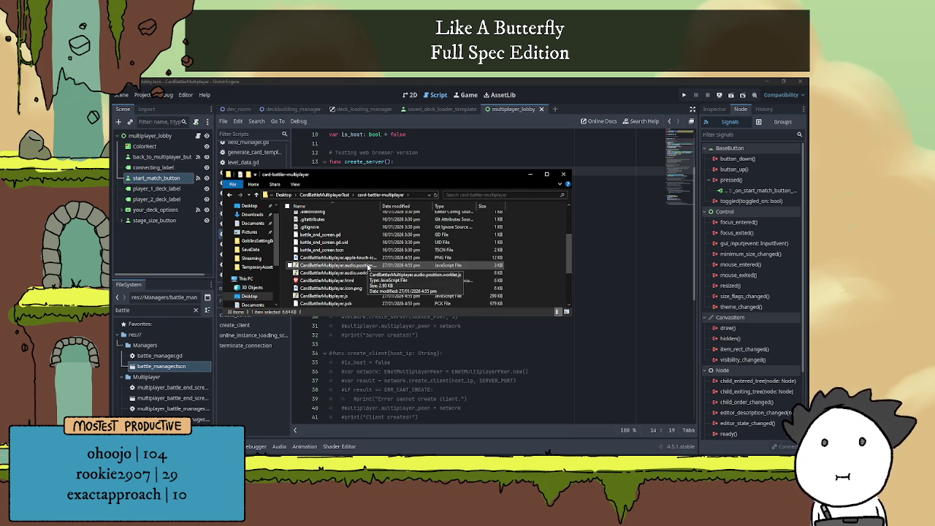
drag(407, 175, 520, 171)
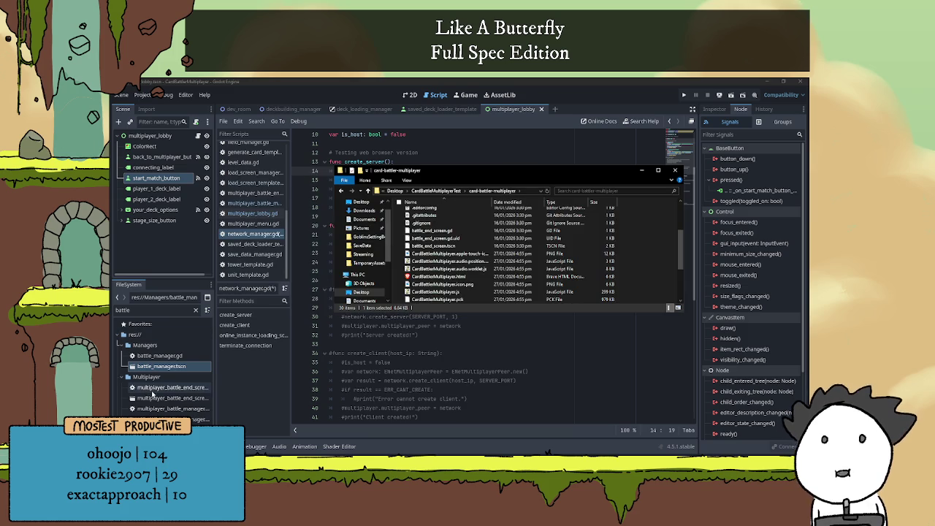
click(146, 343)
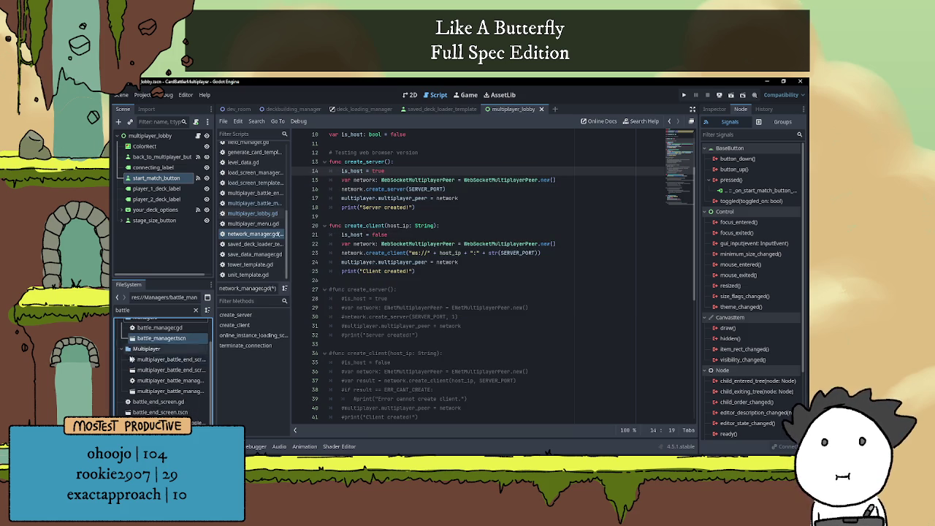
Delete the three CardBattlerMultiplayer icon PNGs from the FileSystem dock.
click(123, 349)
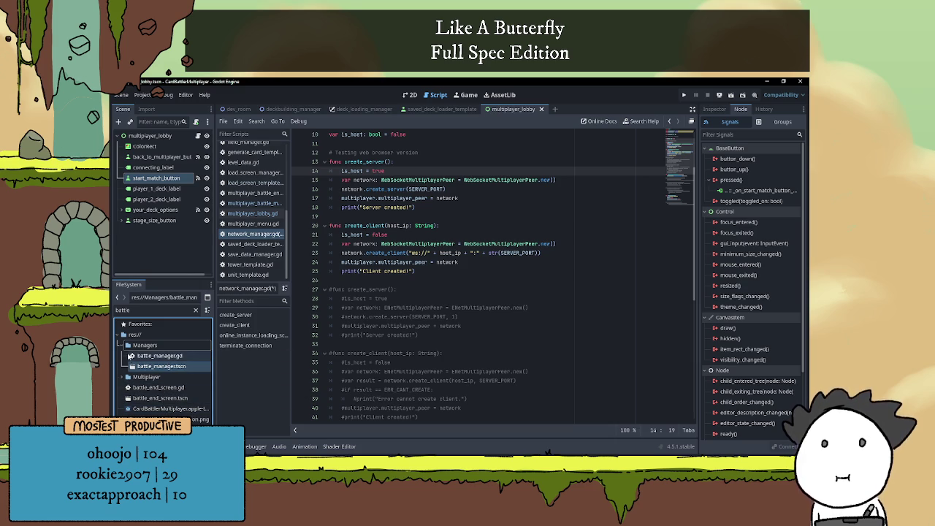
click(196, 310)
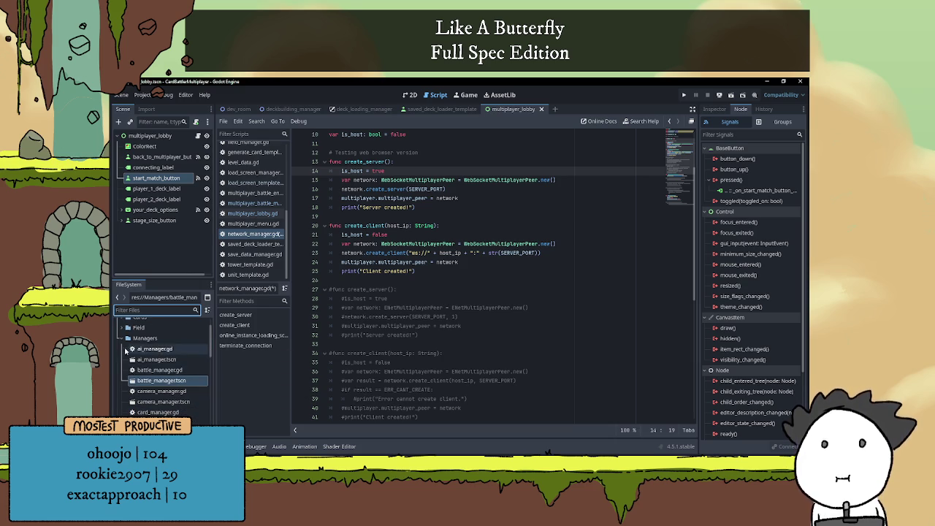
click(122, 338)
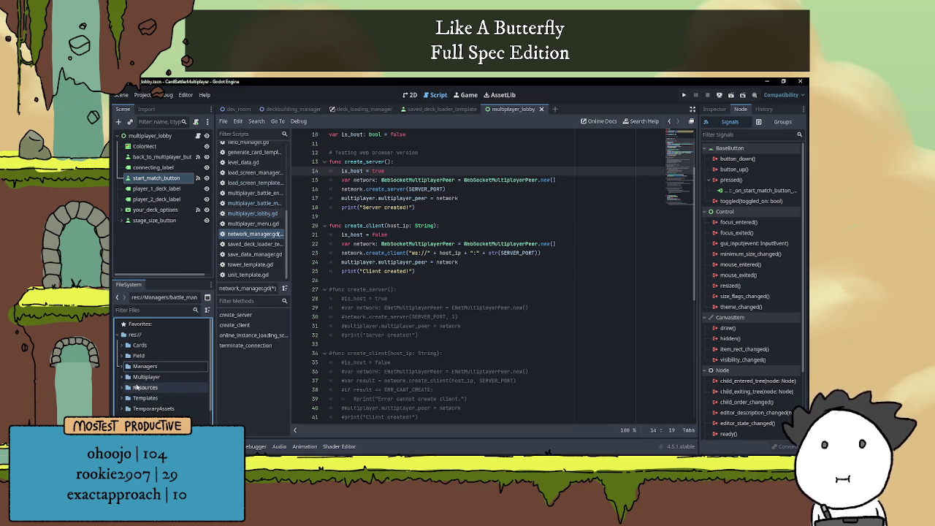
scroll(136, 387, down, 3)
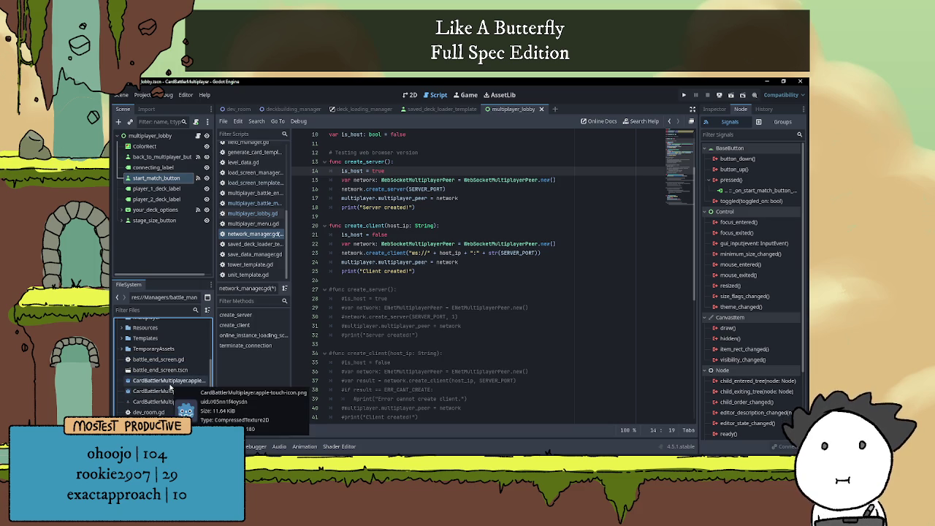
click(170, 385)
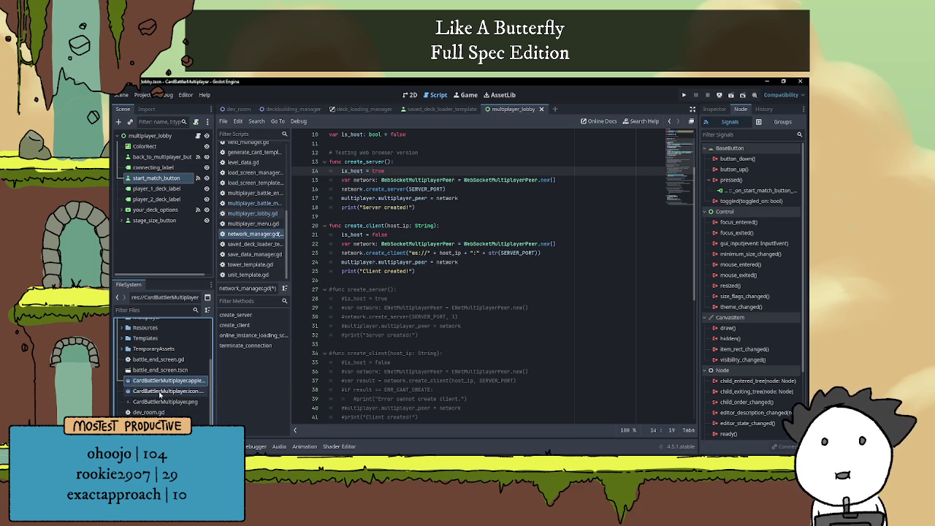
mouse_move(168, 397)
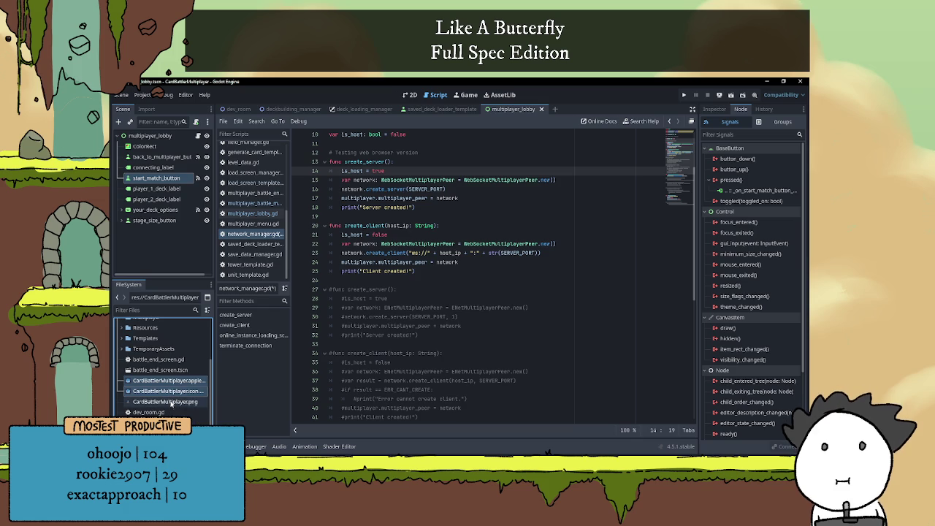
ctrl+click(172, 402)
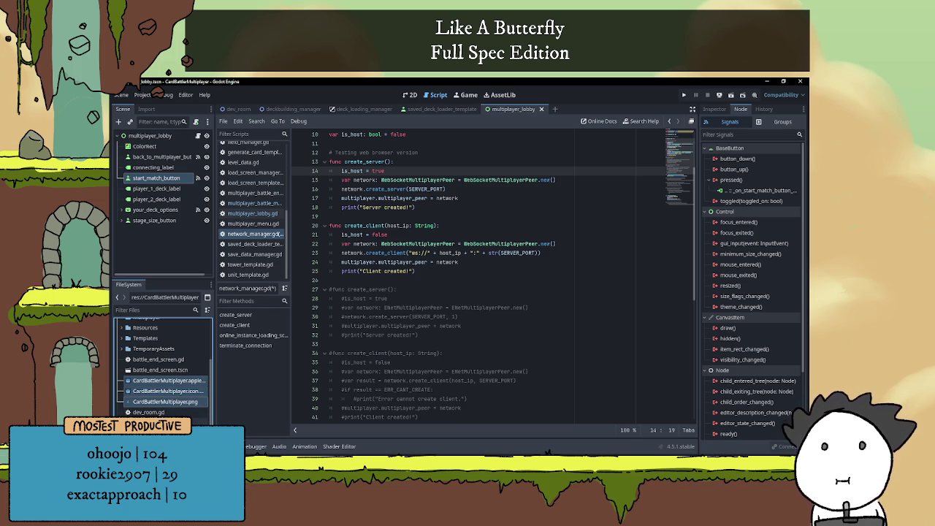
mouse_move(172, 422)
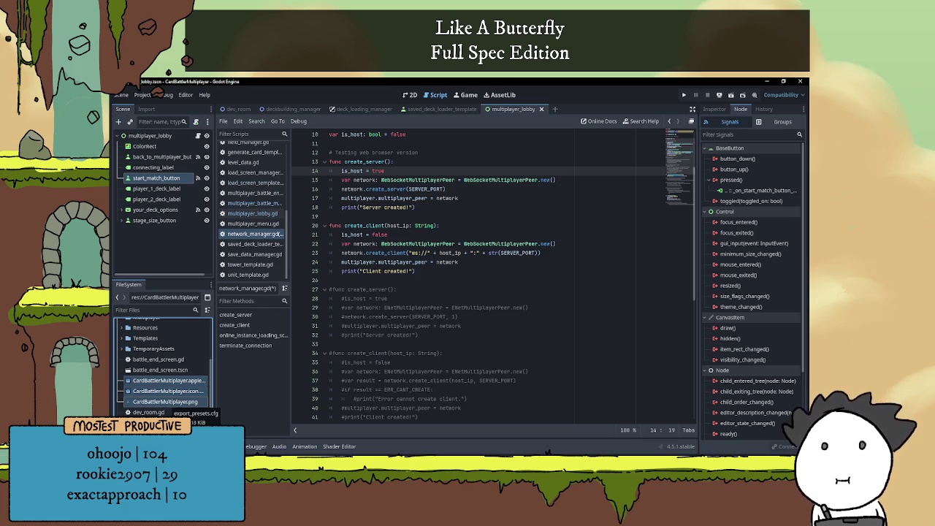
ctrl+click(172, 422)
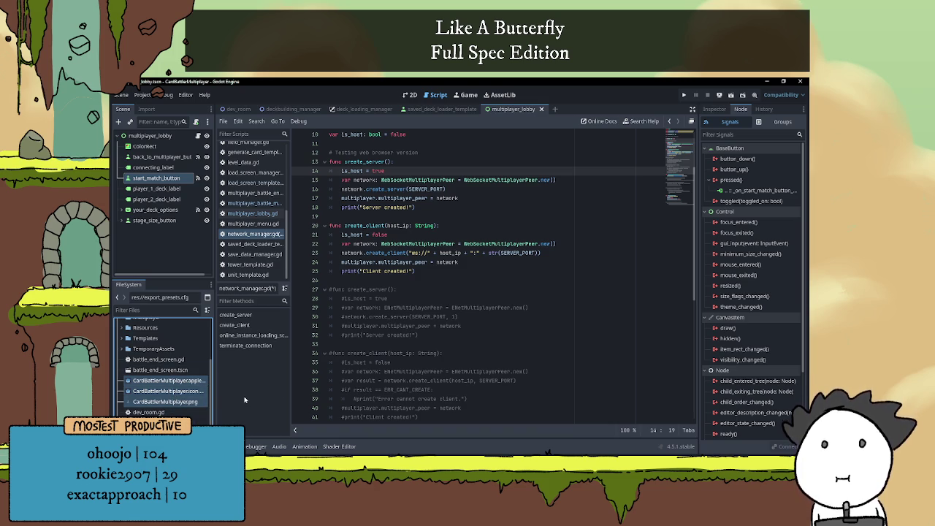
key(Delete)
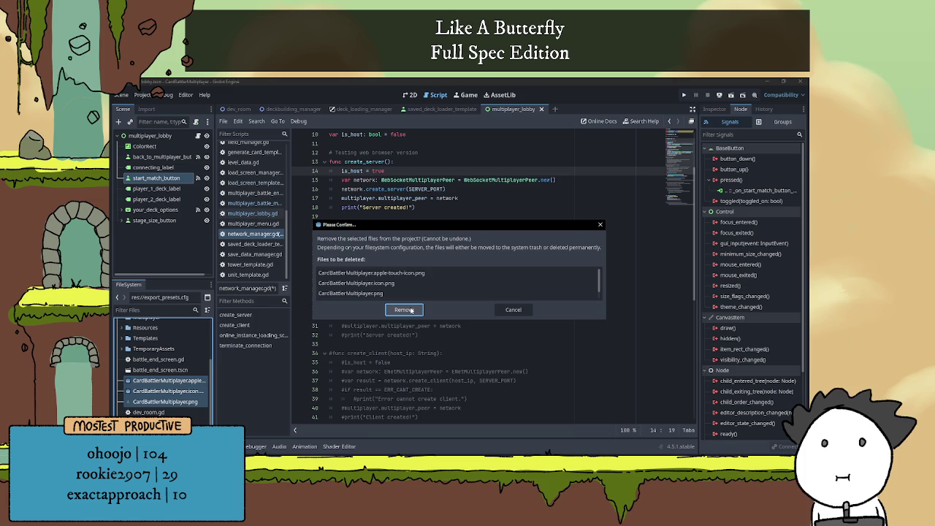
click(411, 310)
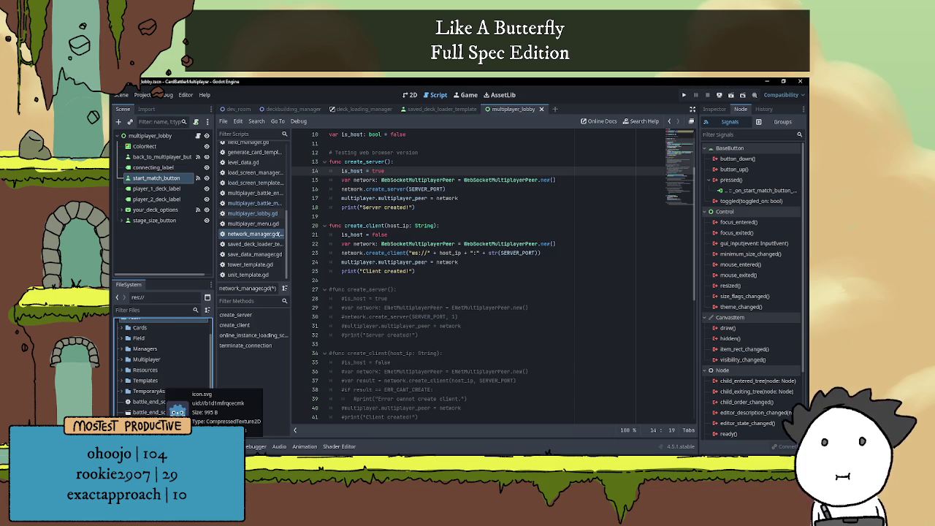
Delete icon.svg from the project.
scroll(125, 350, up, 2)
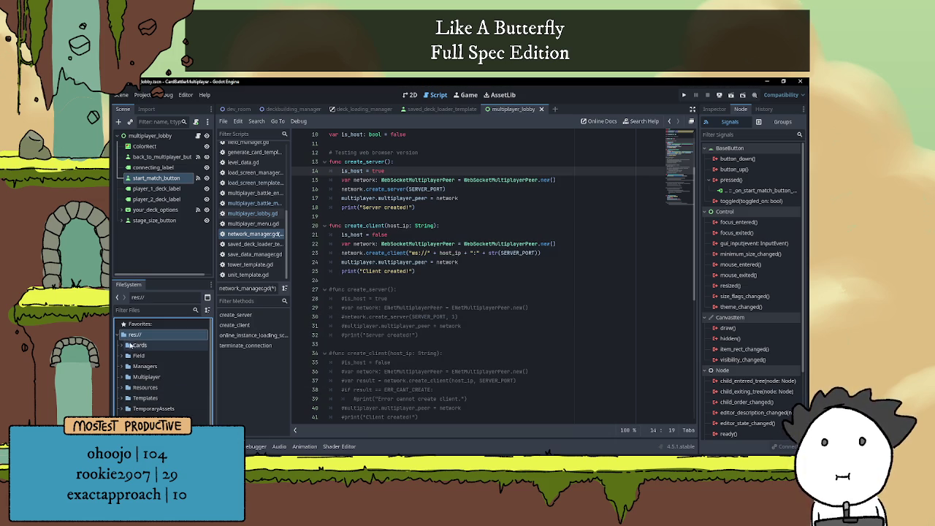
scroll(125, 351, down, 1)
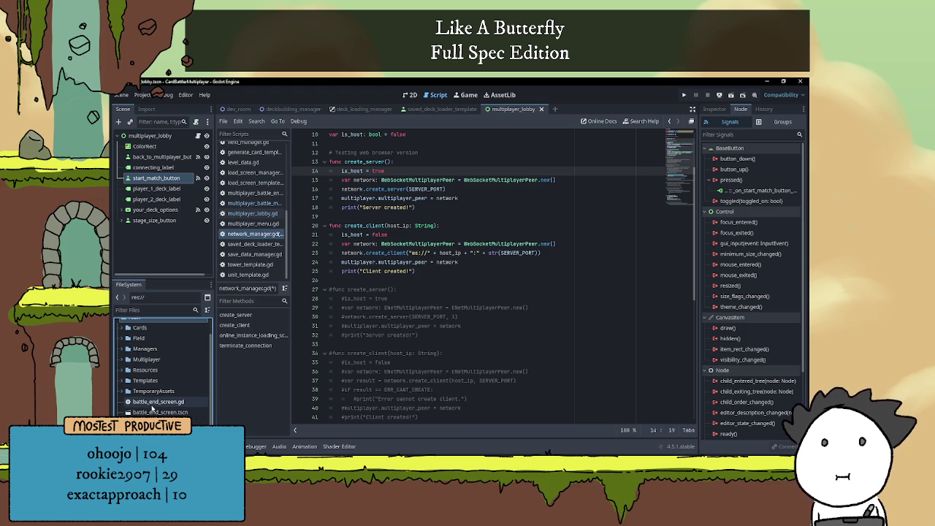
key(Delete)
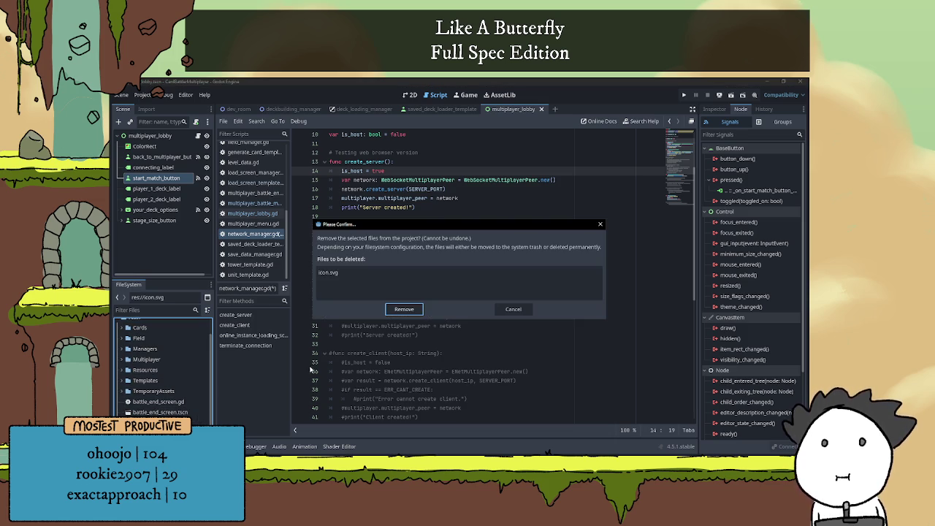
click(404, 309)
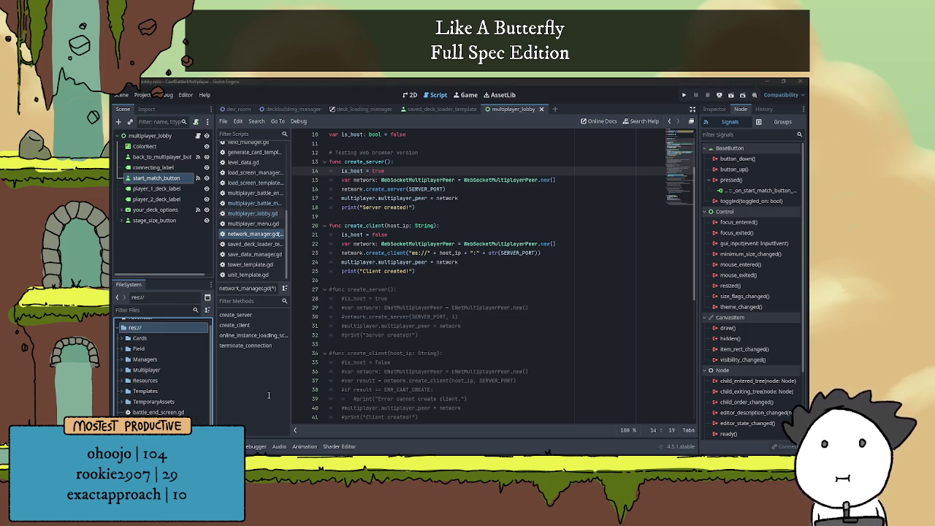
key(alt+Tab)
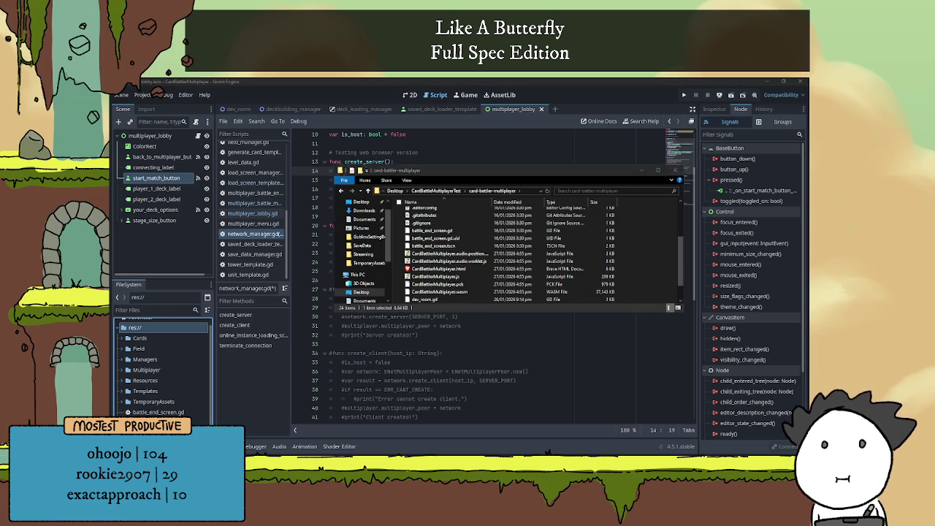
Delete the old .audio.position, .worklet.js, .html, .js, .pck and .wasm exports, then return to Godot.
scroll(456, 266, up, 2)
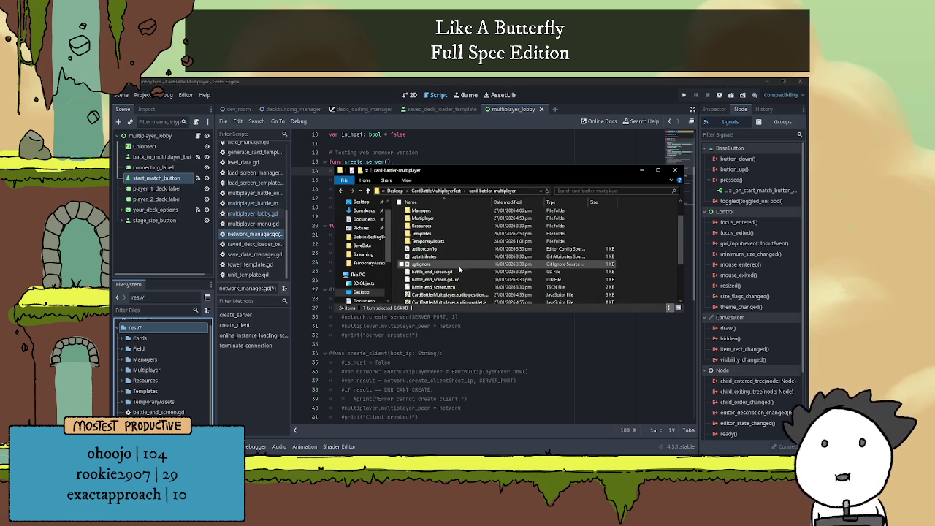
click(457, 255)
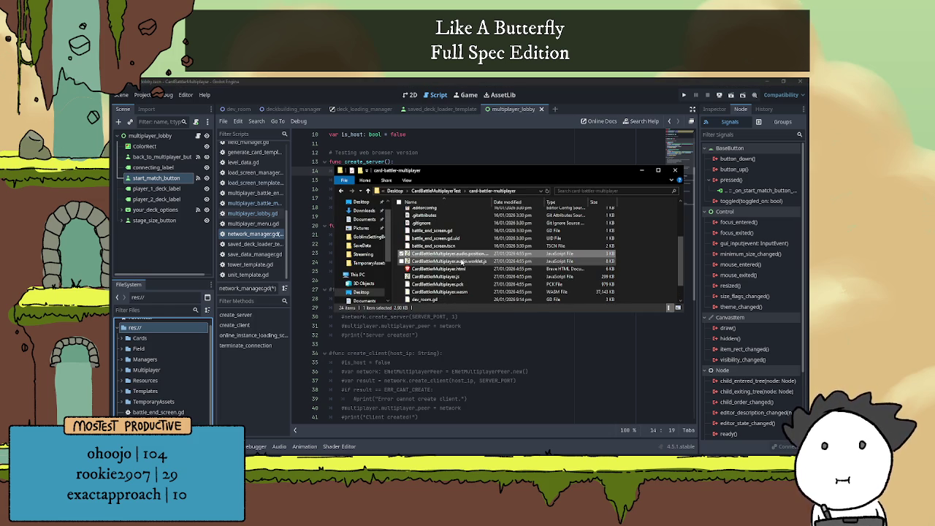
shift+click(463, 268)
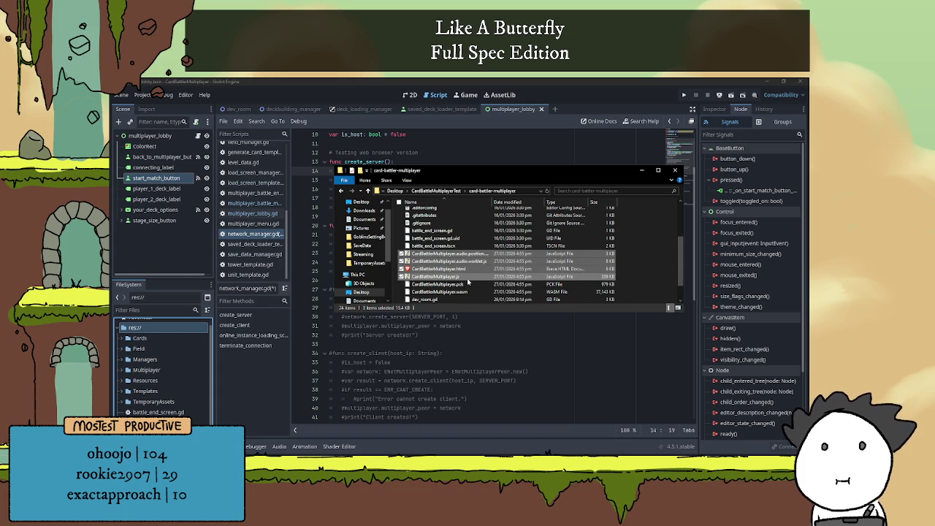
shift+click(468, 284)
shift+click(468, 290)
scroll(468, 290, down, 1)
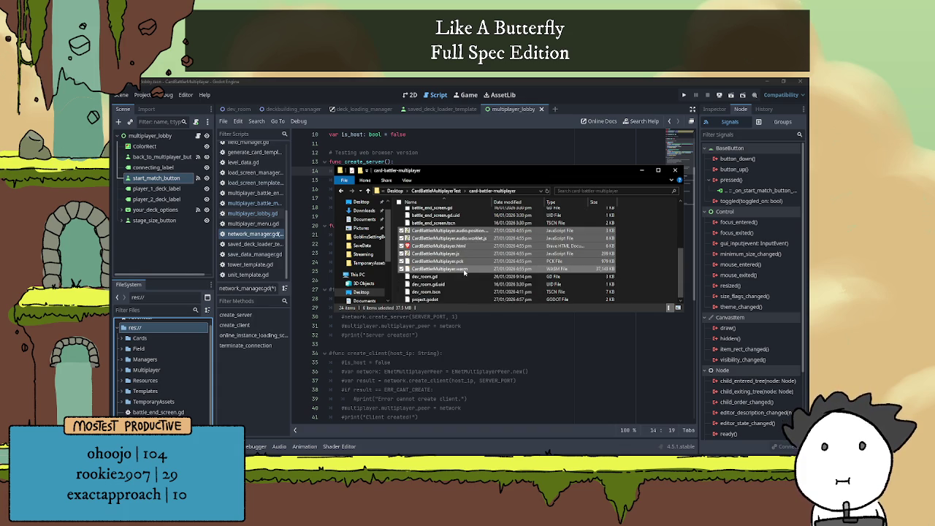
scroll(464, 272, up, 1)
key(Delete)
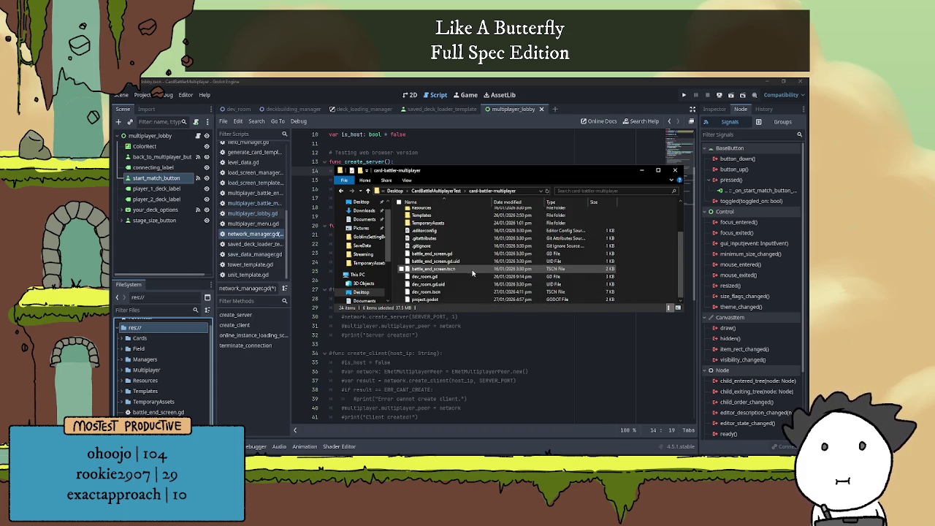
scroll(460, 276, down, 1)
scroll(459, 266, up, 1)
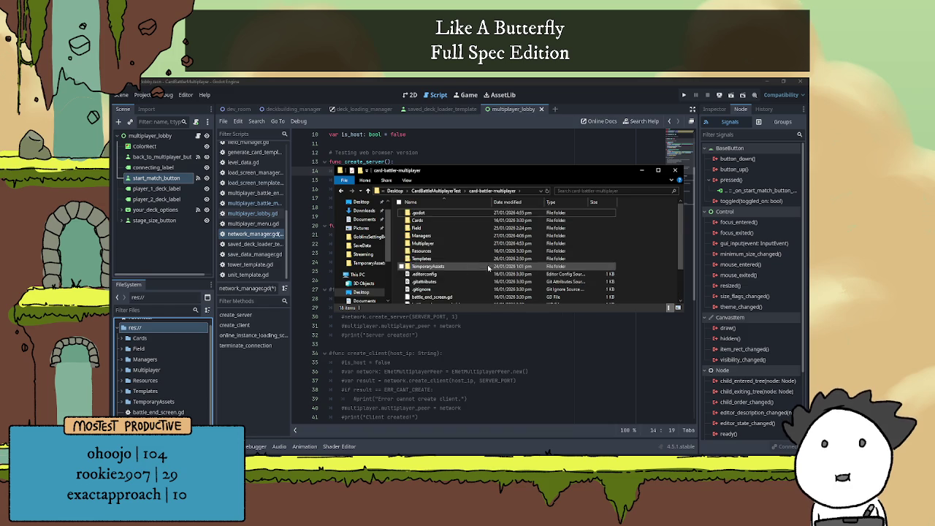
click(496, 354)
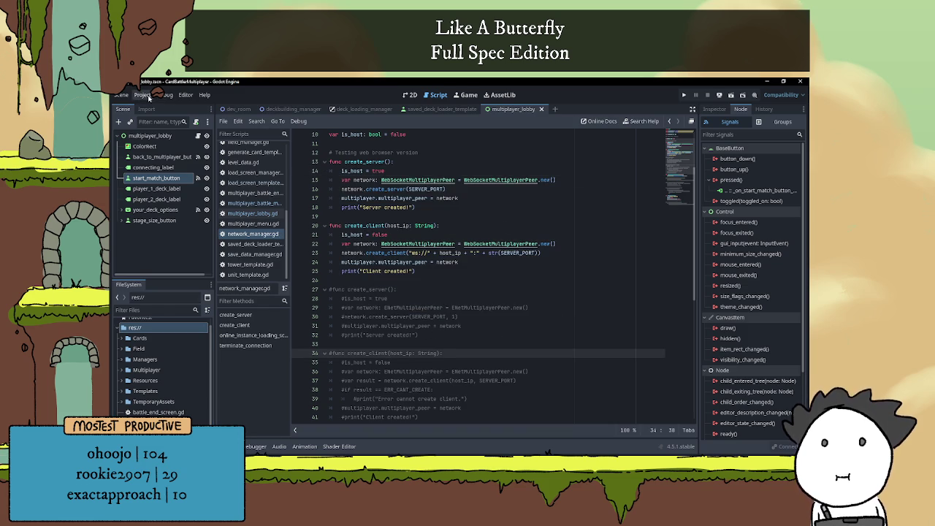
Export the Web preset as CardBattlerMultiplayer.html one level up, in CardBattleMultiplayerTest.
click(146, 95)
click(143, 144)
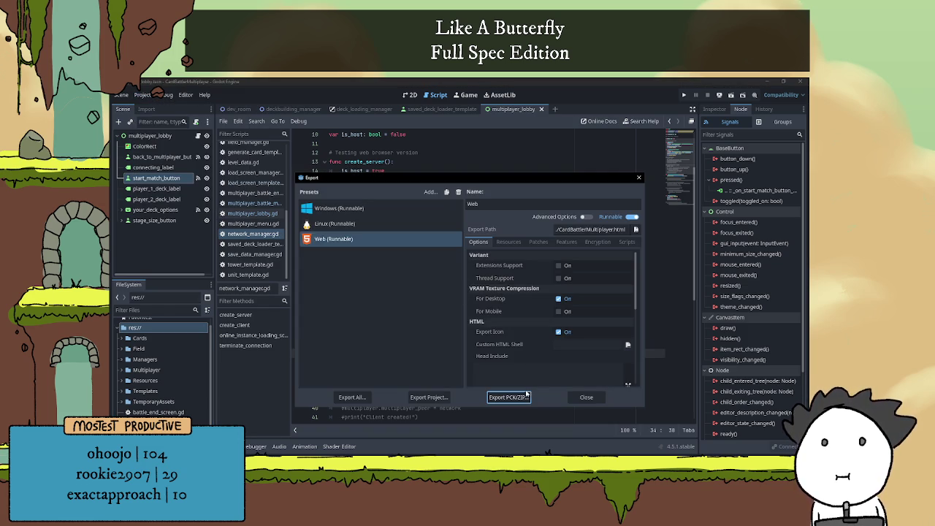
click(439, 398)
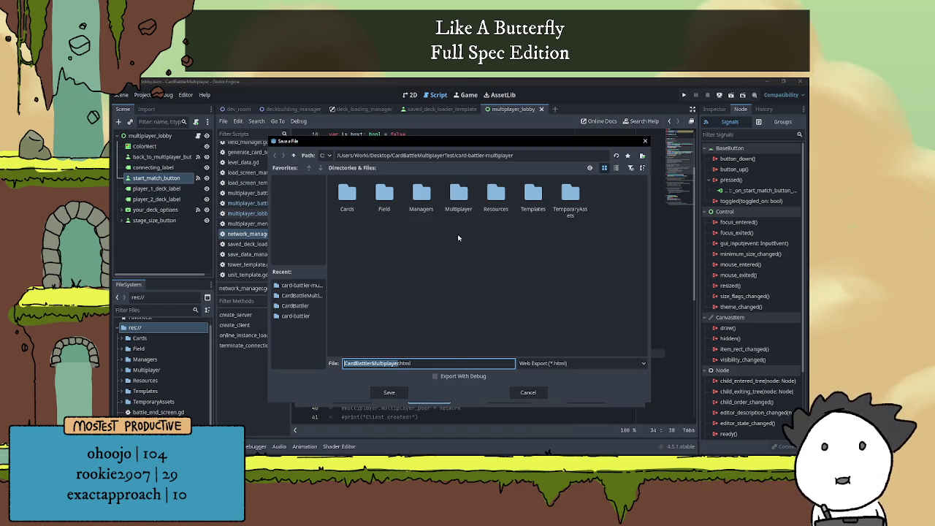
click(293, 156)
click(447, 194)
click(395, 392)
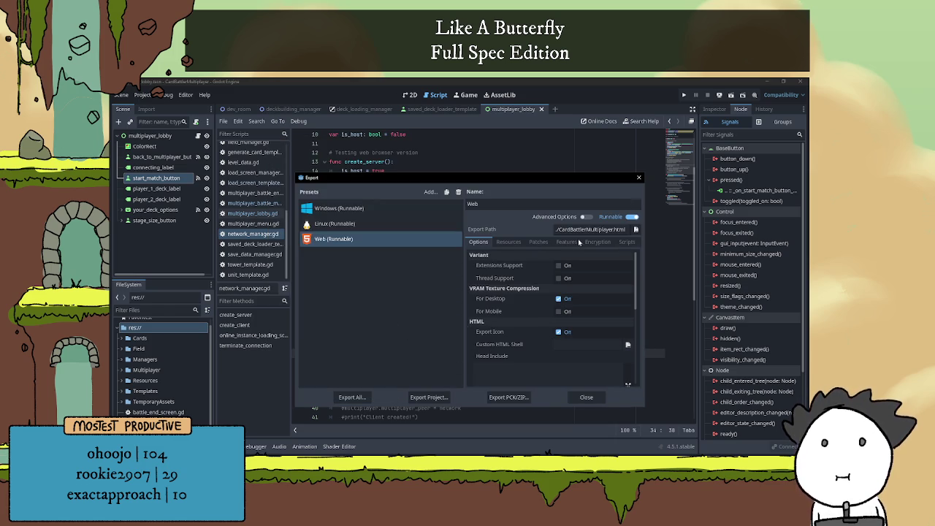
key(alt+Tab)
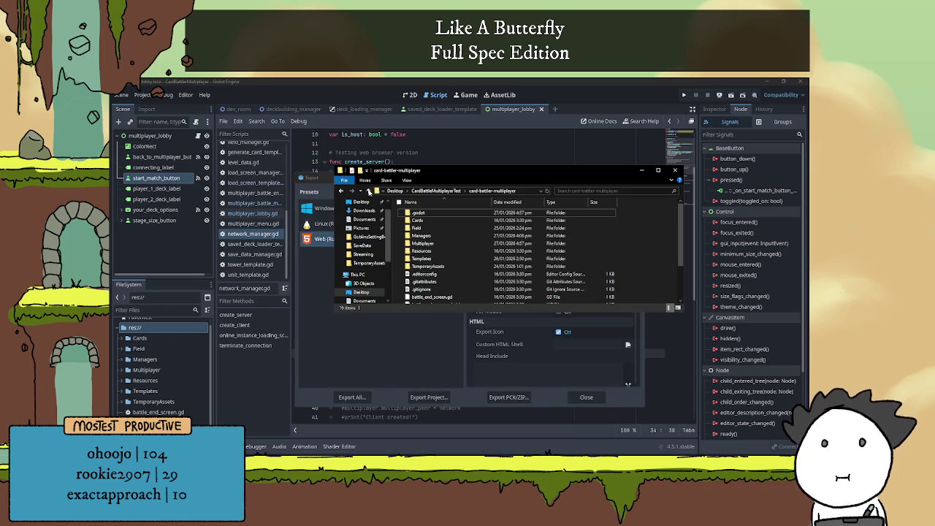
Go up to CardBattleMultiplayerTest and open CardBattlerMultiplayer.html in the browser.
click(368, 191)
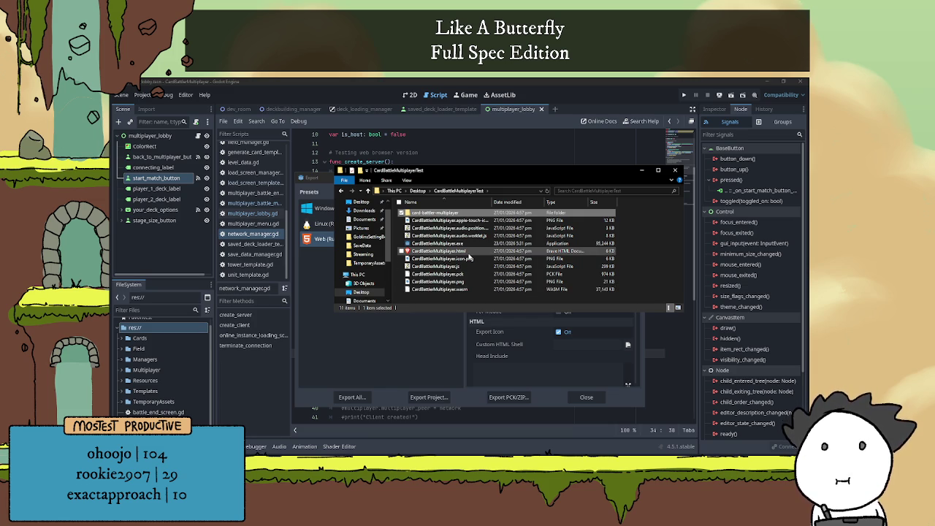
double_click(468, 252)
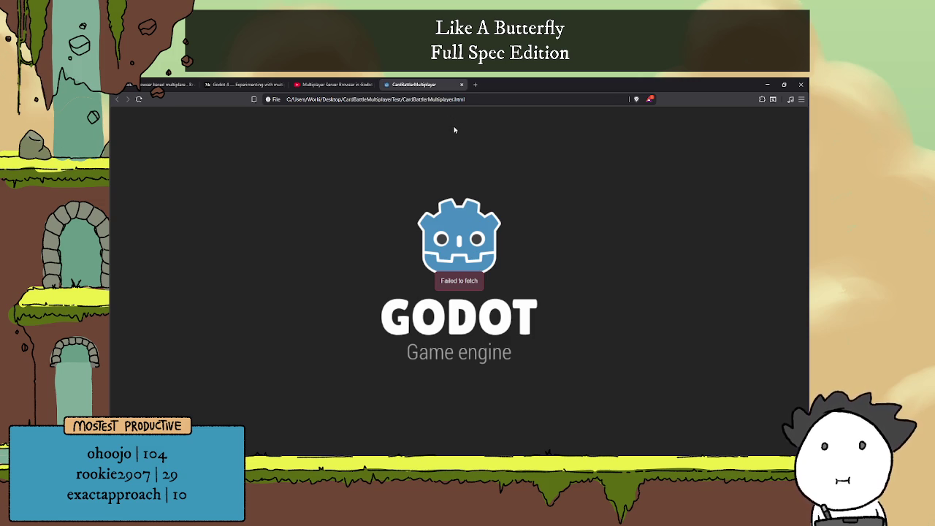
Close the failing game tab and minimize Brave to reveal the build folder.
click(461, 85)
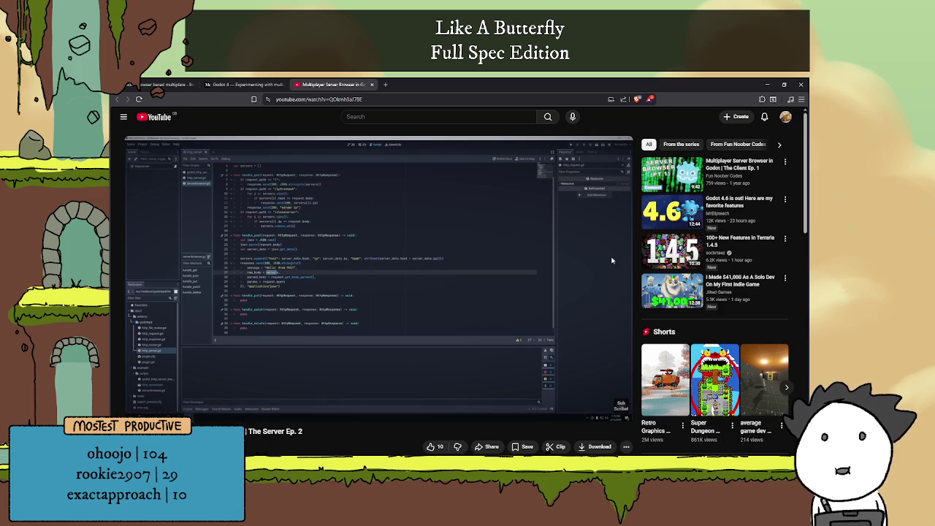
click(766, 85)
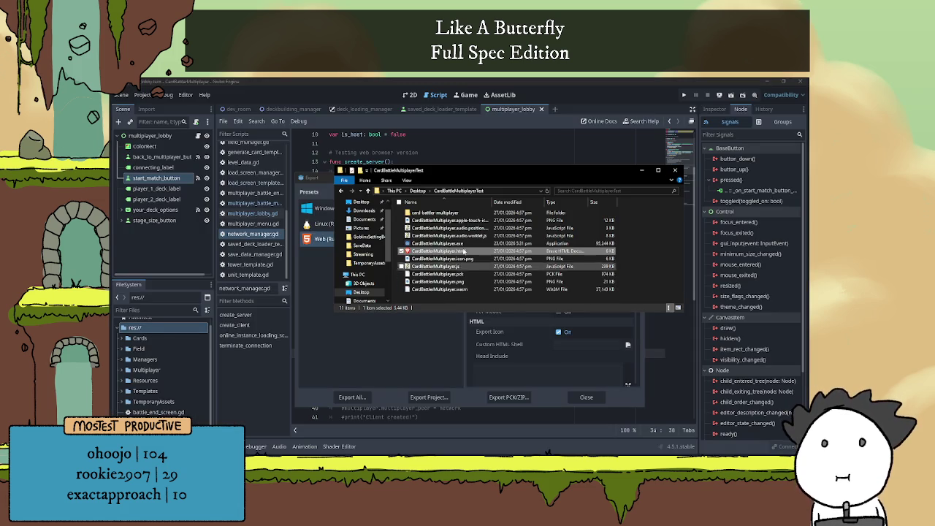
Launch CardBattleMultiplayer.exe to test the desktop build, then close the game.
click(466, 244)
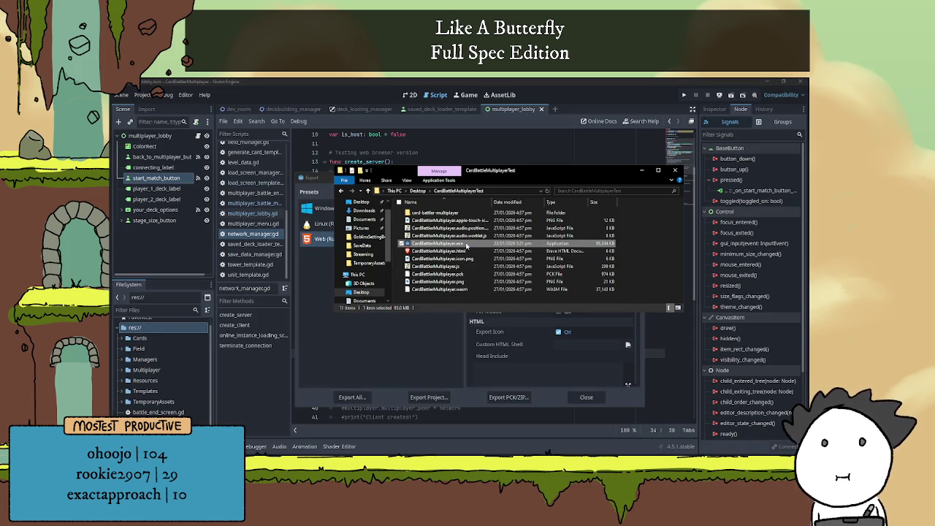
double_click(466, 244)
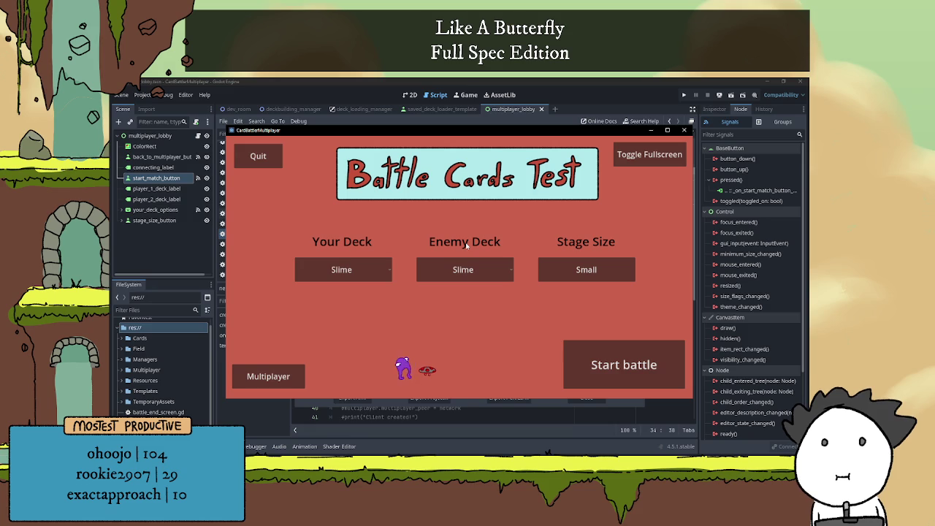
click(683, 130)
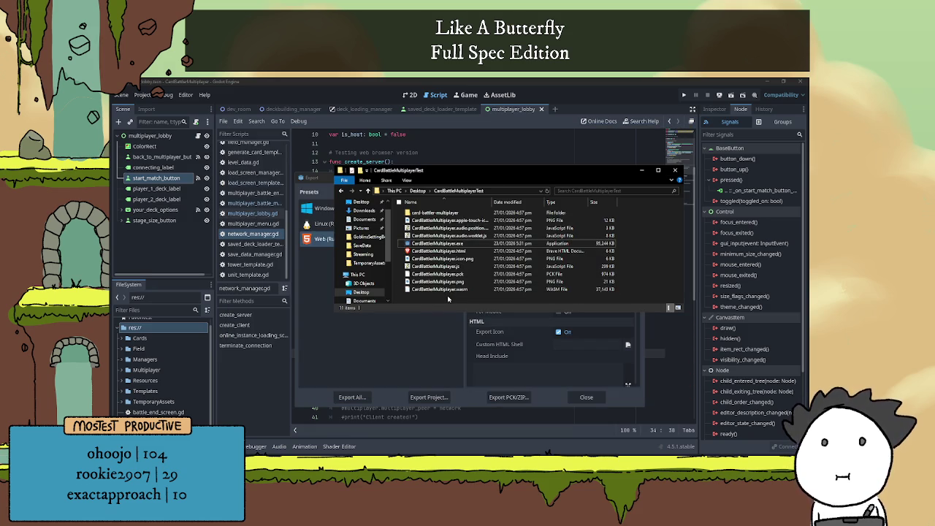
Open CardBattleMultiplayer.html in the browser, then bring Godot's export settings back to front.
click(461, 251)
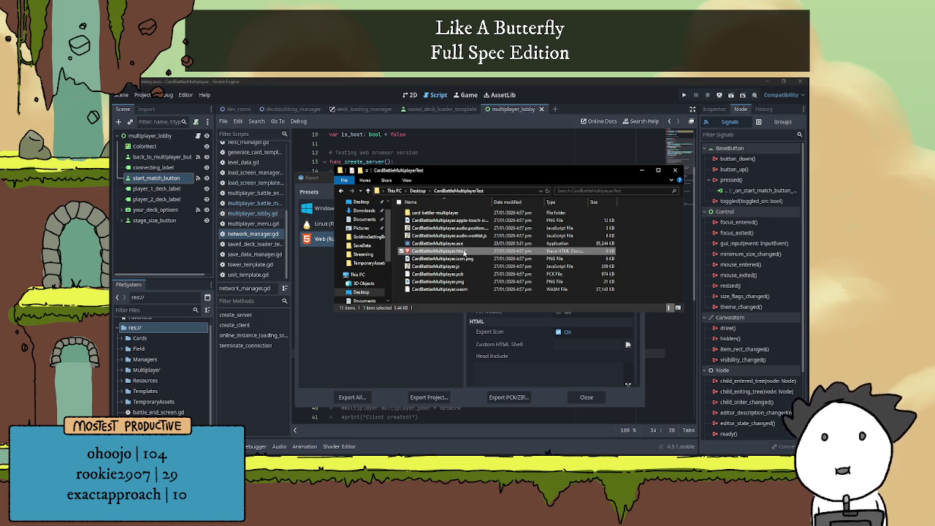
right_click(462, 252)
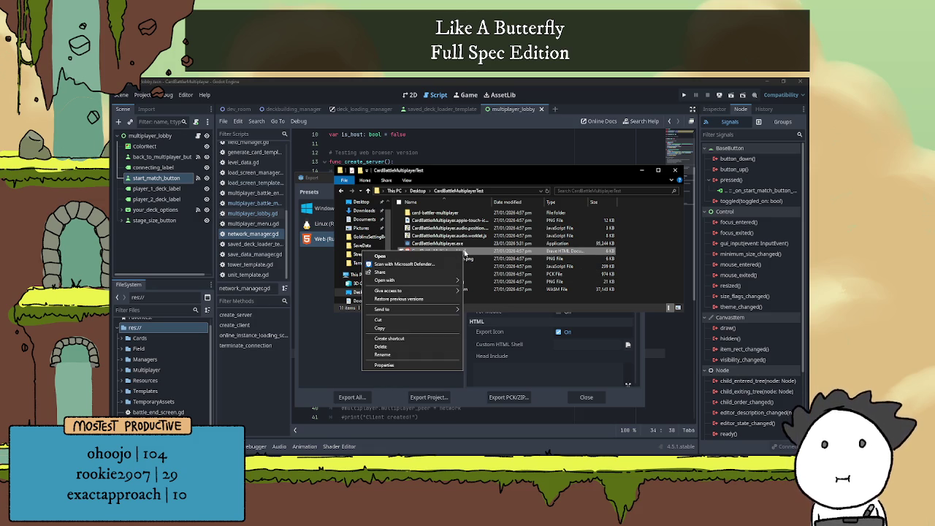
click(468, 227)
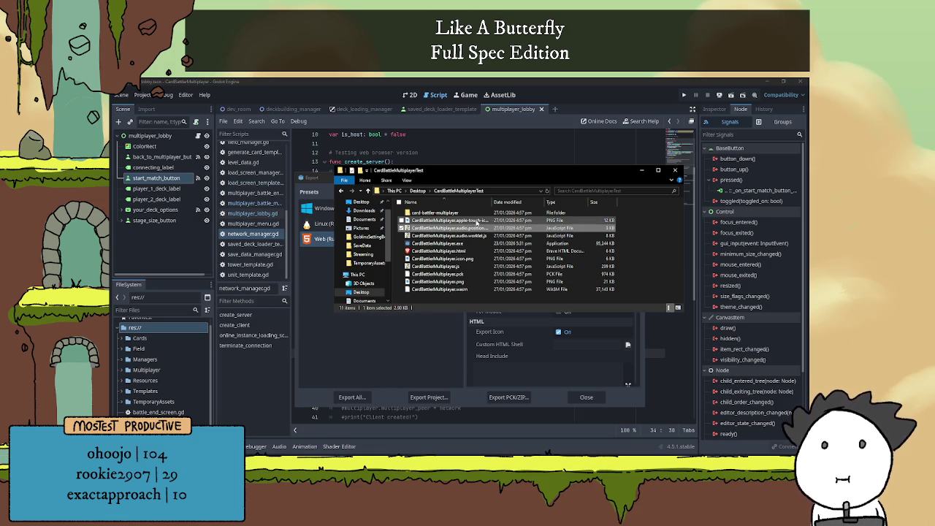
click(478, 250)
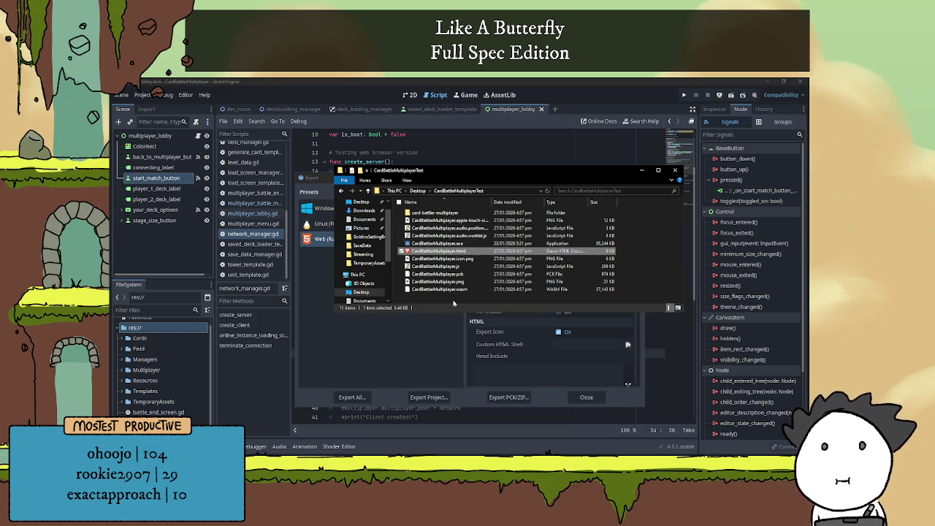
click(453, 302)
double_click(468, 252)
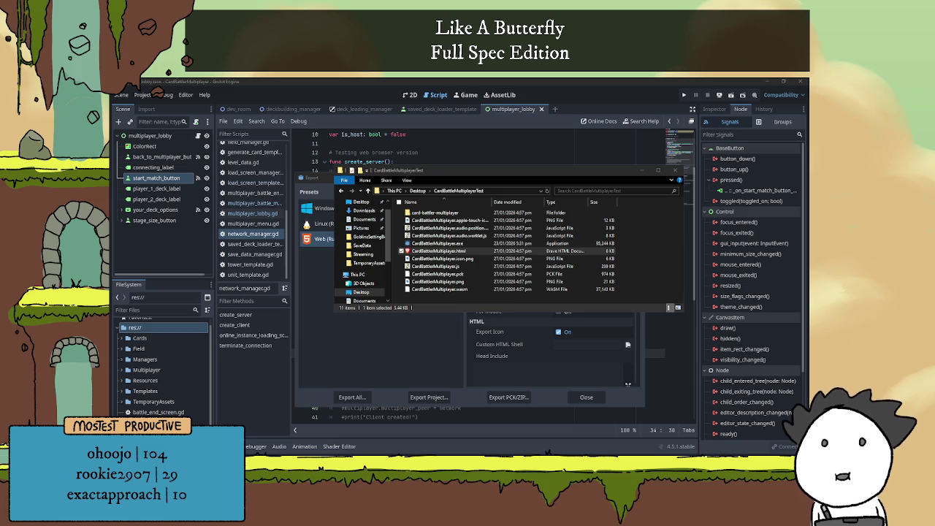
click(658, 292)
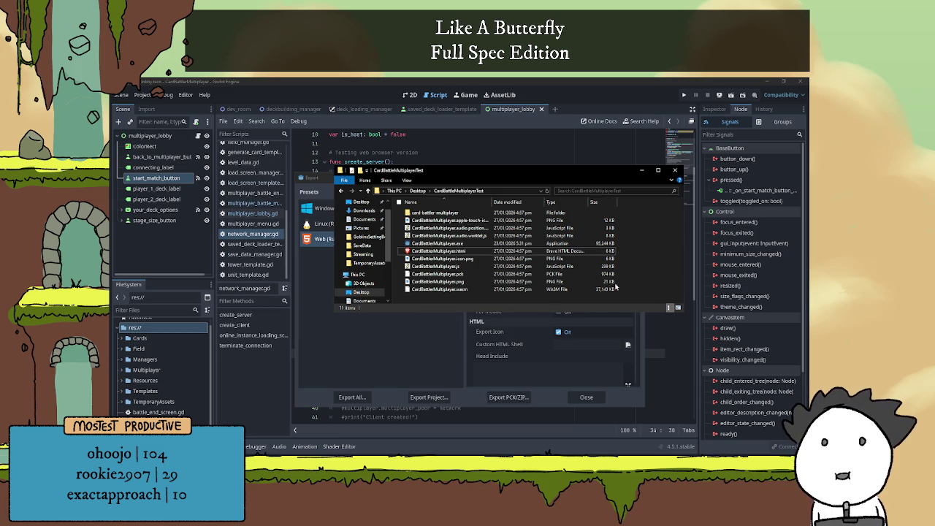
click(445, 351)
scroll(518, 289, down, 5)
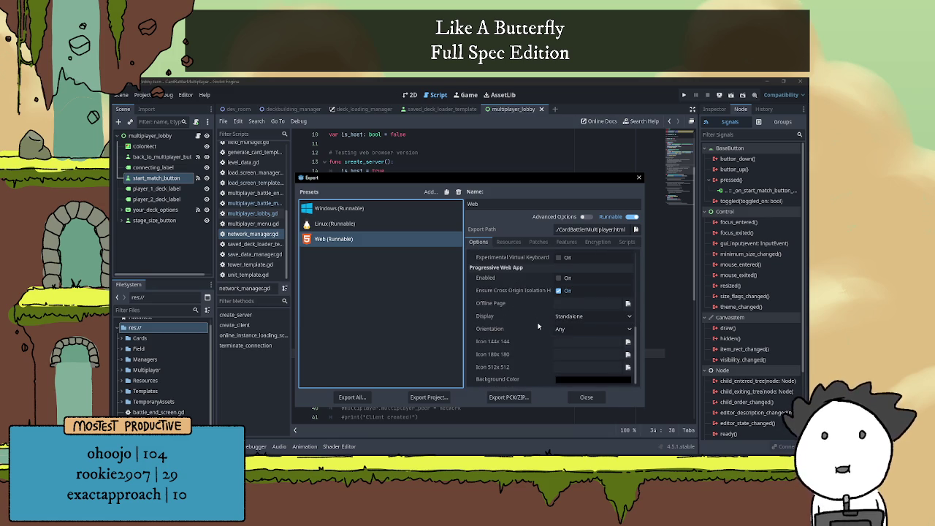
Review the Web preset options and close the Export dialog.
scroll(540, 322, up, 5)
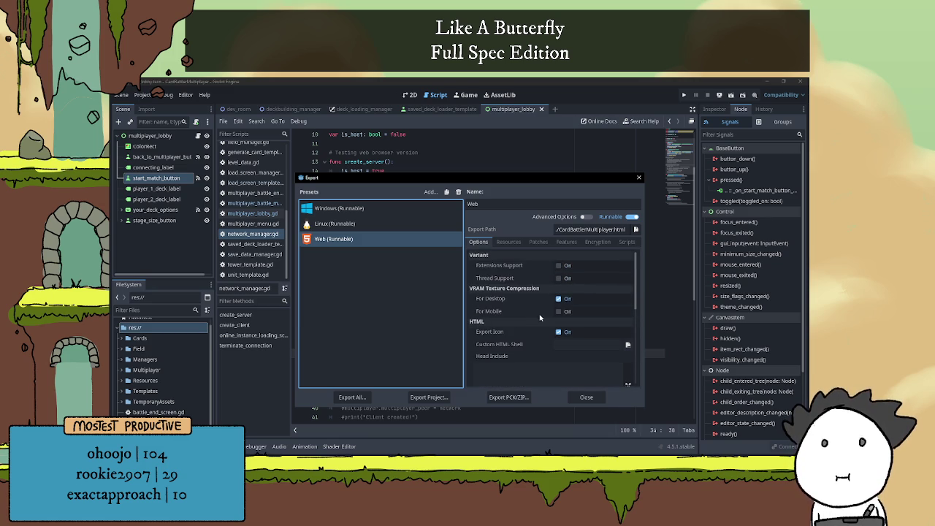
click(588, 395)
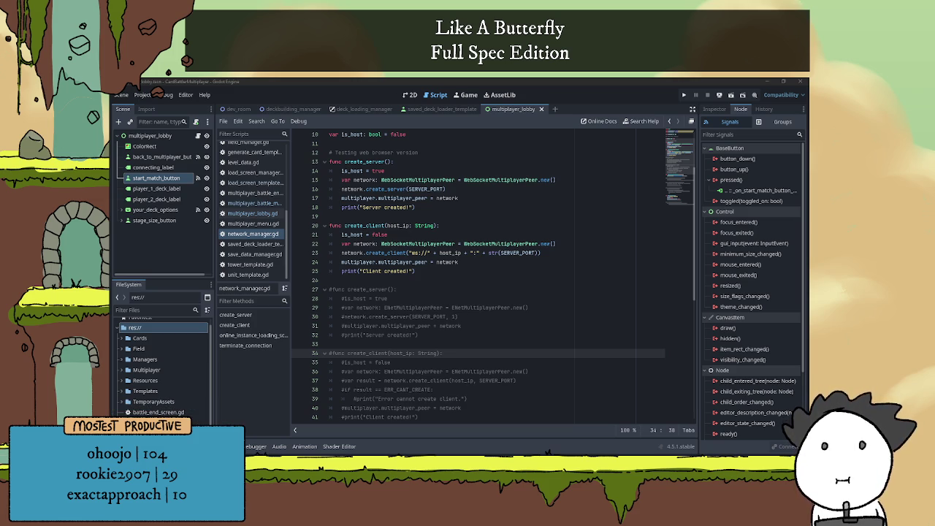
Comment out the WebSocket create_server and create_client functions on lines 13–25.
key(alt+Tab)
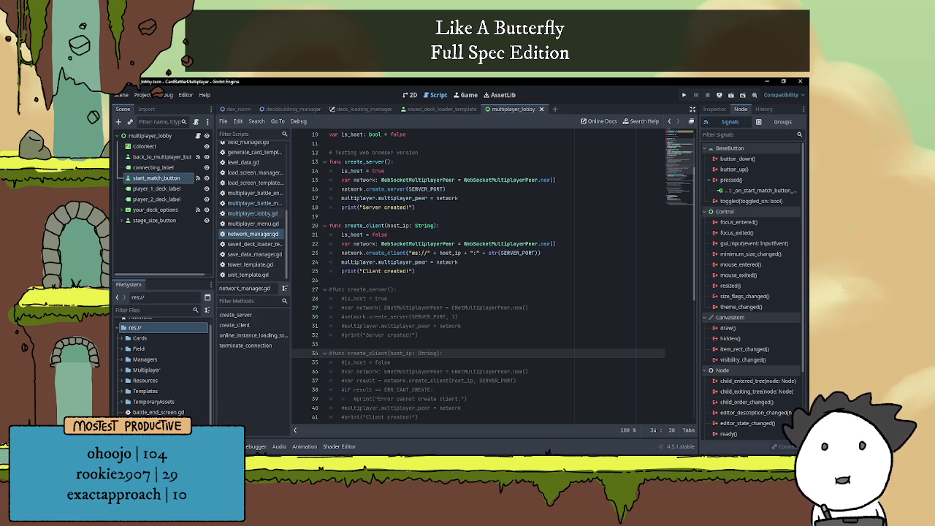
click(427, 289)
click(439, 217)
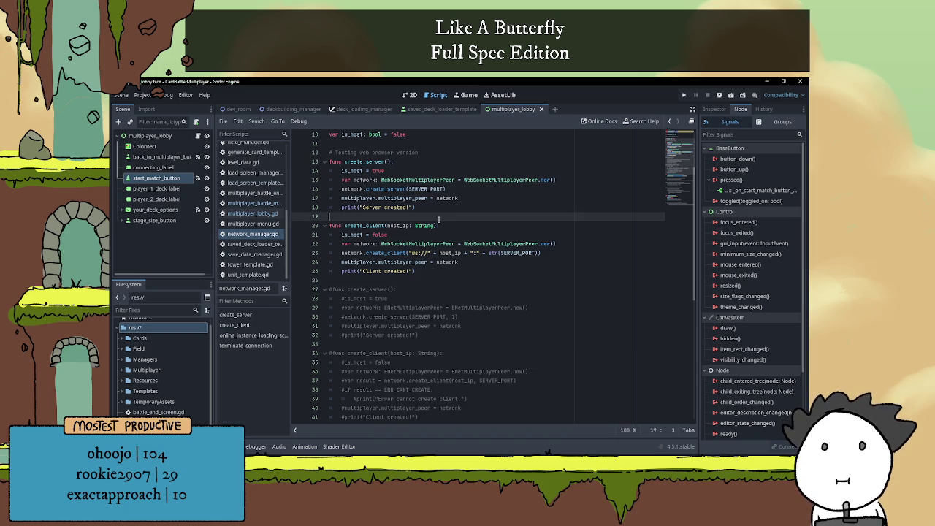
scroll(427, 292, up, 1)
mouse_move(421, 300)
mouse_down()
mouse_move(300, 219)
mouse_move(295, 193)
mouse_up()
key(ctrl+k)
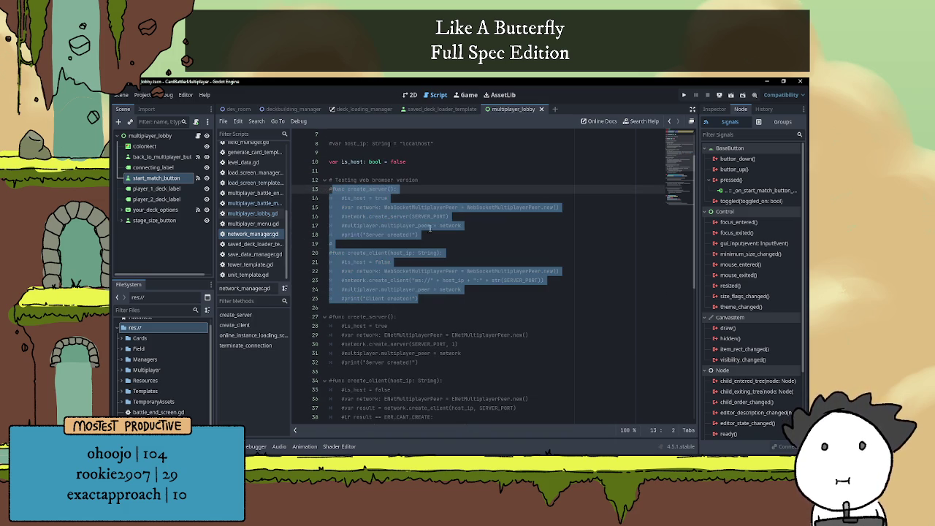
Uncomment the ENet server and client functions on lines 27–41.
scroll(442, 318, down, 2)
drag(438, 389, 330, 317)
drag(326, 281, 315, 262)
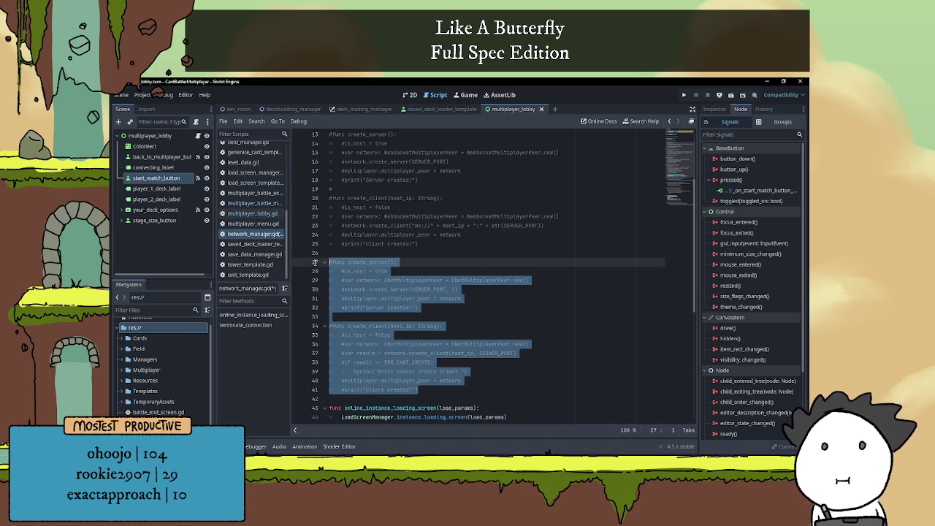
key(ctrl+k)
click(368, 252)
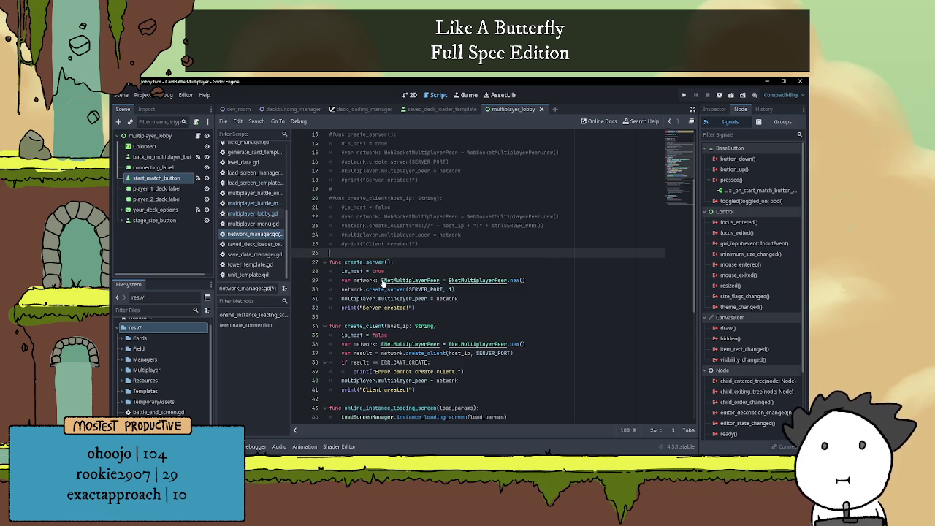
Delete the ten exported build files from CardBattleMultiplayerTest.
key(alt+Tab)
drag(473, 300, 480, 230)
key(Delete)
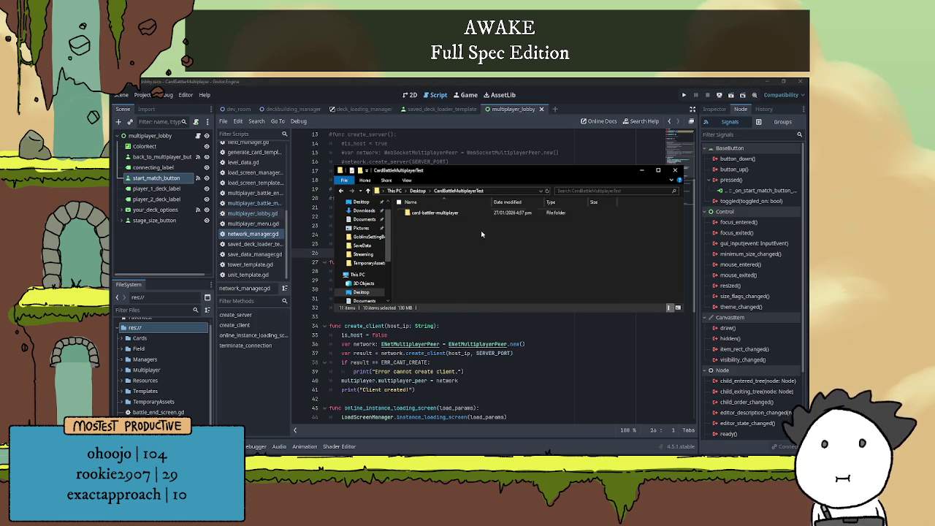
Browse the card-battler-multiplayer project folder in Explorer, then minimize it to return to Godot.
double_click(459, 214)
scroll(614, 264, down, 3)
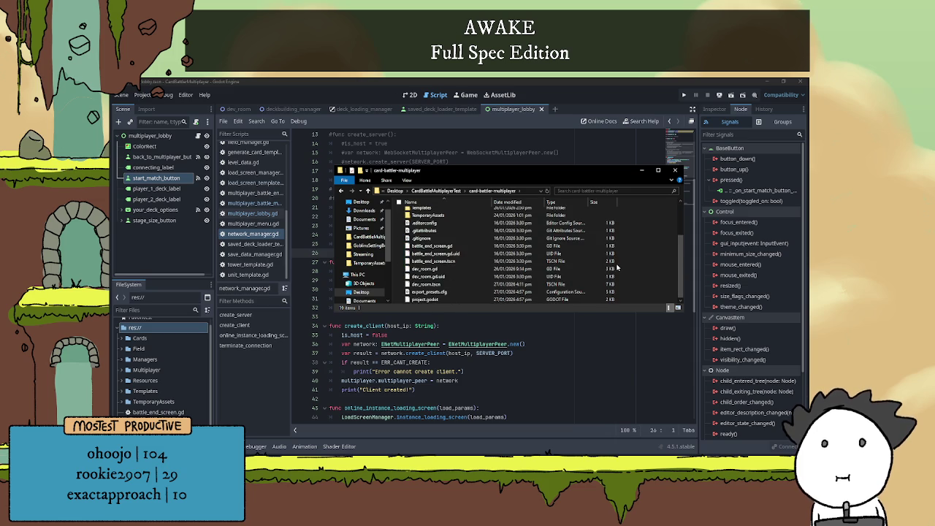
click(641, 170)
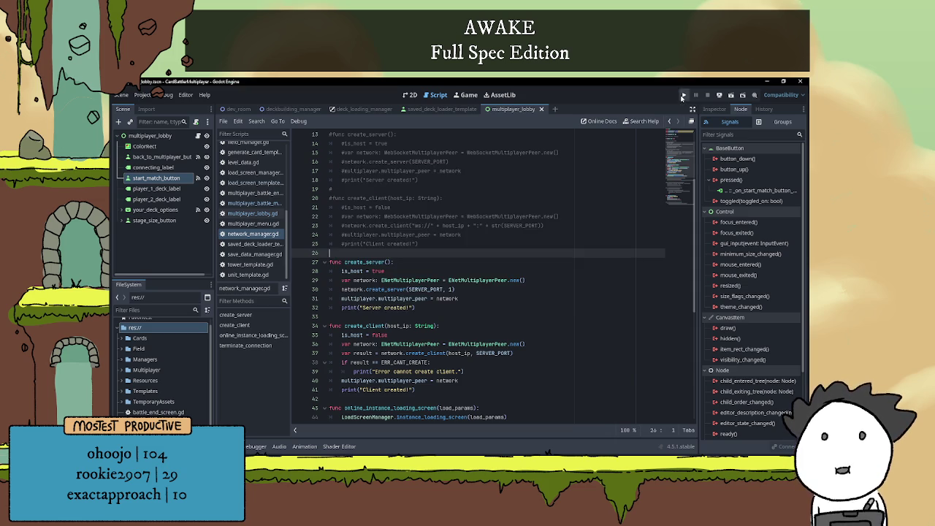
Launch two game instances, place their windows side by side, and show the Deckbuilder card collection in one.
click(683, 96)
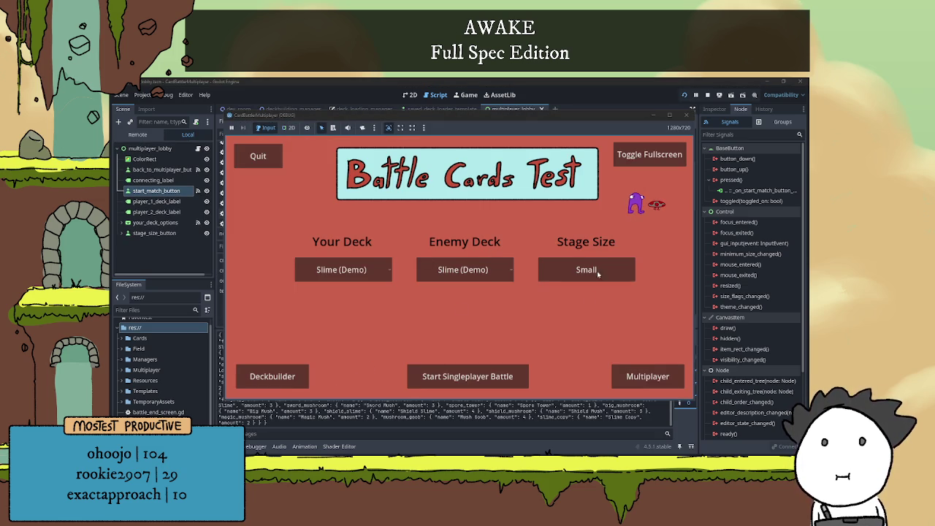
mouse_move(522, 117)
mouse_down()
mouse_move(591, 142)
mouse_move(307, 140)
mouse_up()
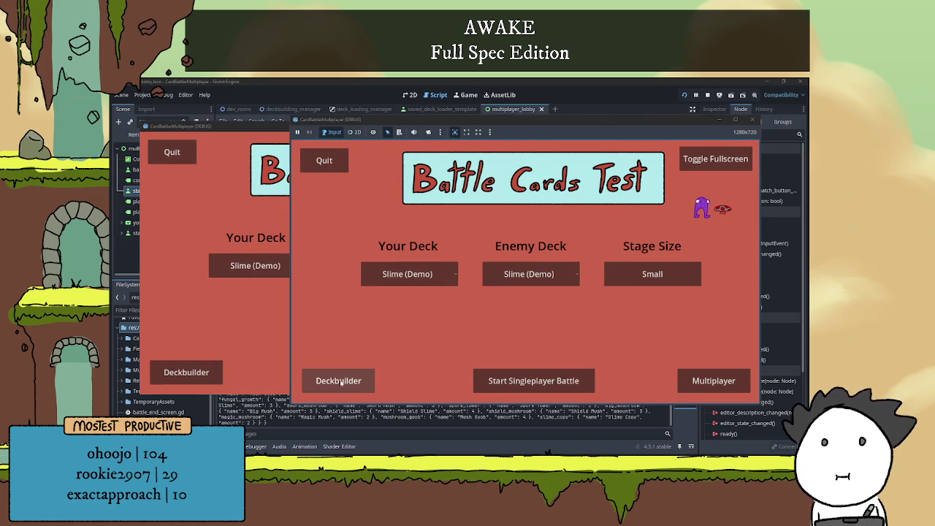
click(338, 380)
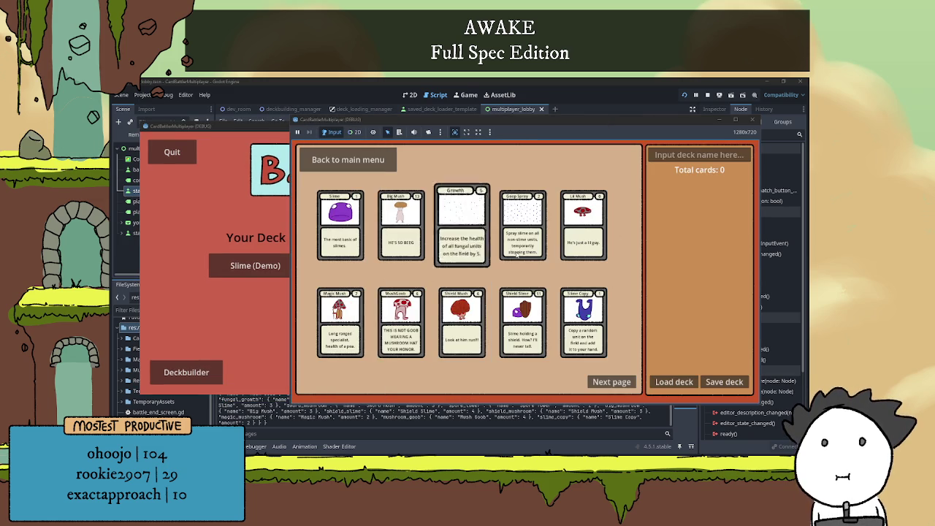